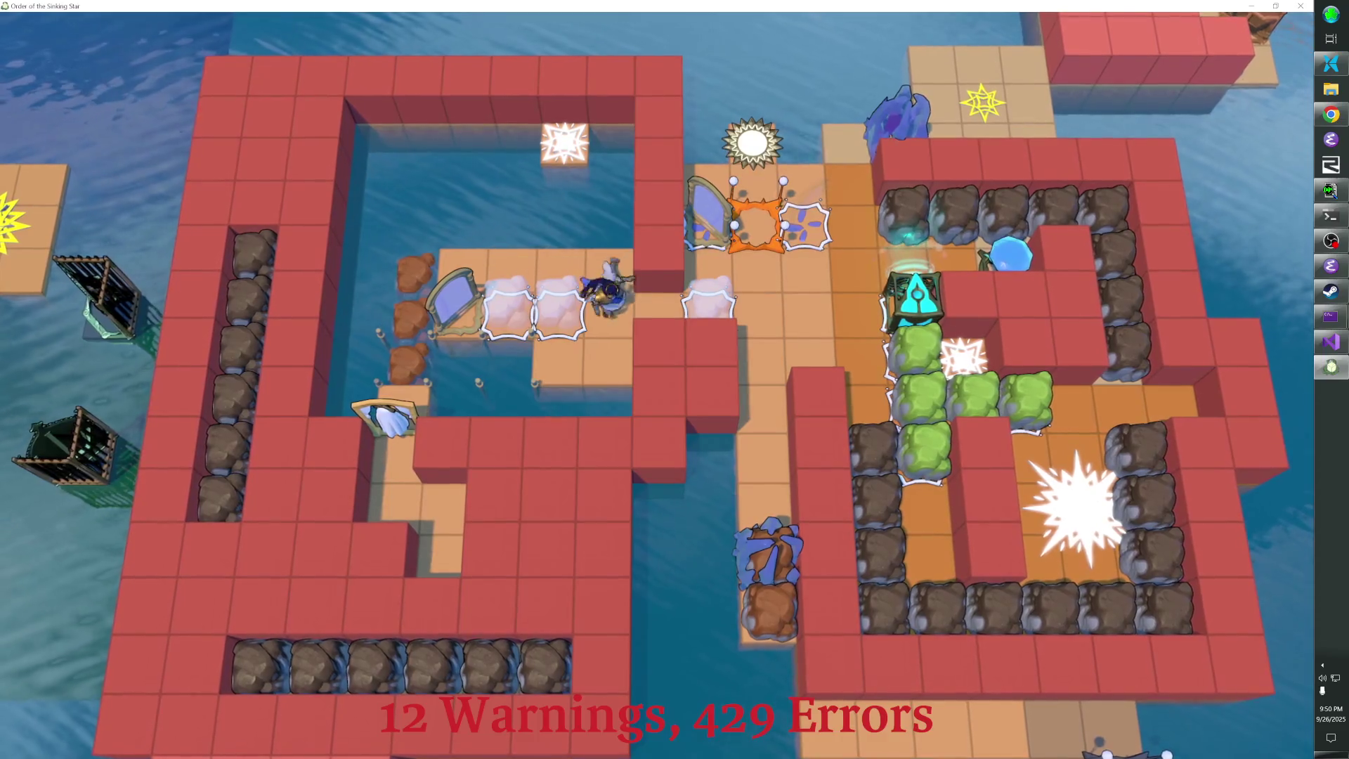
Step onto the orange star tile, undo a trial push, then push the brown block down out of the beam
key("Up")
key("Down")
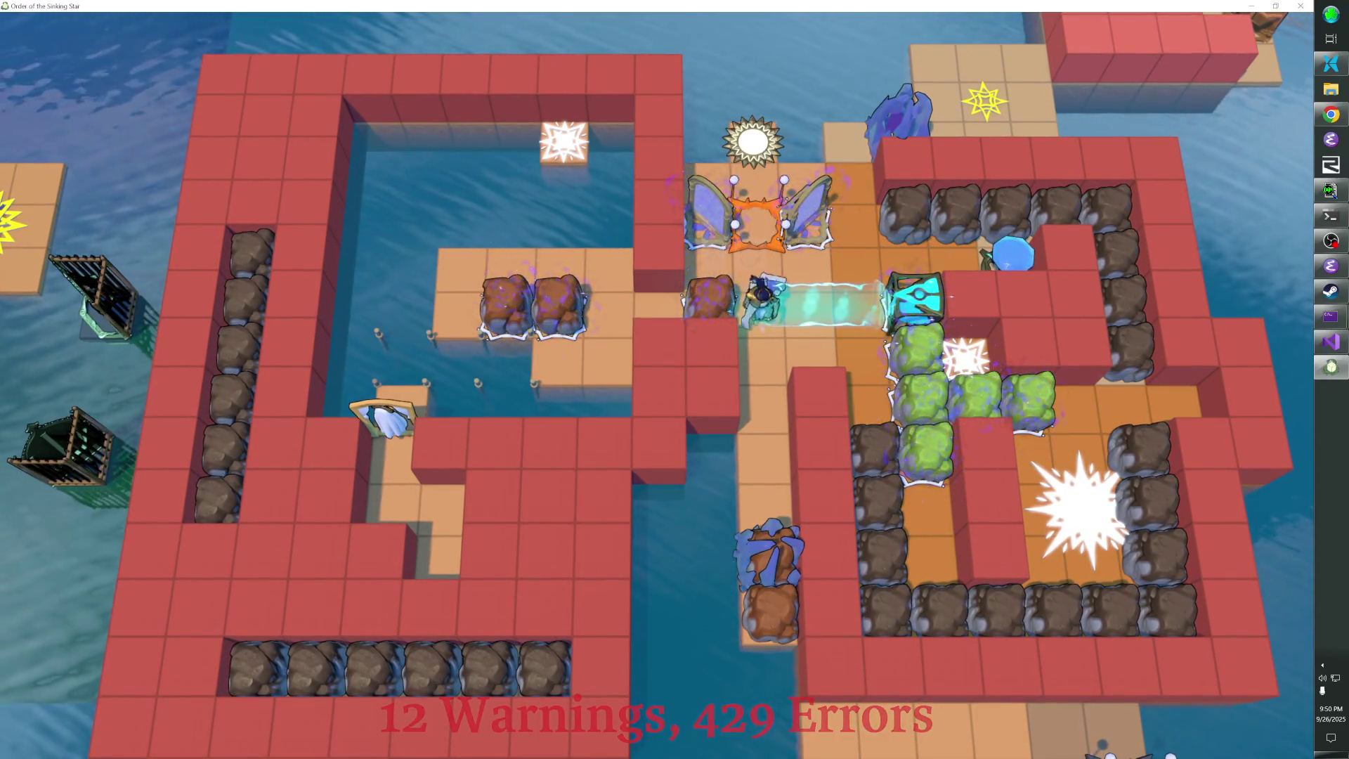
key("Left")
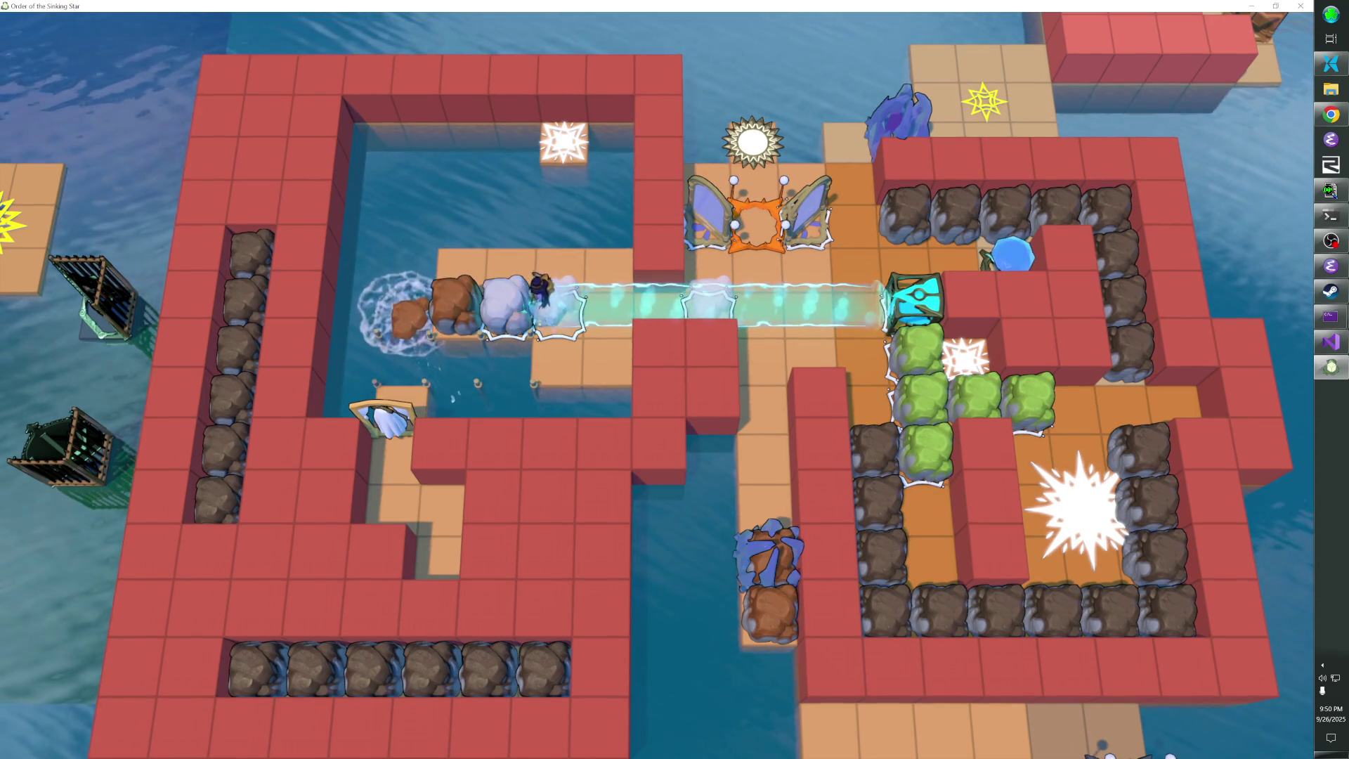
key("z")
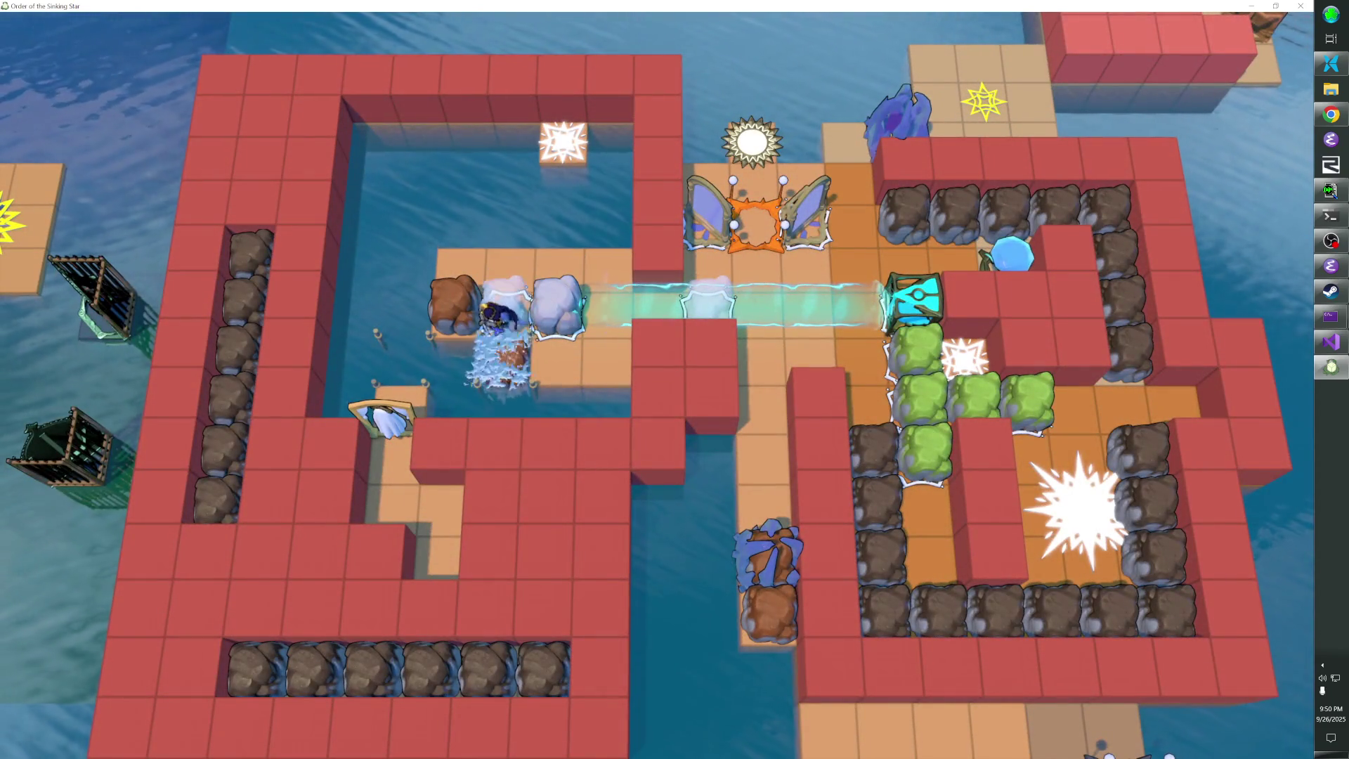
key("s")
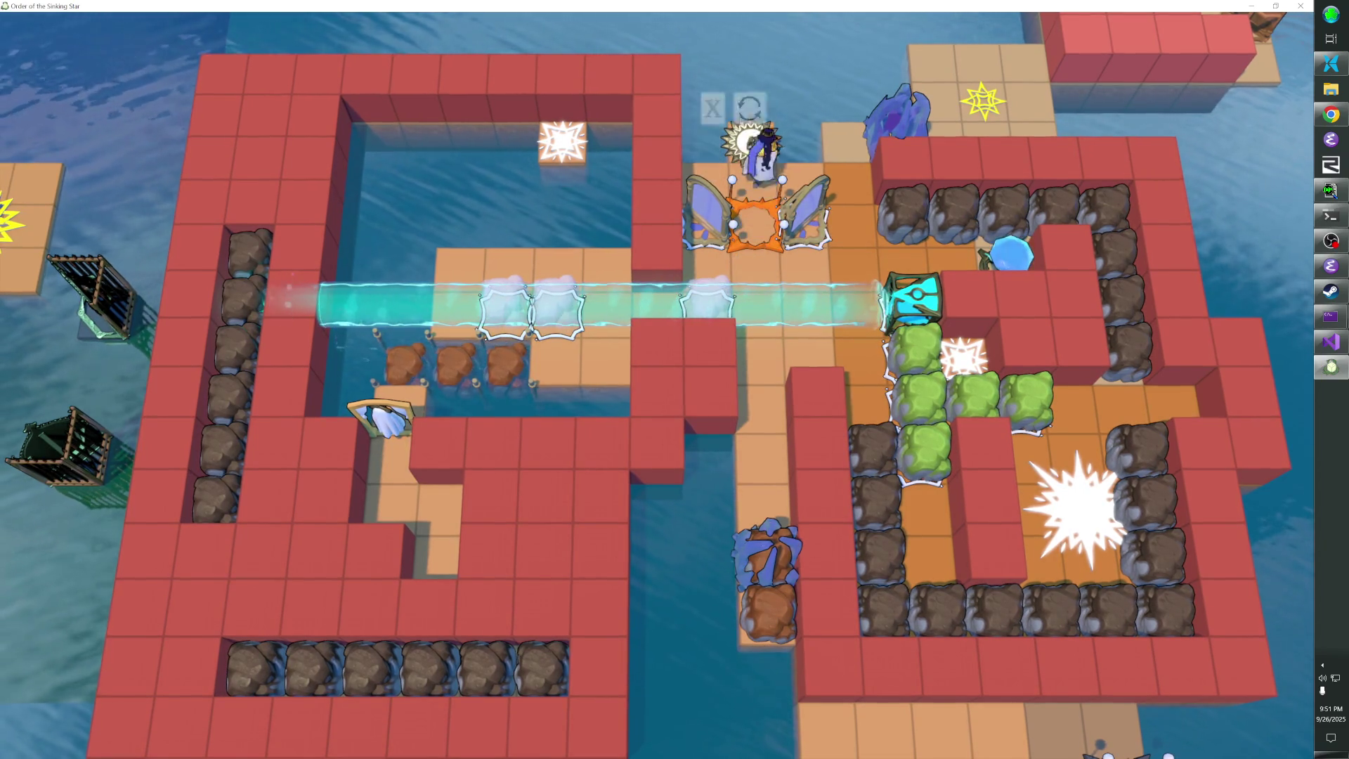
Push the mirror block into the beam and shift it left so the beam reflects downward
key("Down")
key("Left")
key("Left")
key("Left")
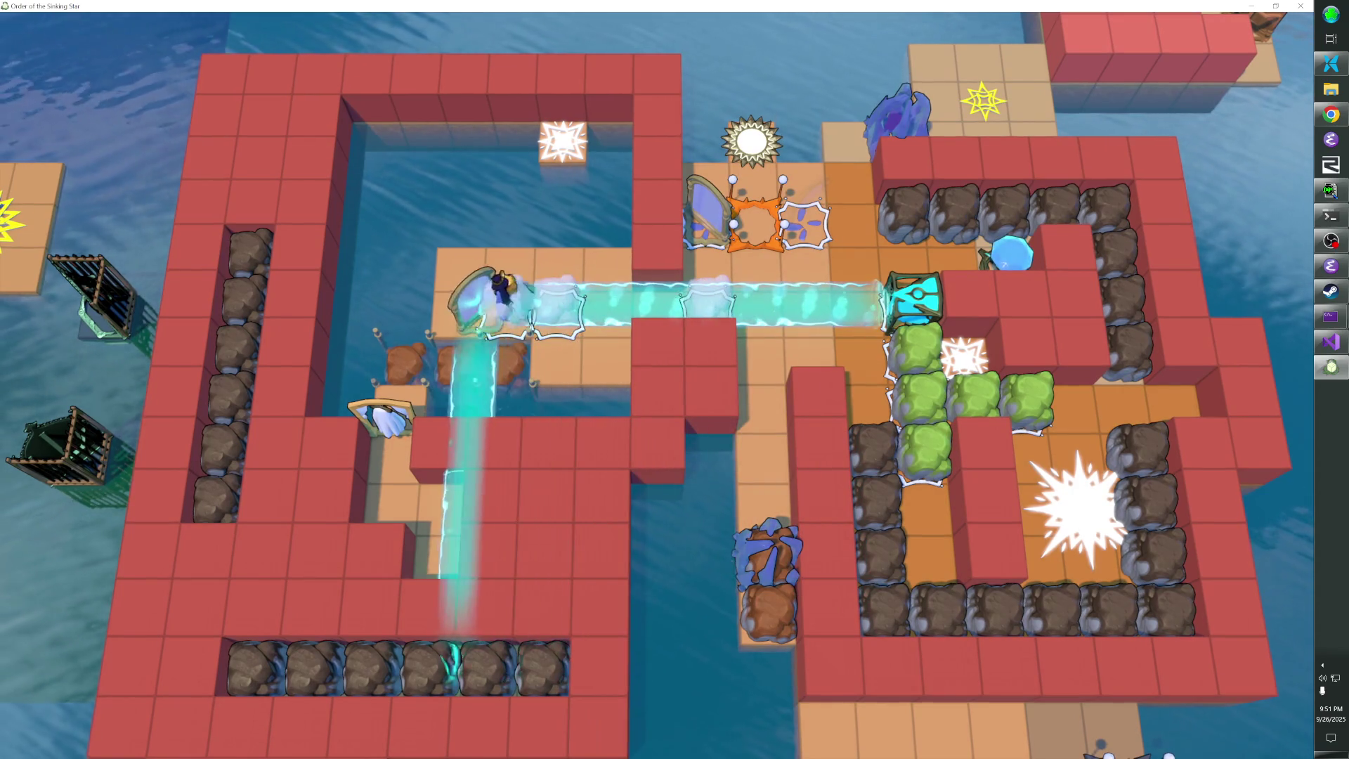
key("Left")
key("Down")
key("Down")
key("Right")
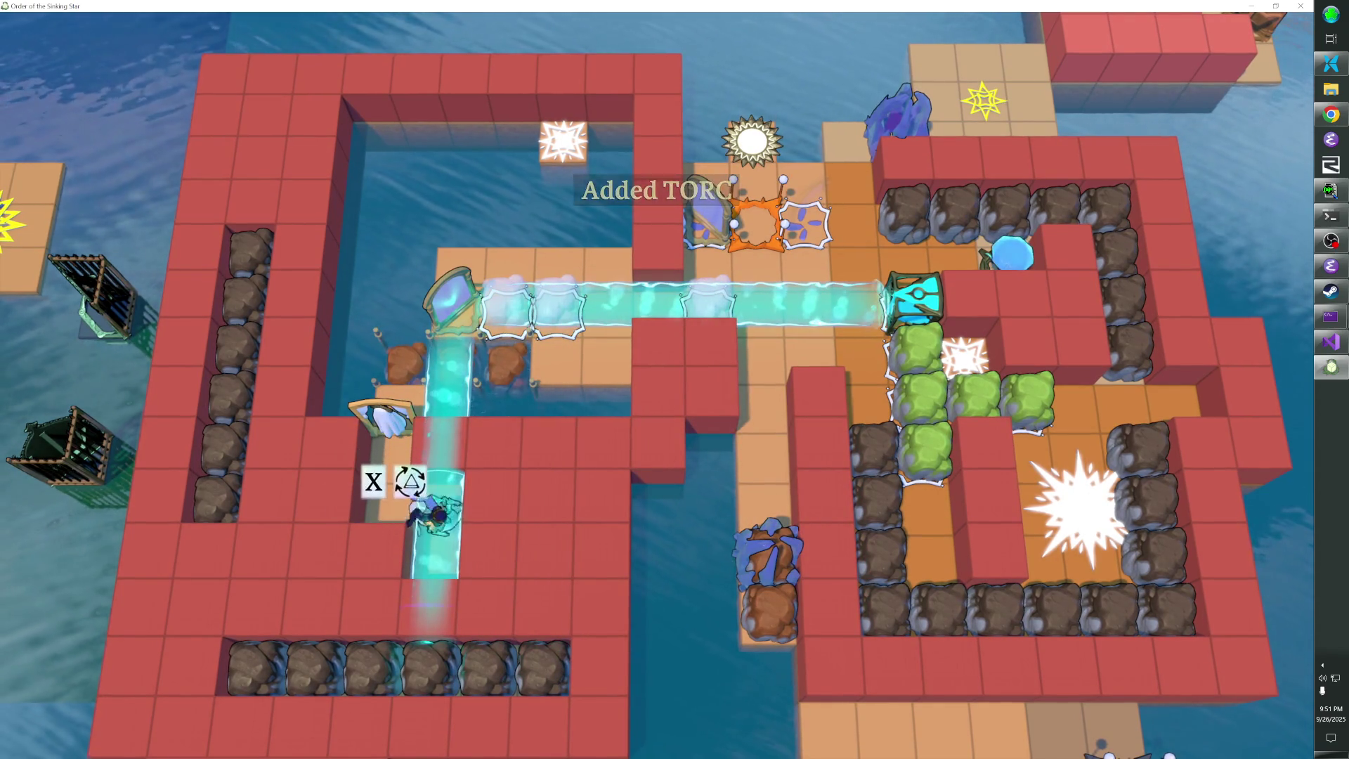
Test moves around the lower mirror, undoing twice, and climb back onto the rocks
key("Up")
key("Up")
key("Up")
key("Up")
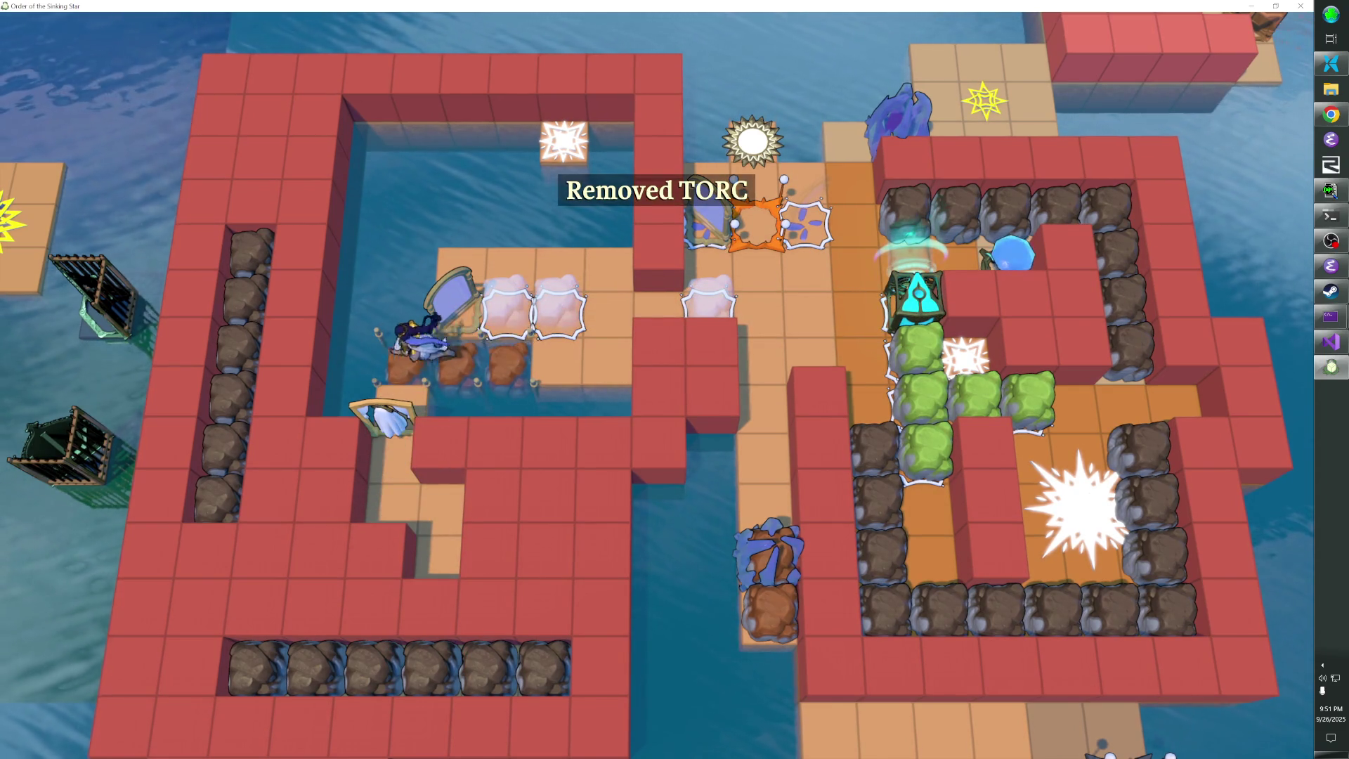
key("z")
key("z")
key("Up")
key("Up")
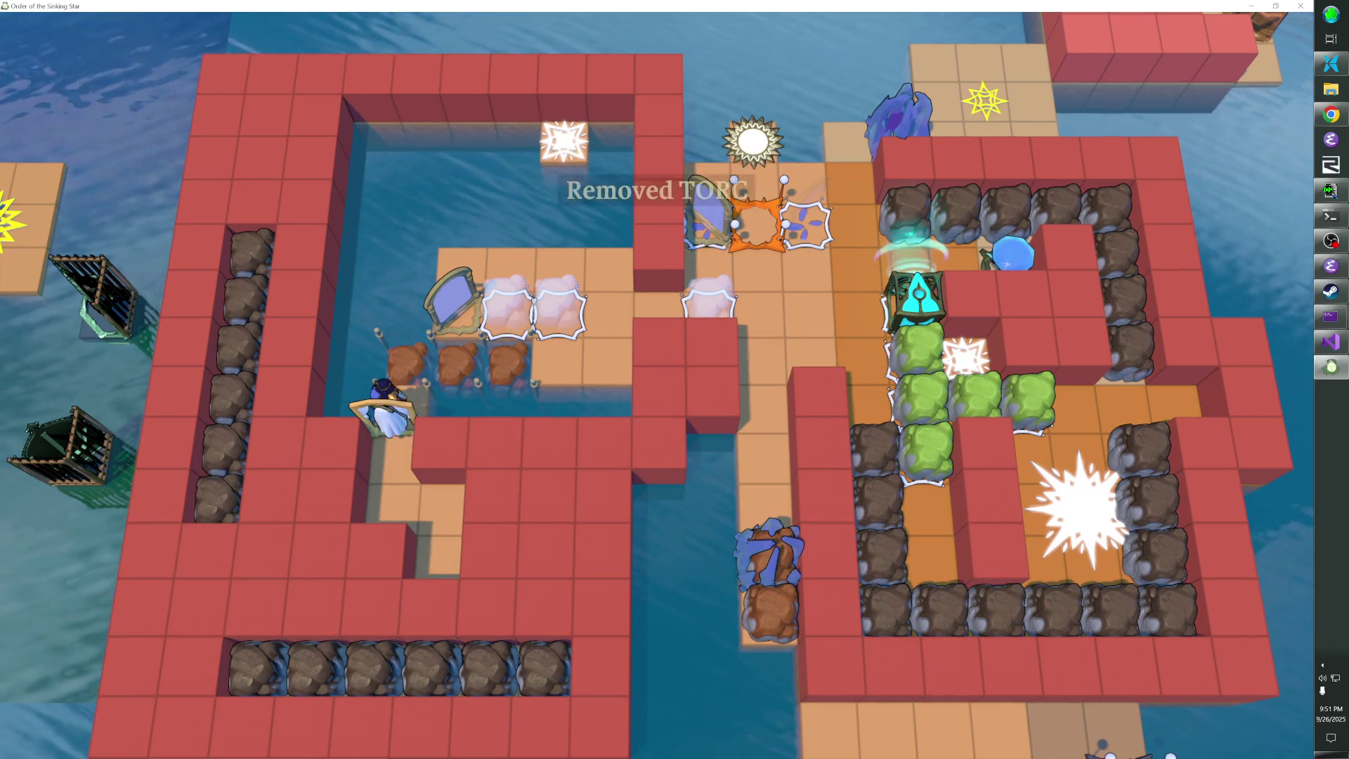
key("z")
key("z")
key("Up")
key("Up")
key("Up")
key("Right")
key("Right")
key("Right")
key("z")
key("z")
key("z")
key("z")
key("Up")
key("Up")
Explore the lower corner of the corridor, then return up past the lower mirror along the rock row
key("Down")
key("Right")
key("Down")
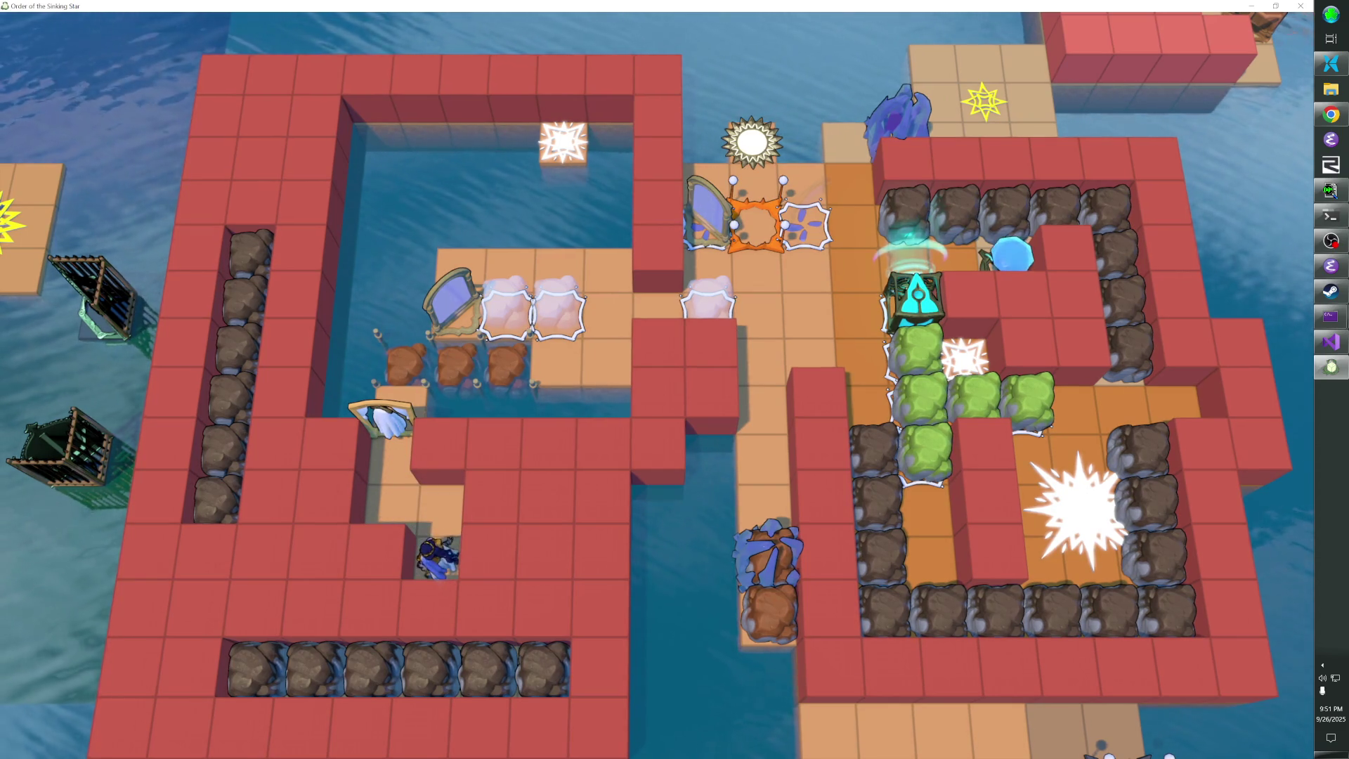
key("Up")
key("Left")
key("Up")
key("Up")
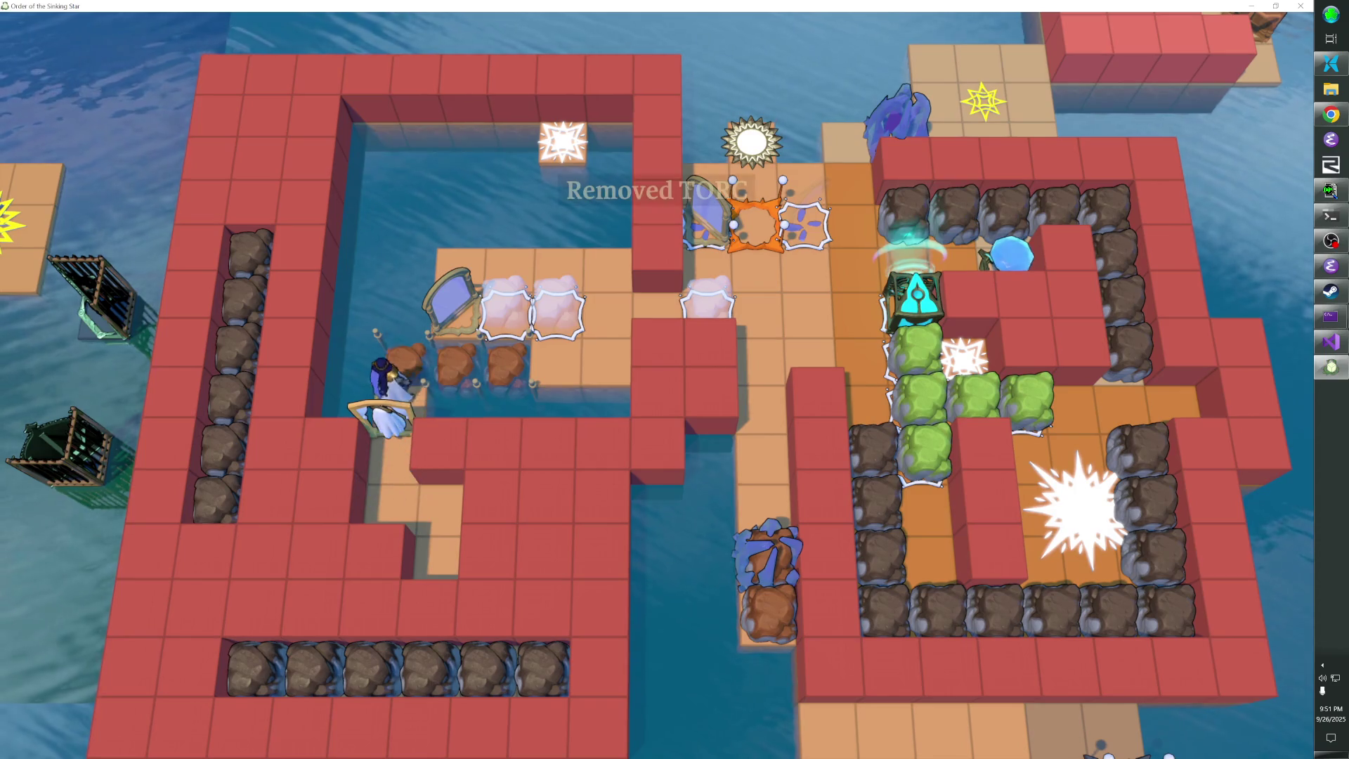
key("Right")
key("Right")
key("Right")
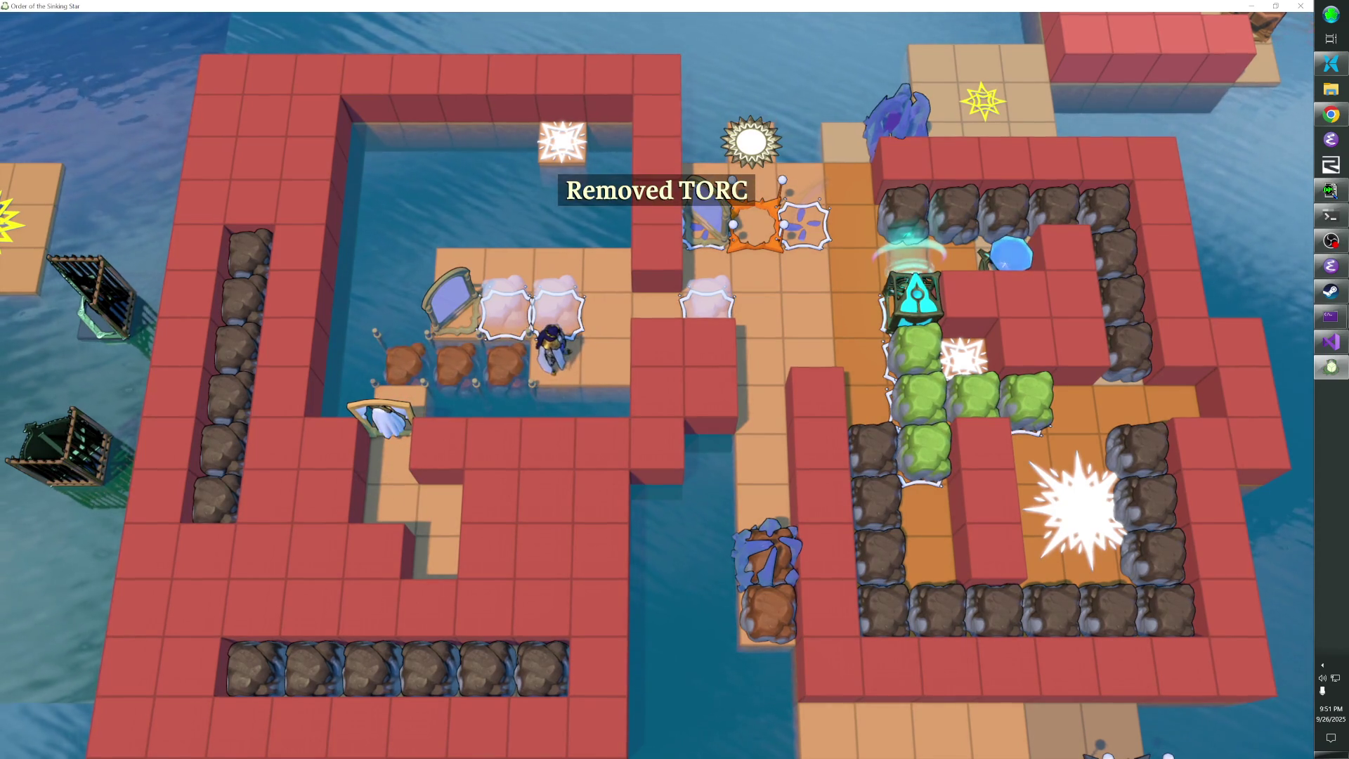
Walk past the red wall and cloud tile back onto the orange star tile
key("Right")
key("Up")
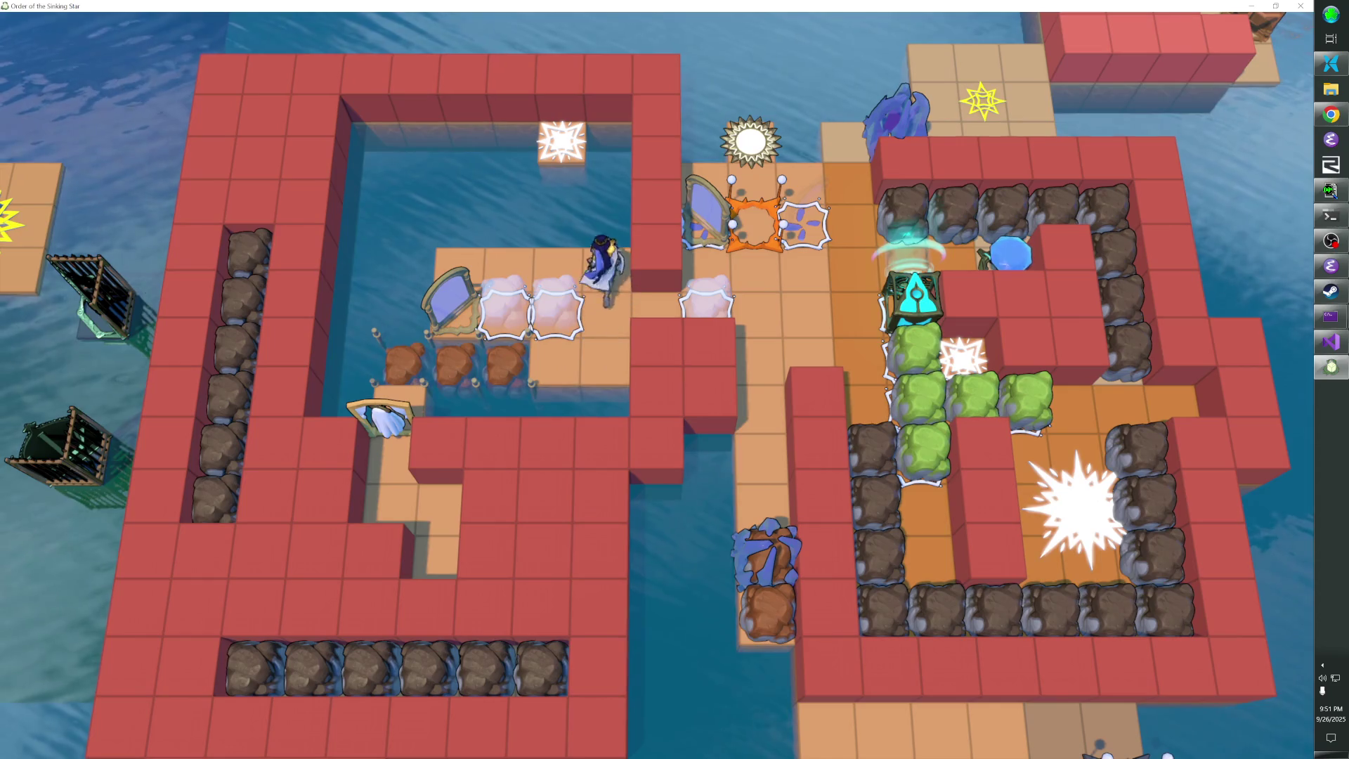
key("Down")
key("Right")
key("Right")
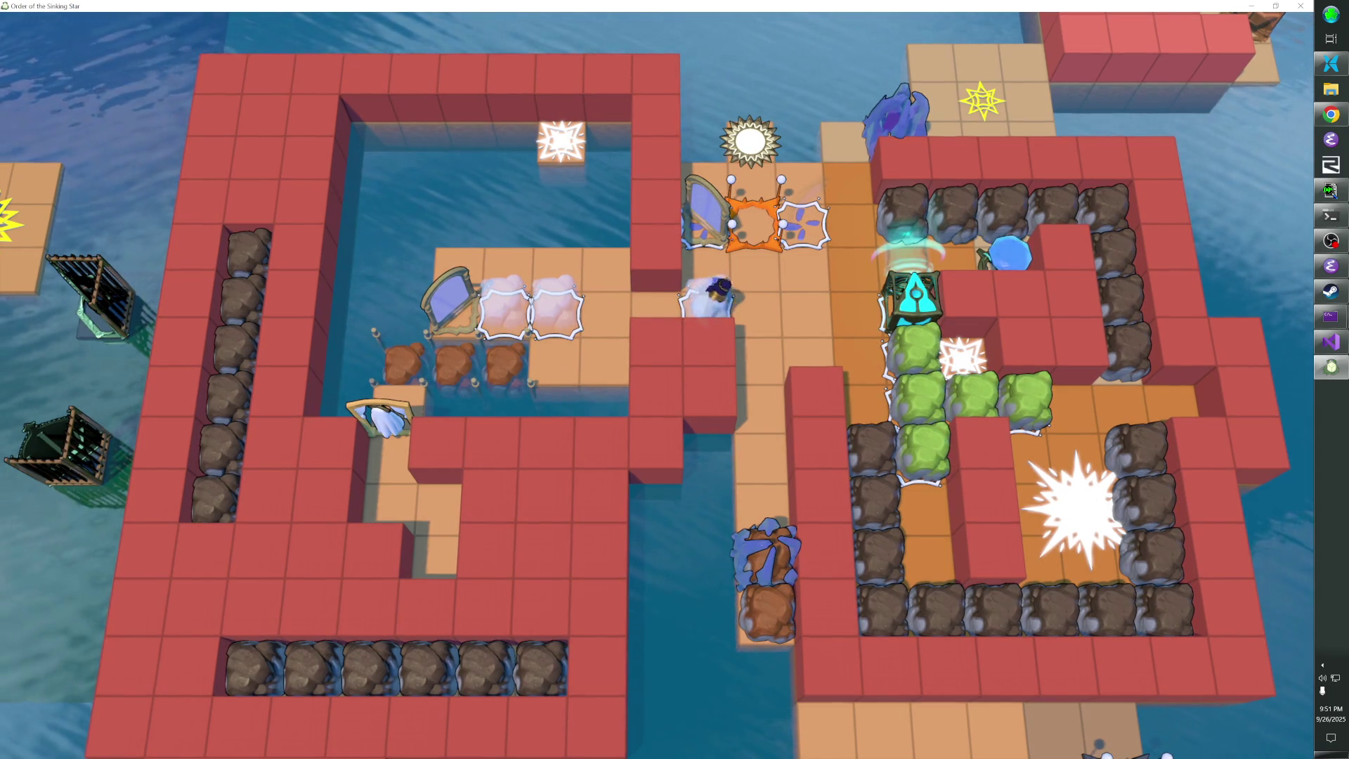
key("Right")
key("Up")
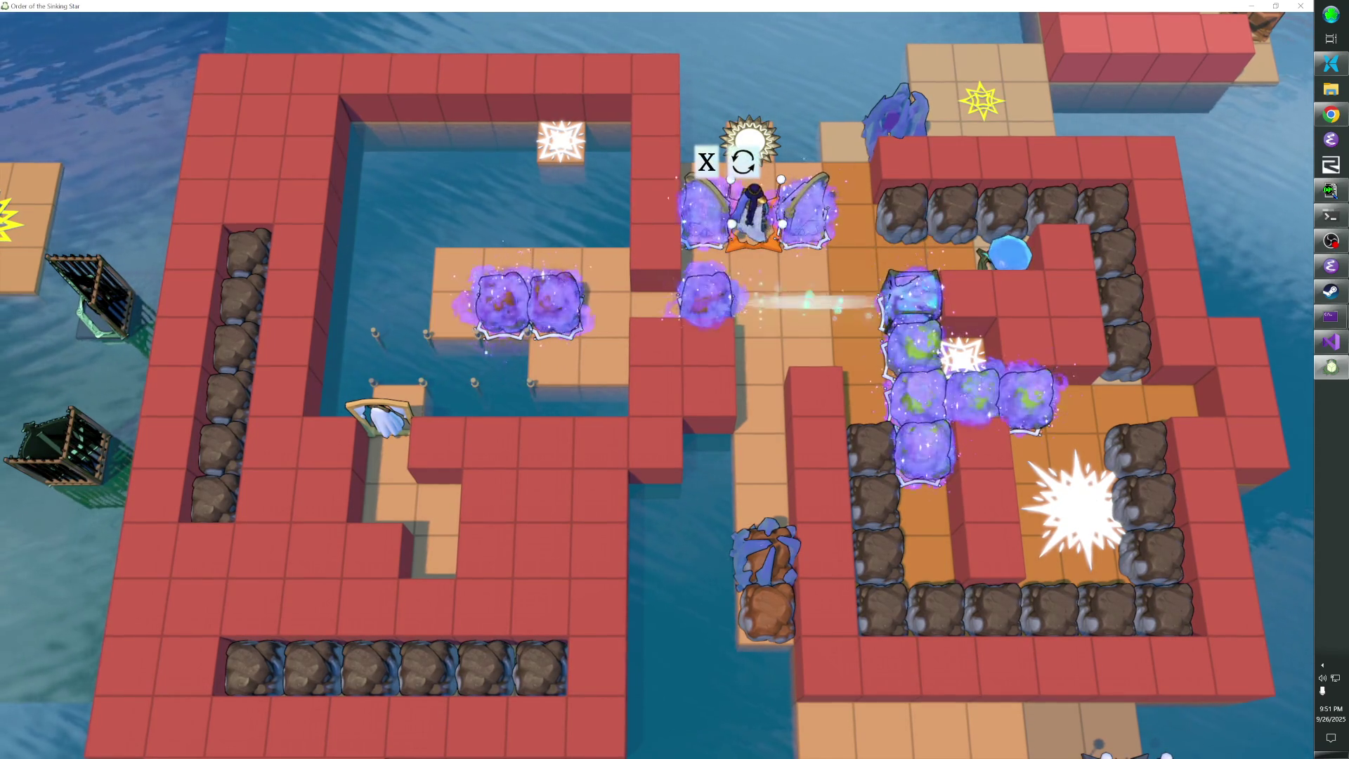
Restart the level, push the brown rock out of the beam, and go up through the butterfly gate
key("x")
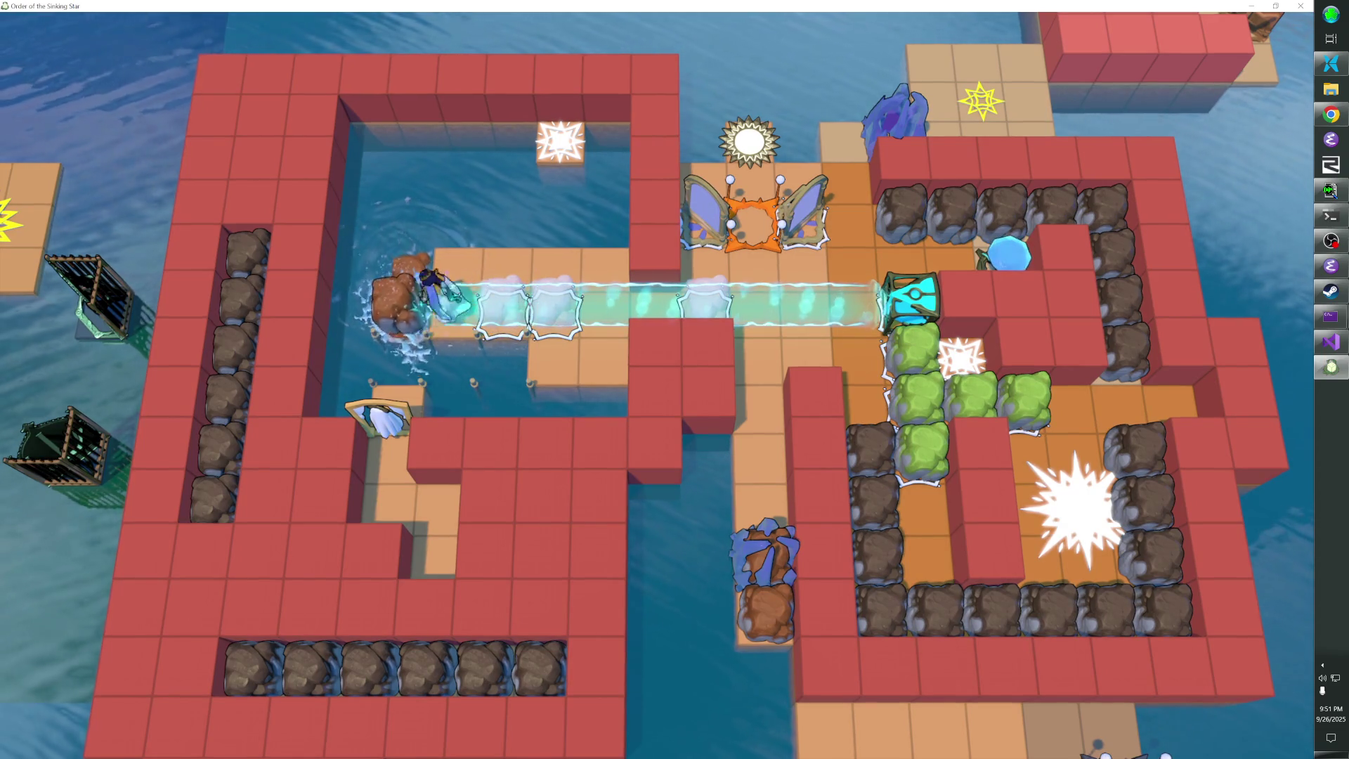
key("Left")
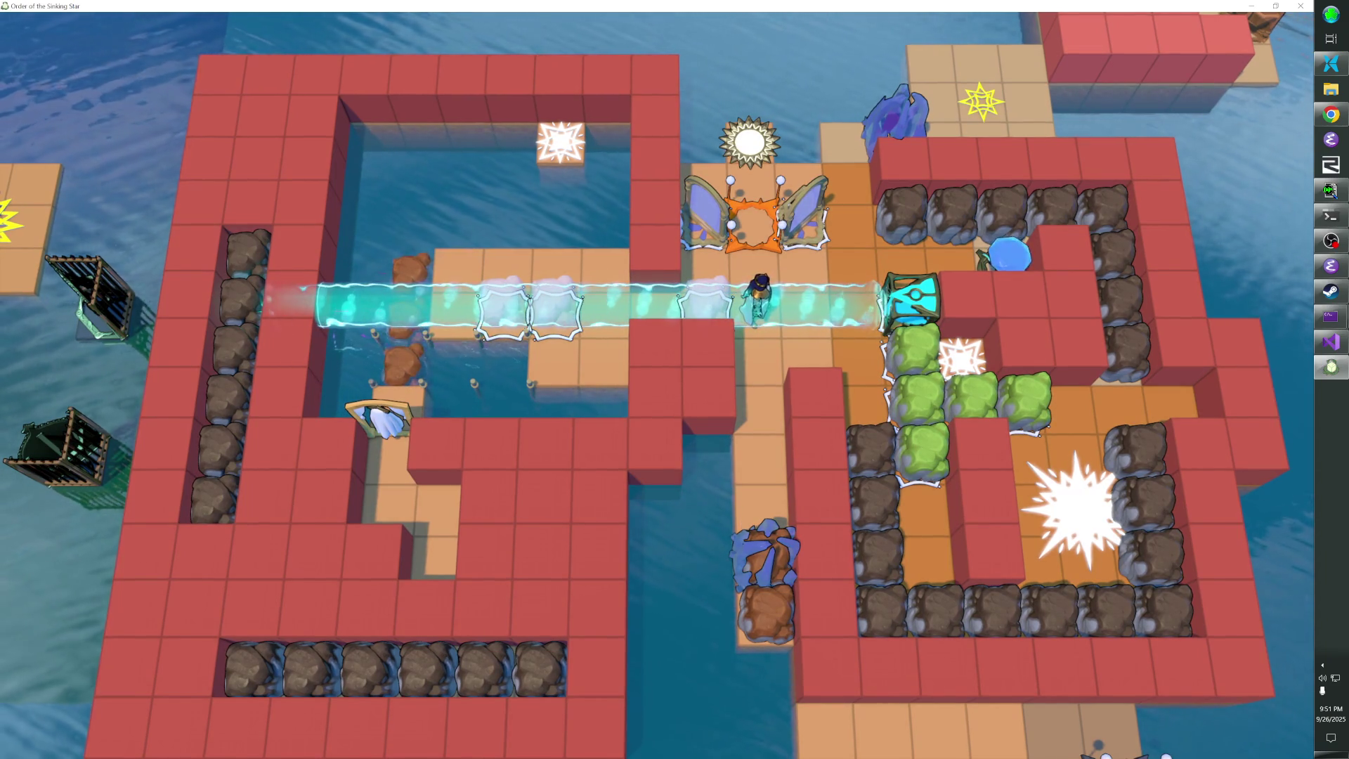
key("Up")
key("Up")
key("Right")
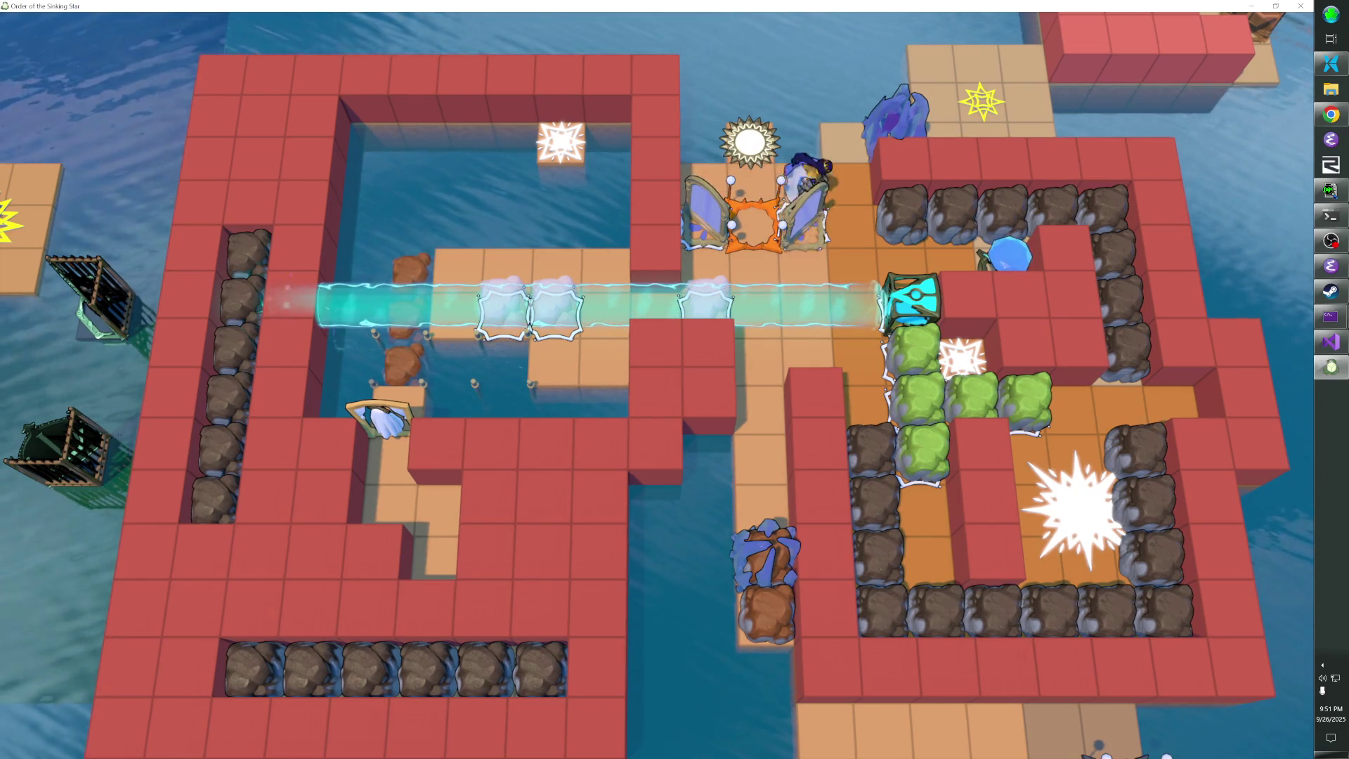
Push the mirror into the beam row to deflect the cyan beam down, then undo one move
key("Down")
key("Down")
key("Left")
key("Left")
key("Left")
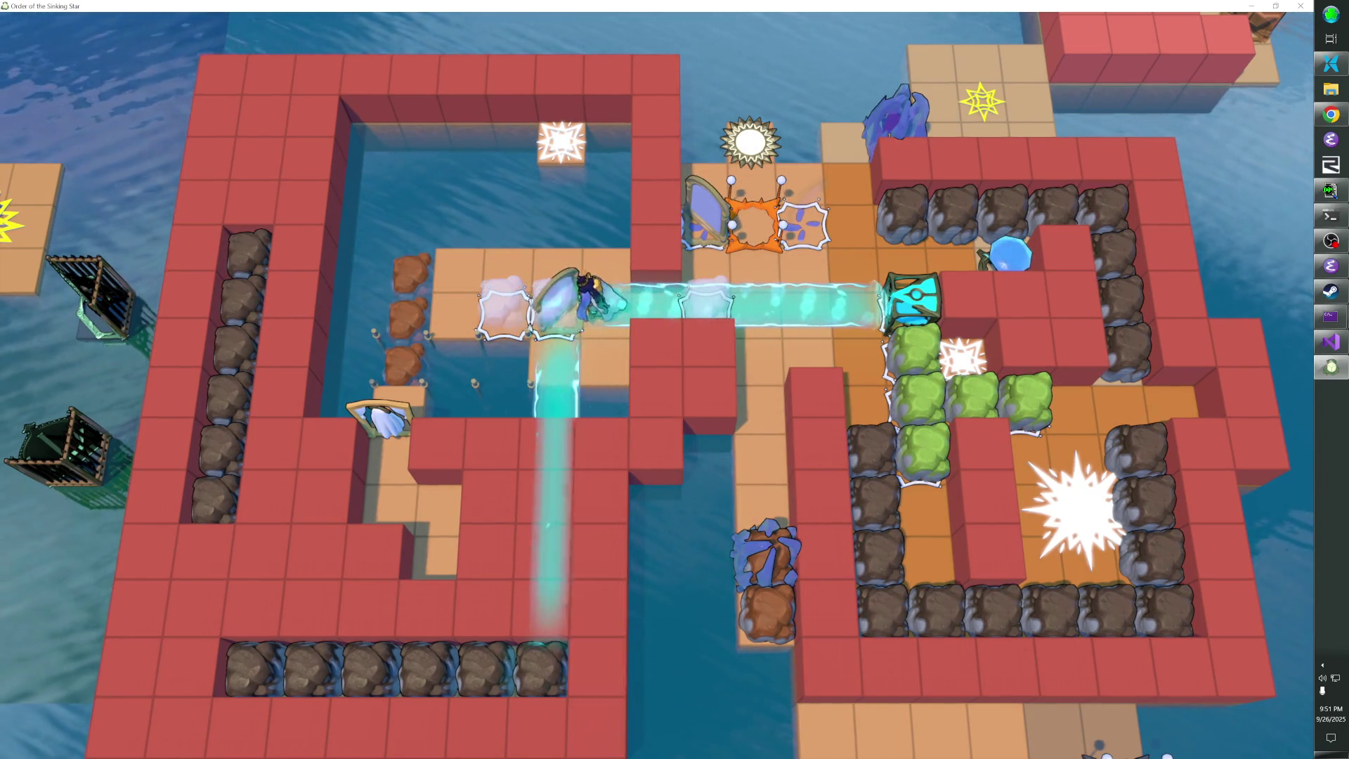
key("Left")
key("Left")
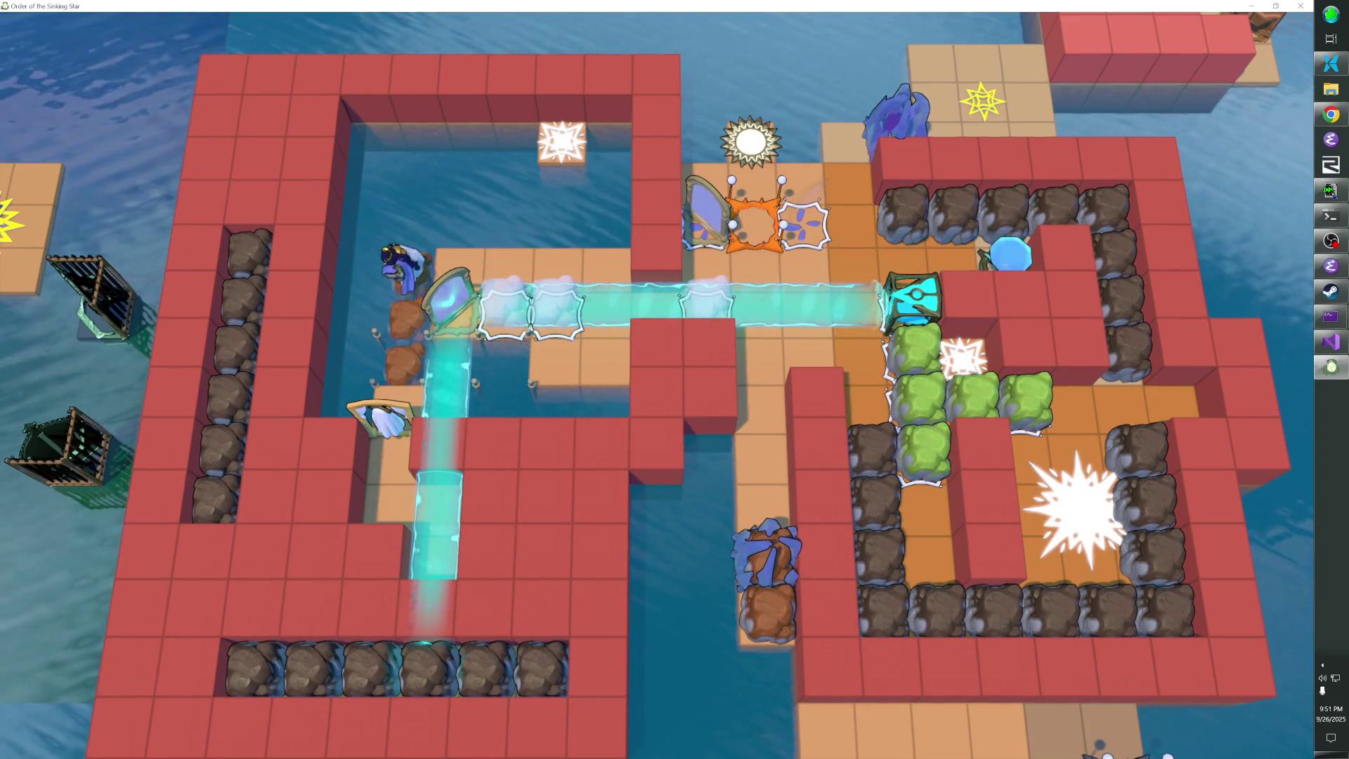
key("t")
key("t")
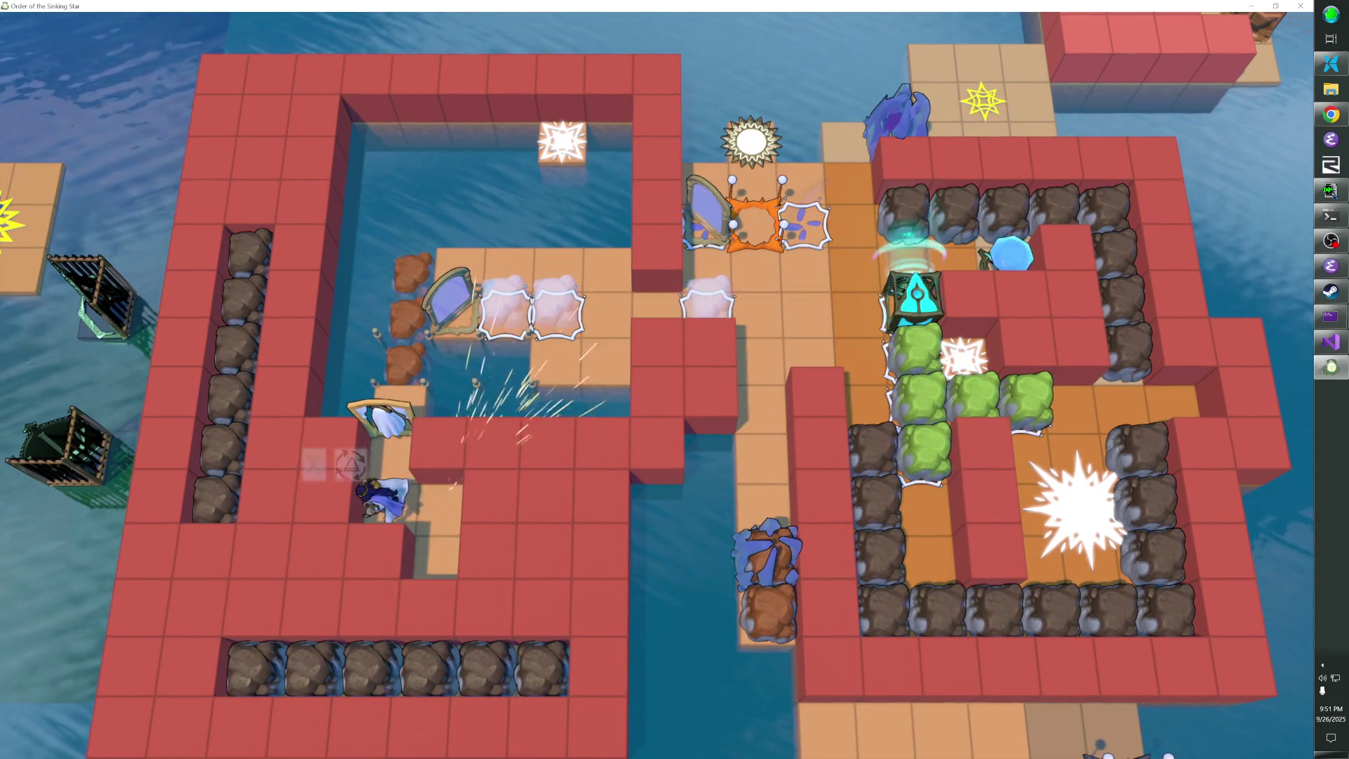
key("Up")
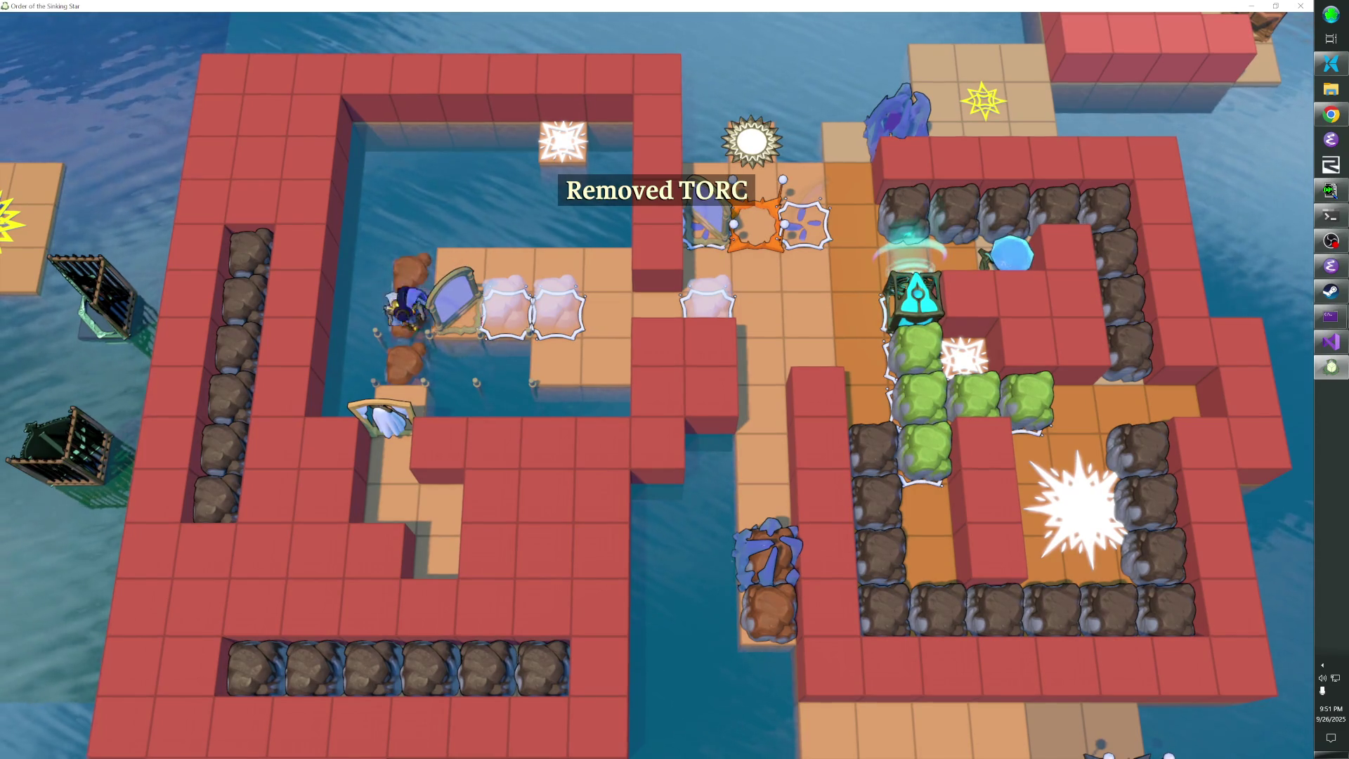
key("z")
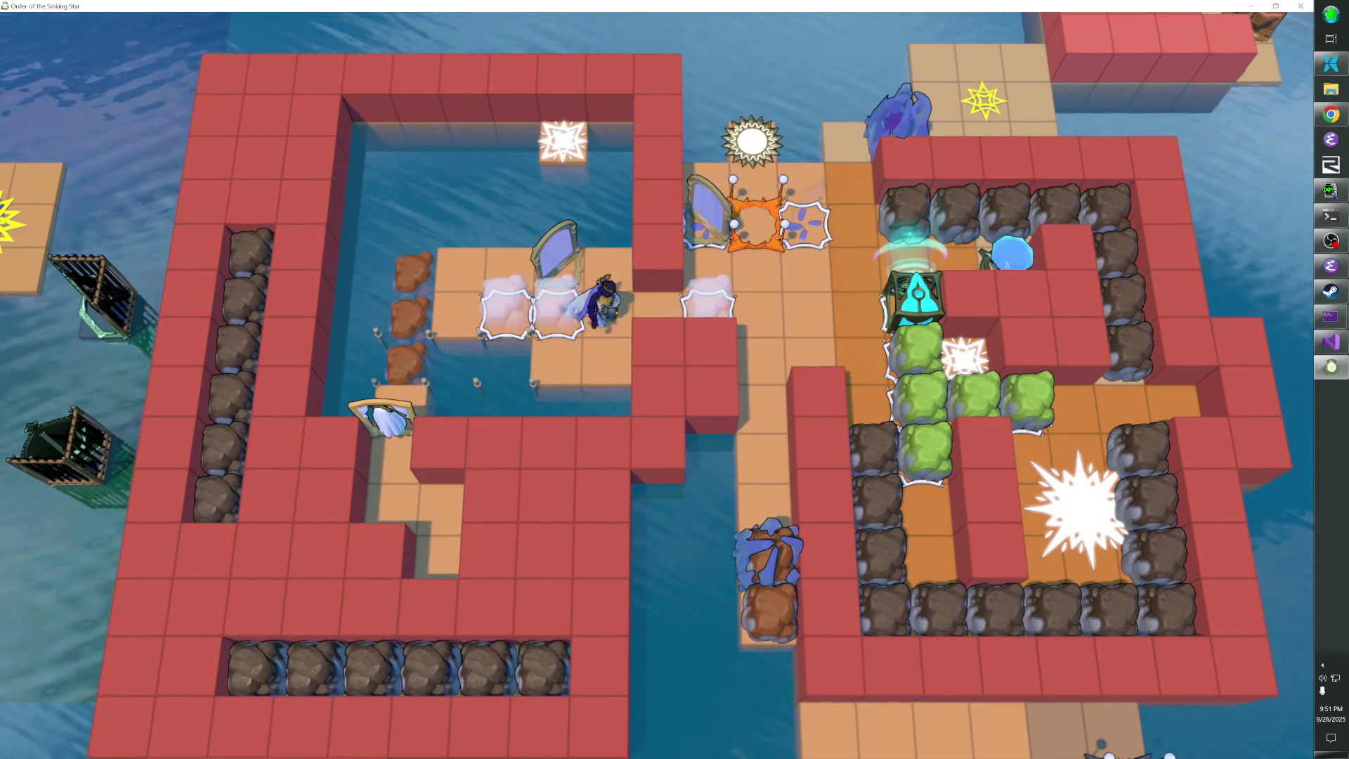
Push the cyan emitter and green blocks down two tiles
key("Right")
key("Right")
key("Right")
key("Up")
key("Right")
key("Down")
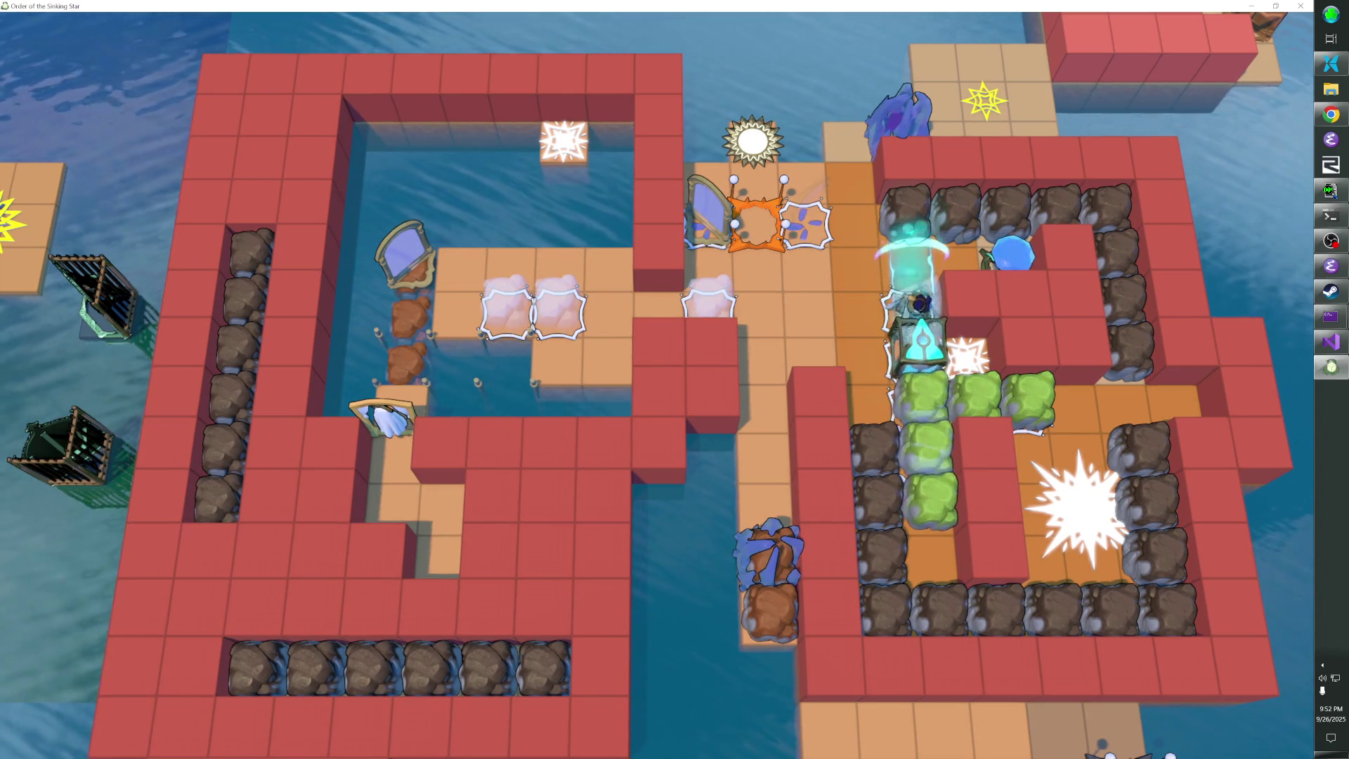
key("Down")
key("Up")
Push the left mirror down one tile and slide it across the ice
key("Left")
key("Left")
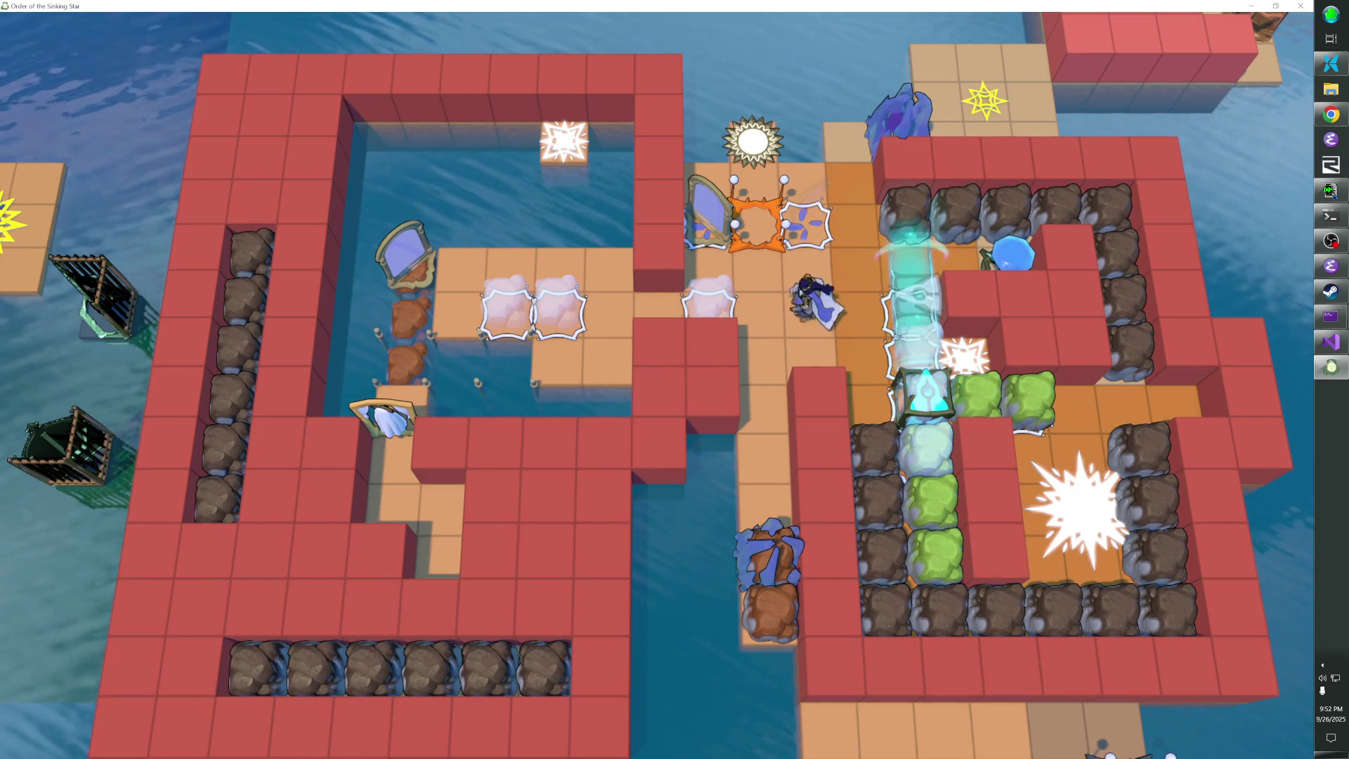
key("Left")
key("Up")
key("Up")
key("Left")
key("Down")
key("Left")
key("Right")
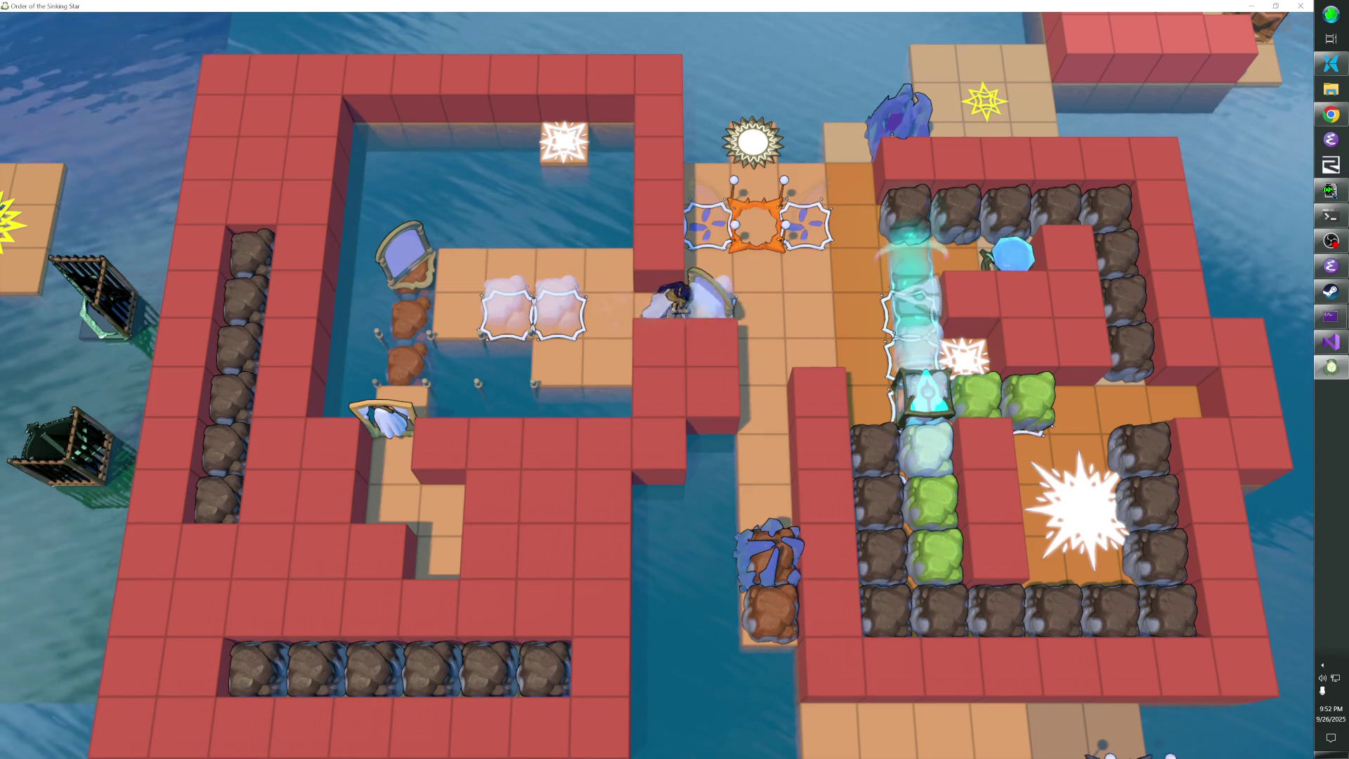
Reflect the cyan beam with both mirrors and work the lower mirror to send it right
key("Down")
key("Up")
key("Left")
key("Left")
key("Left")
key("Left")
key("Left")
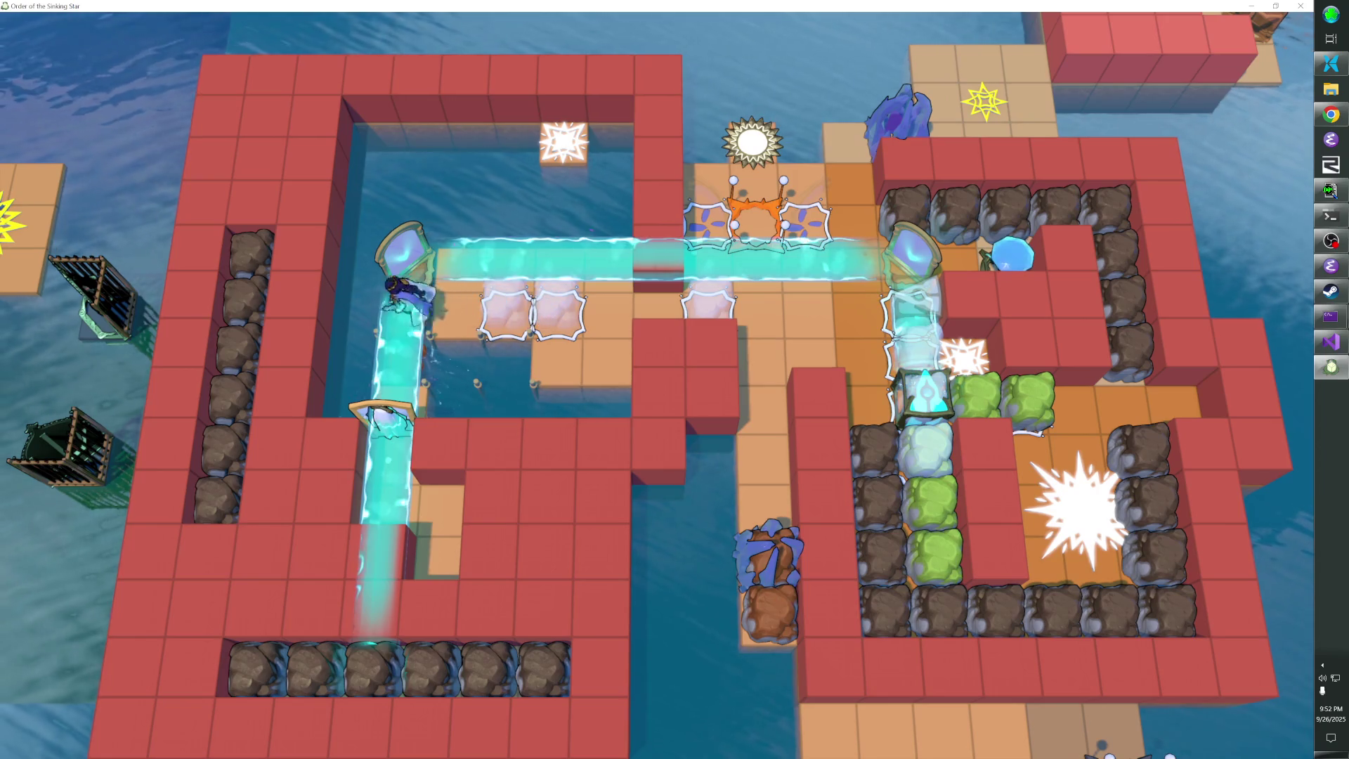
key("Down")
key("Down")
key("Down")
key("x")
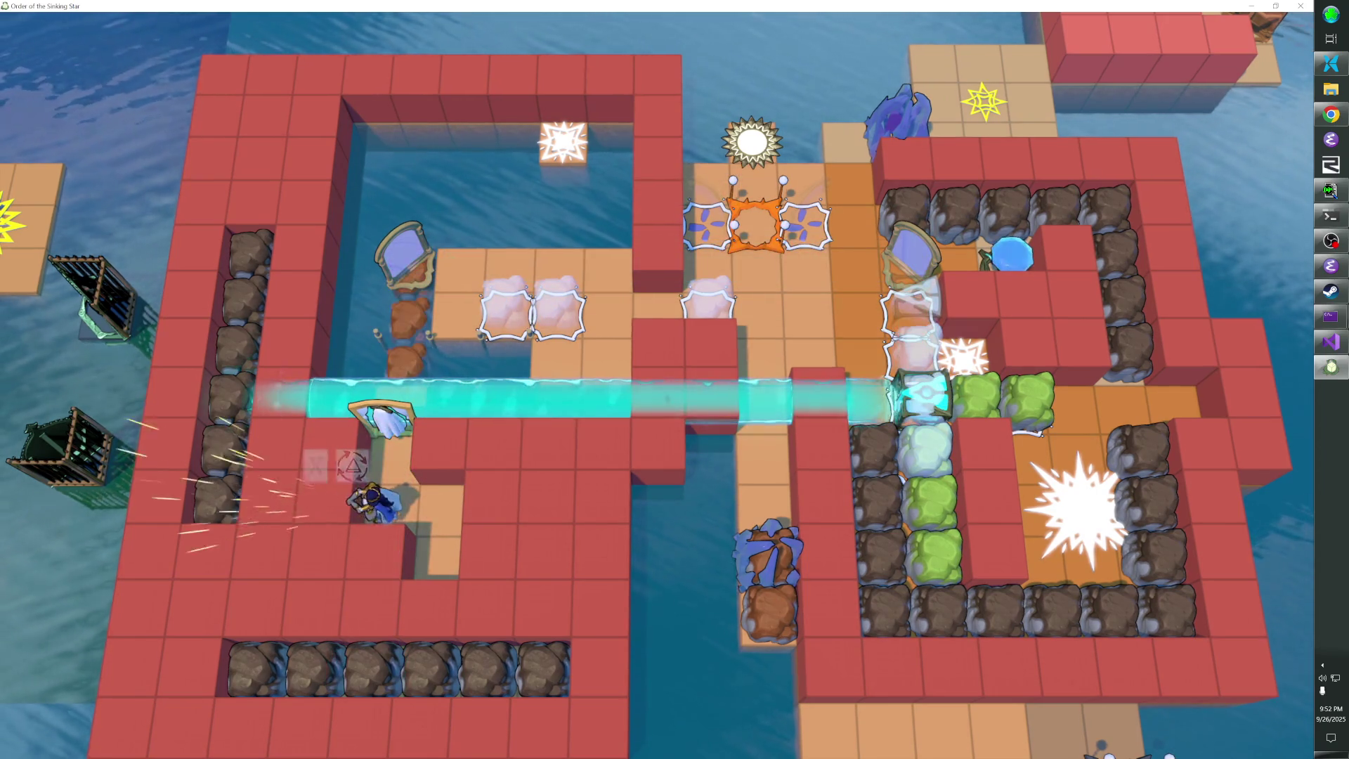
Push the mirror and green blocks right along the beam row
key("Up")
key("Up")
key("Up")
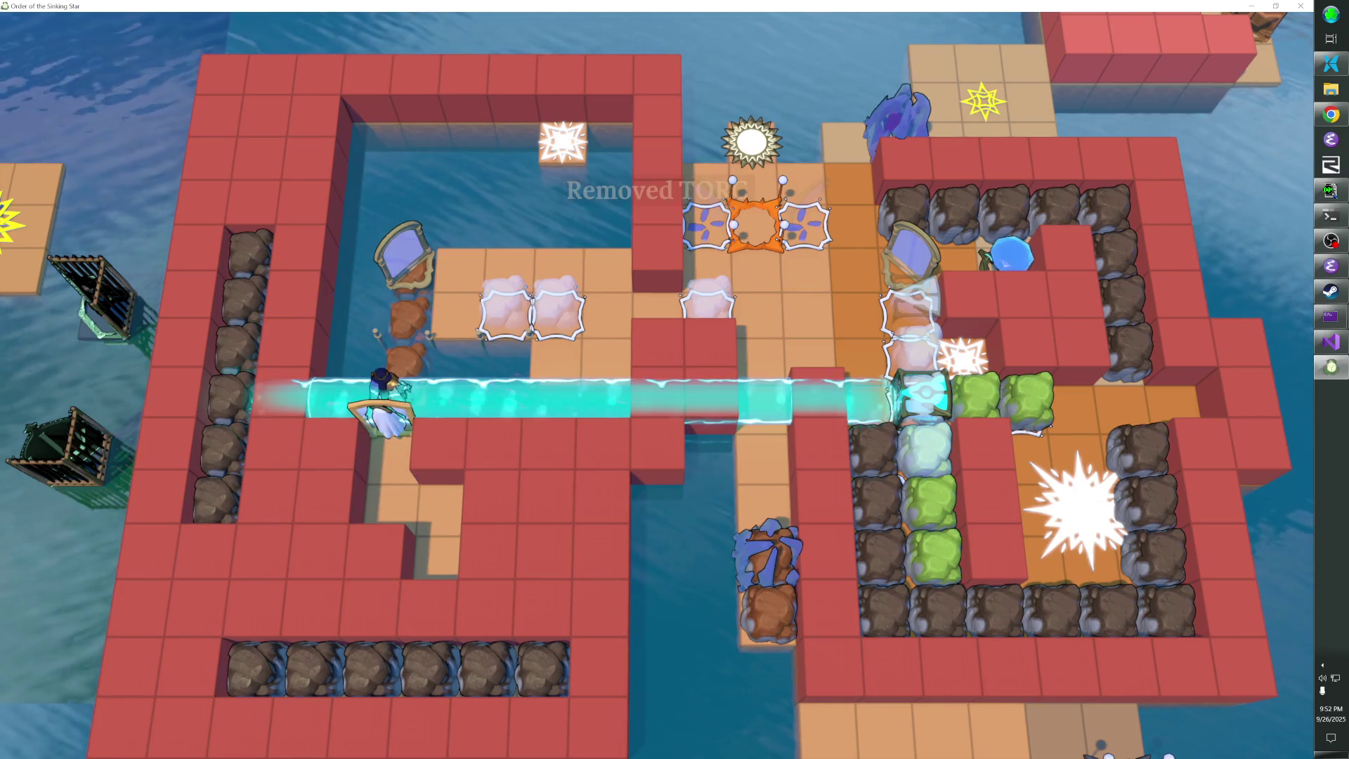
key("Right")
key("Right")
key("Right")
key("Right")
key("Right")
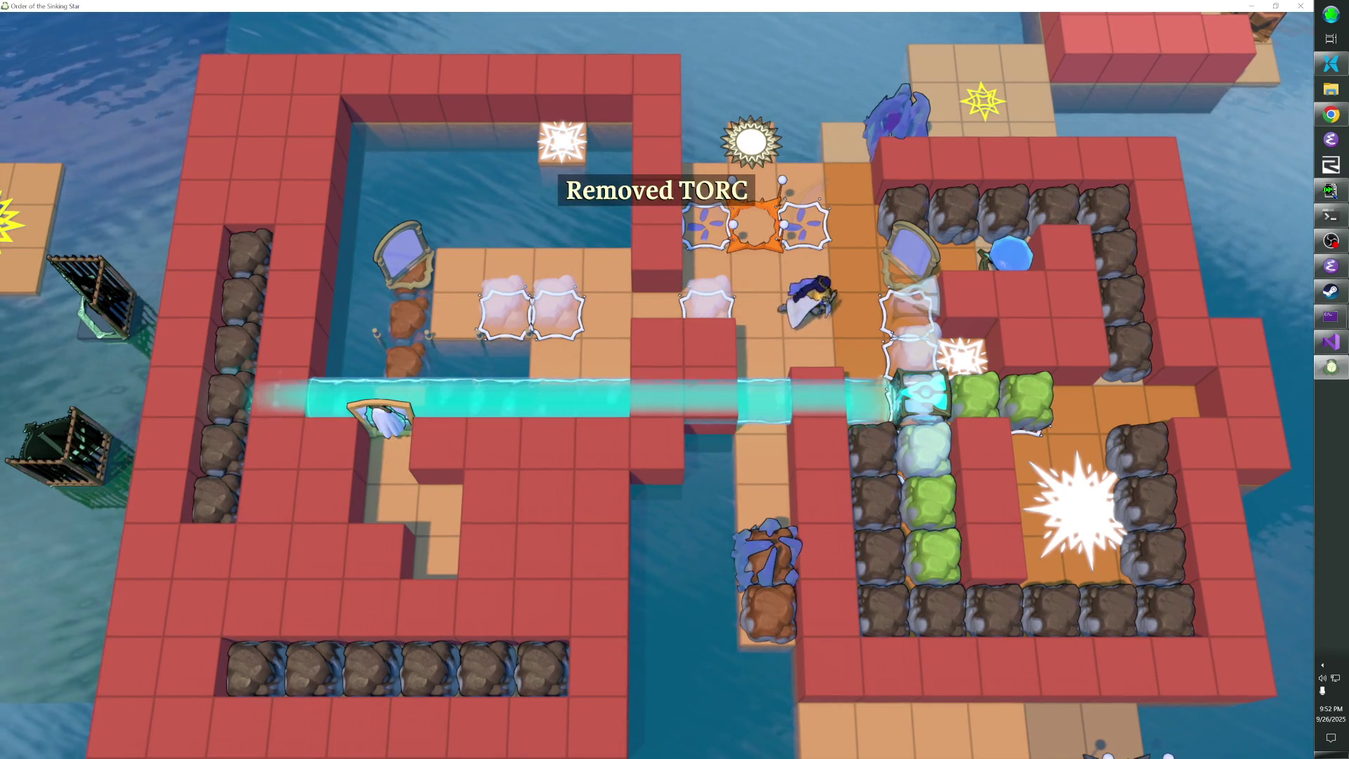
key("Right")
key("Down")
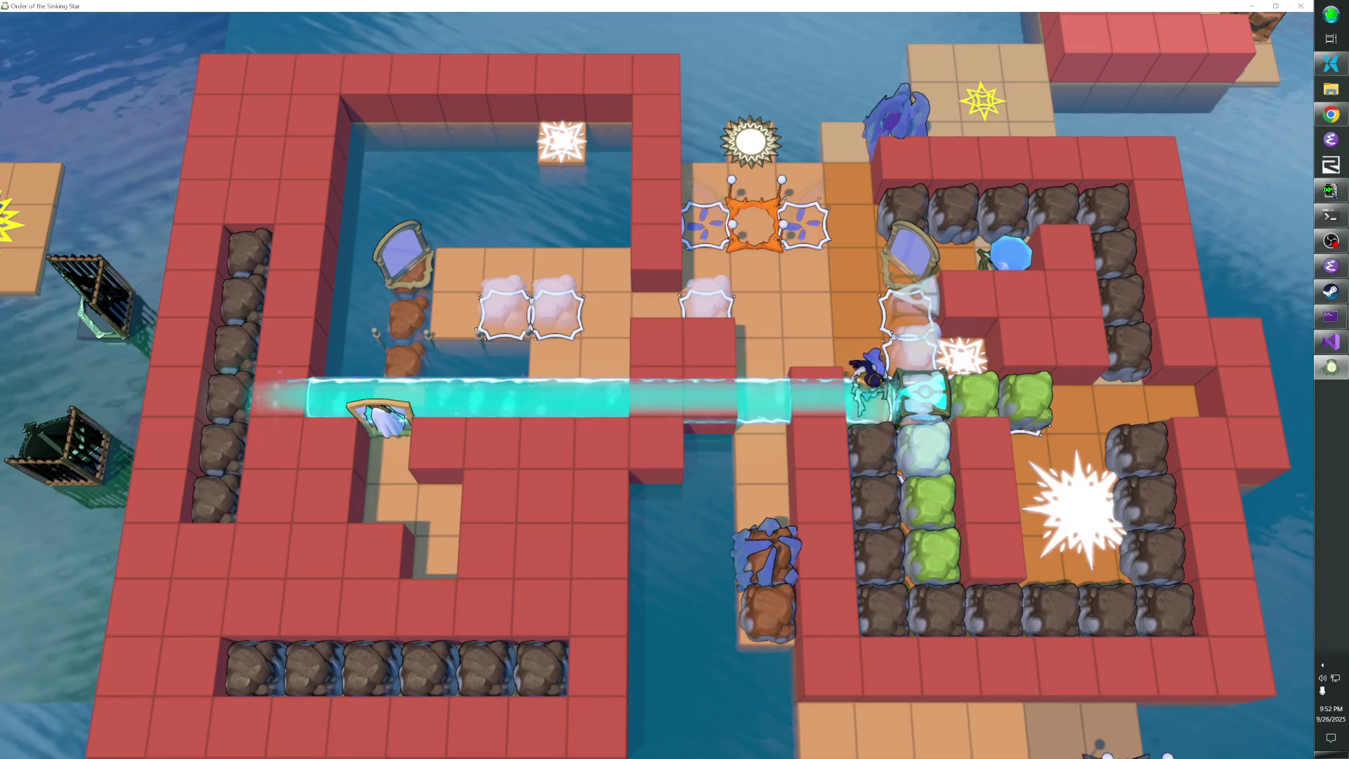
key("Right")
key("Down")
Walk back up the orange column to the star tile
key("Up")
key("Left")
key("Left")
key("Left")
key("Up")
key("Up")
key("Up")
key("Left")
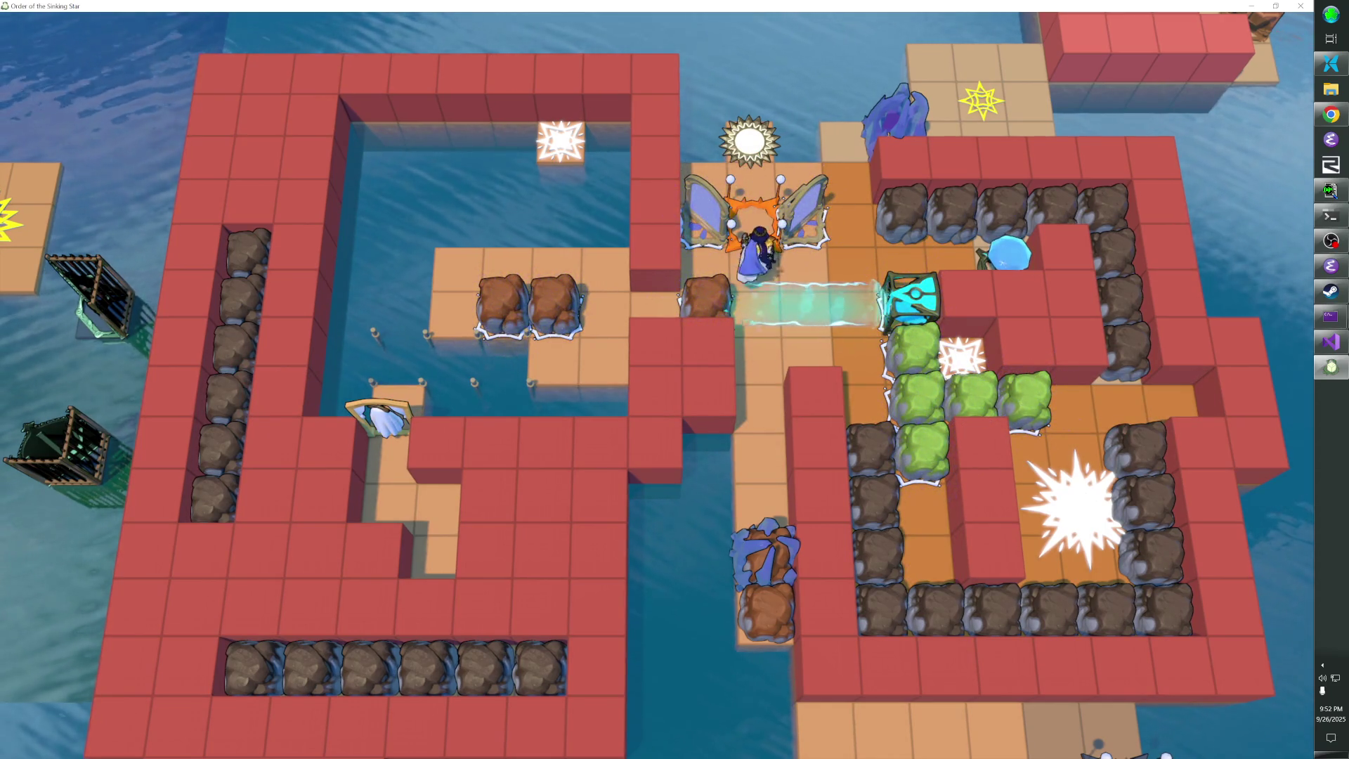
Push the boulder left, clear the beam row, and step onto the orange switch tile
key("Left")
key("Left")
key("Left")
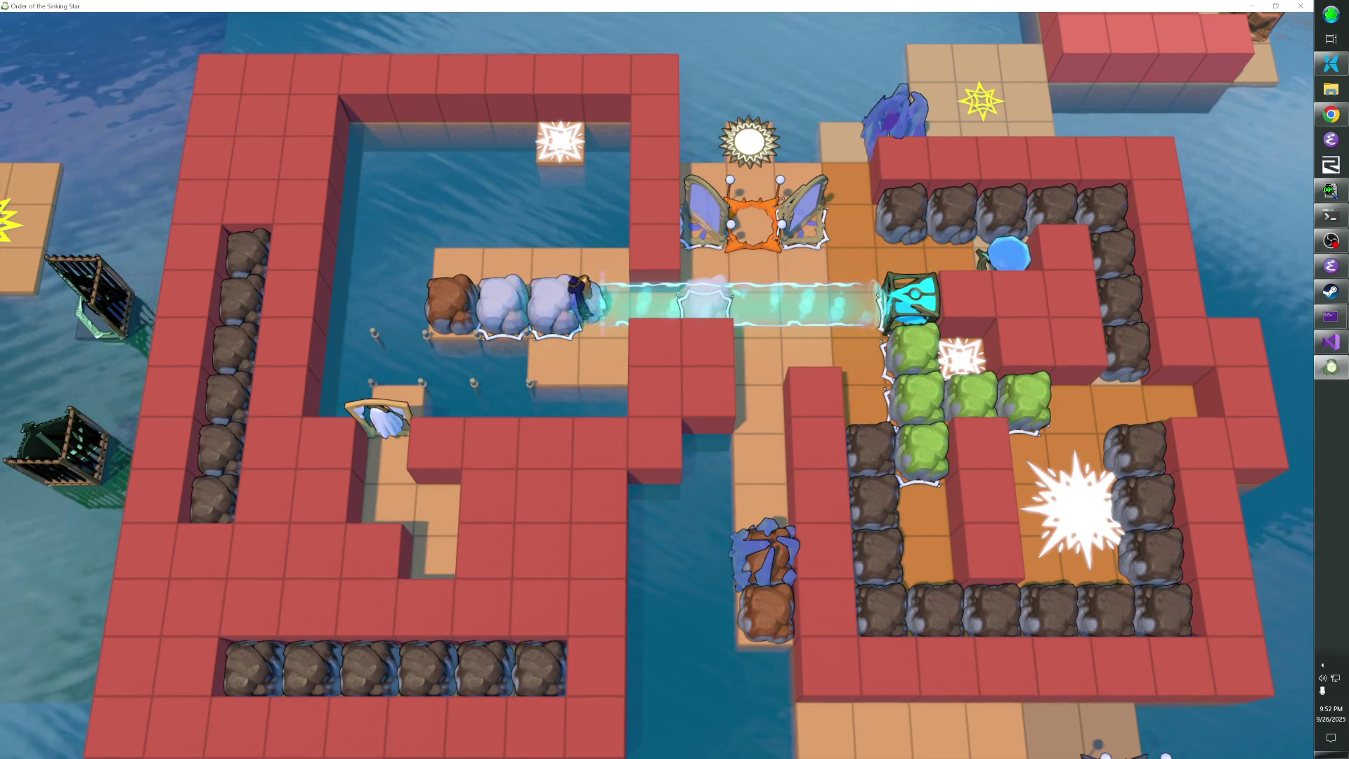
key("Up")
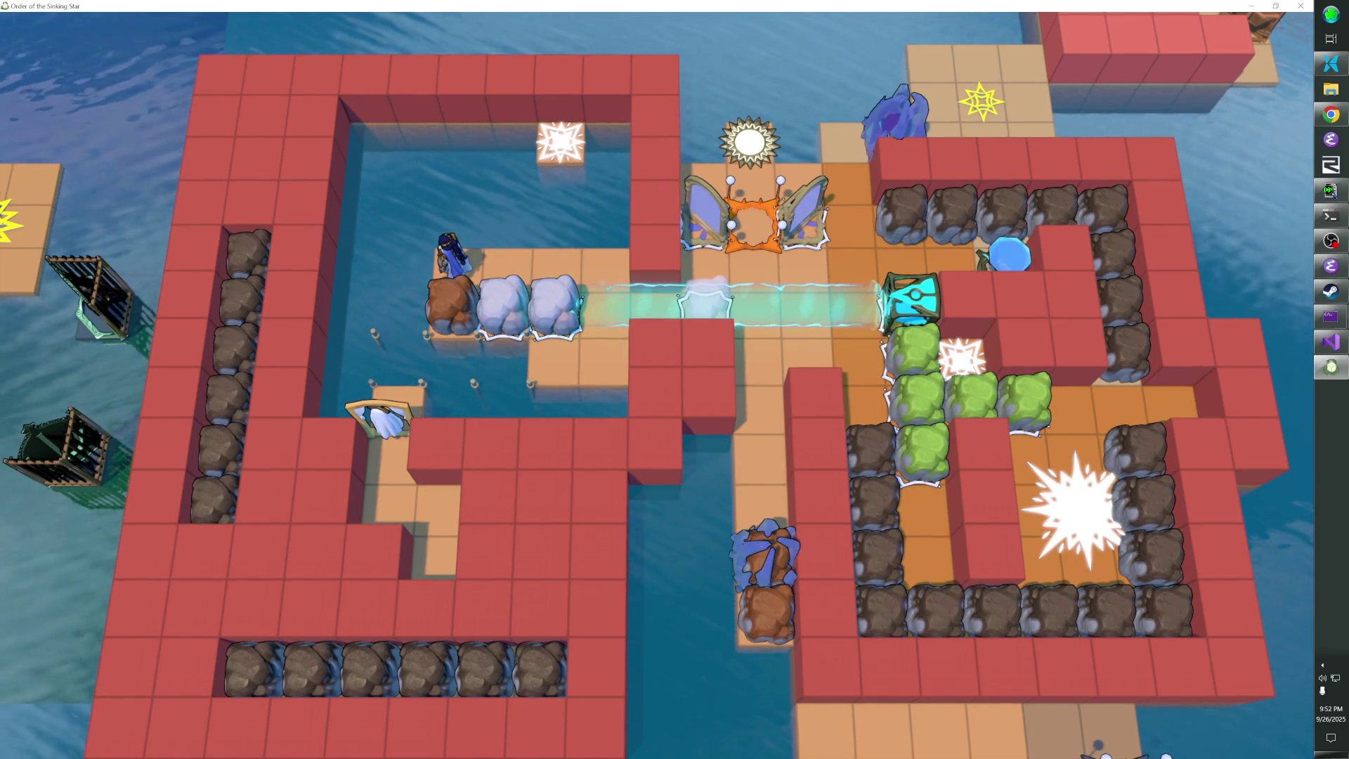
key("Down")
key("Right")
key("Right")
key("Right")
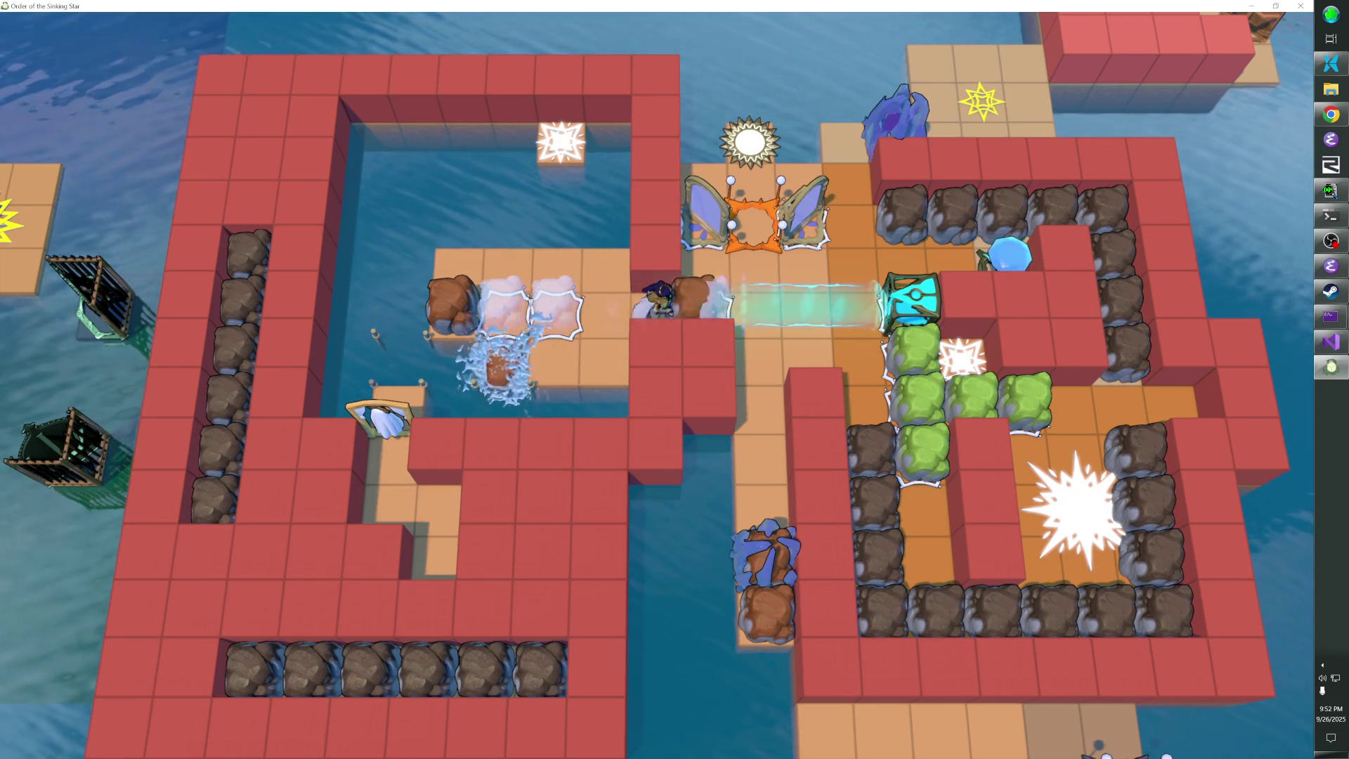
key("Up")
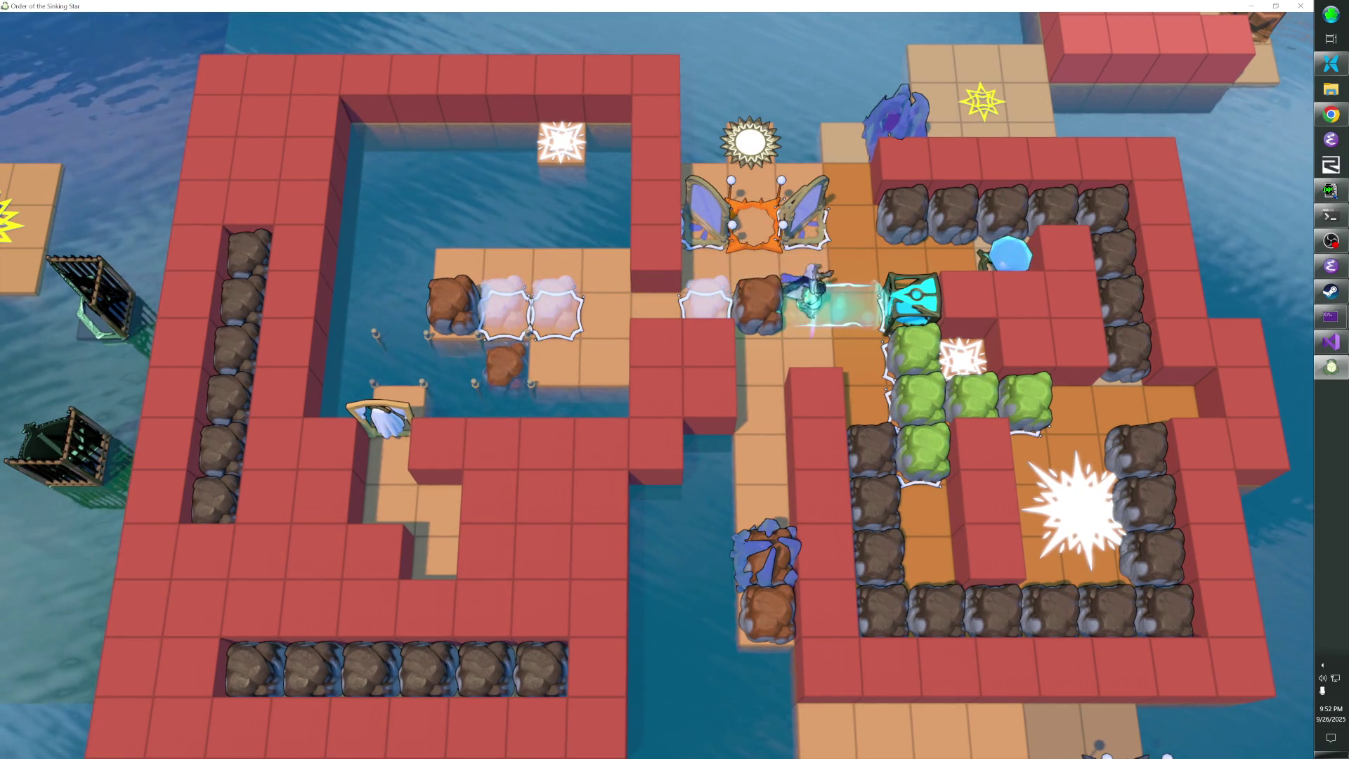
Walk down past the blue crystal creature, try pushing the boulder toward the portal, then rewind
key("Down")
key("Down")
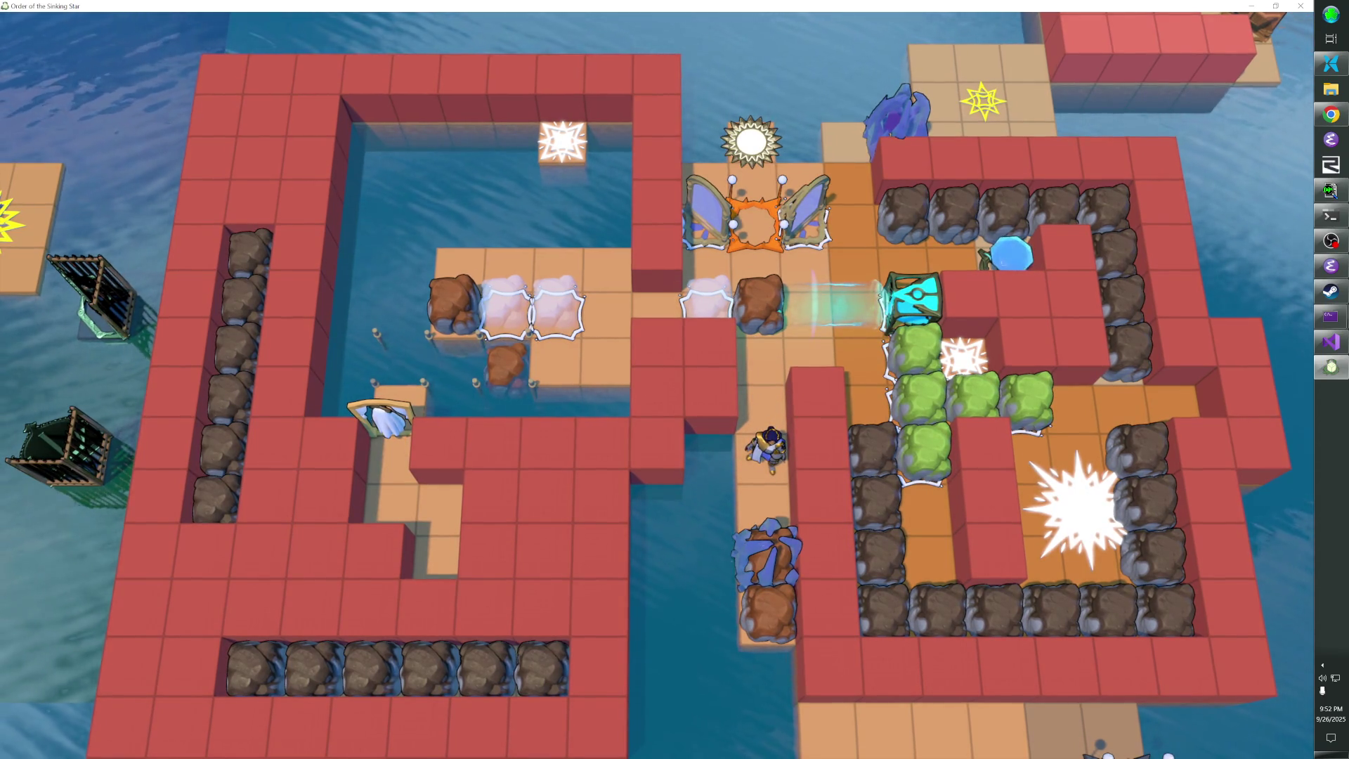
key("Down")
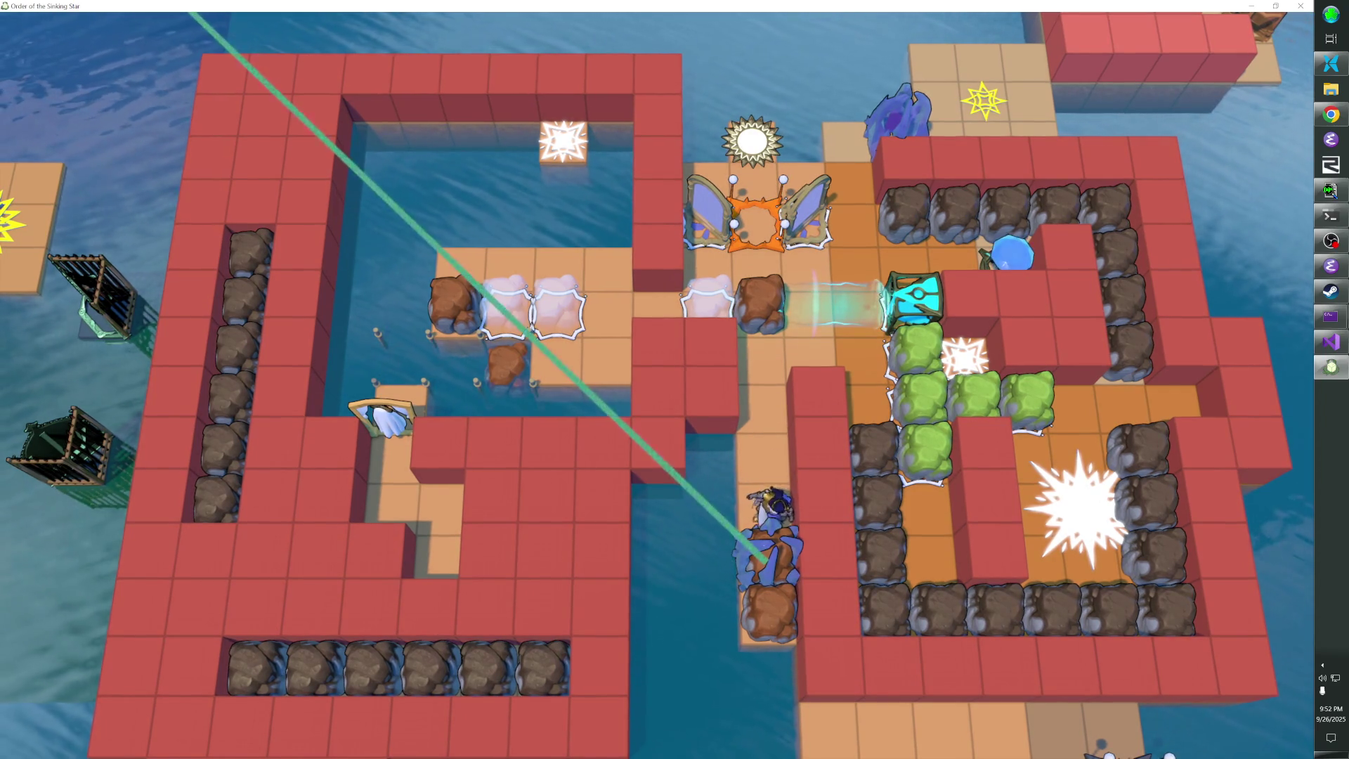
key("Up")
key("Up")
key("Up")
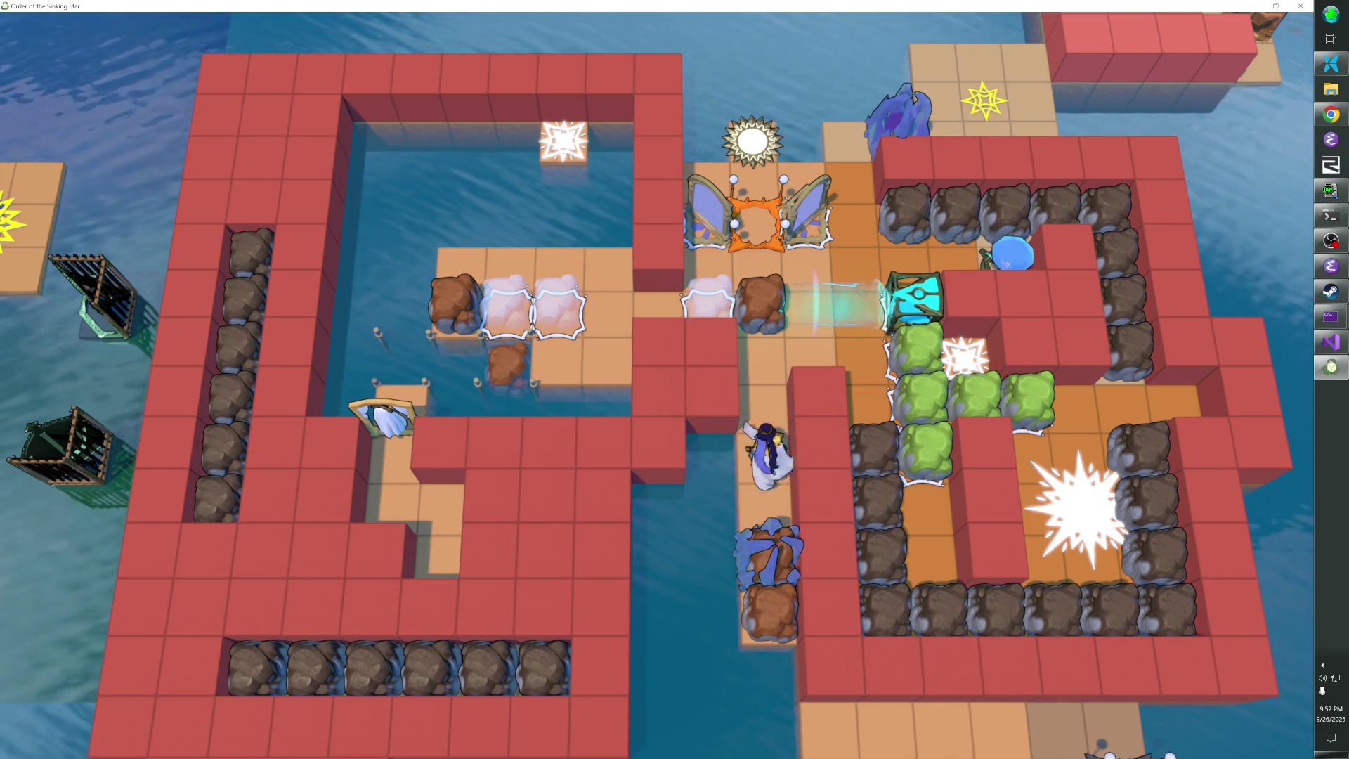
key("Left")
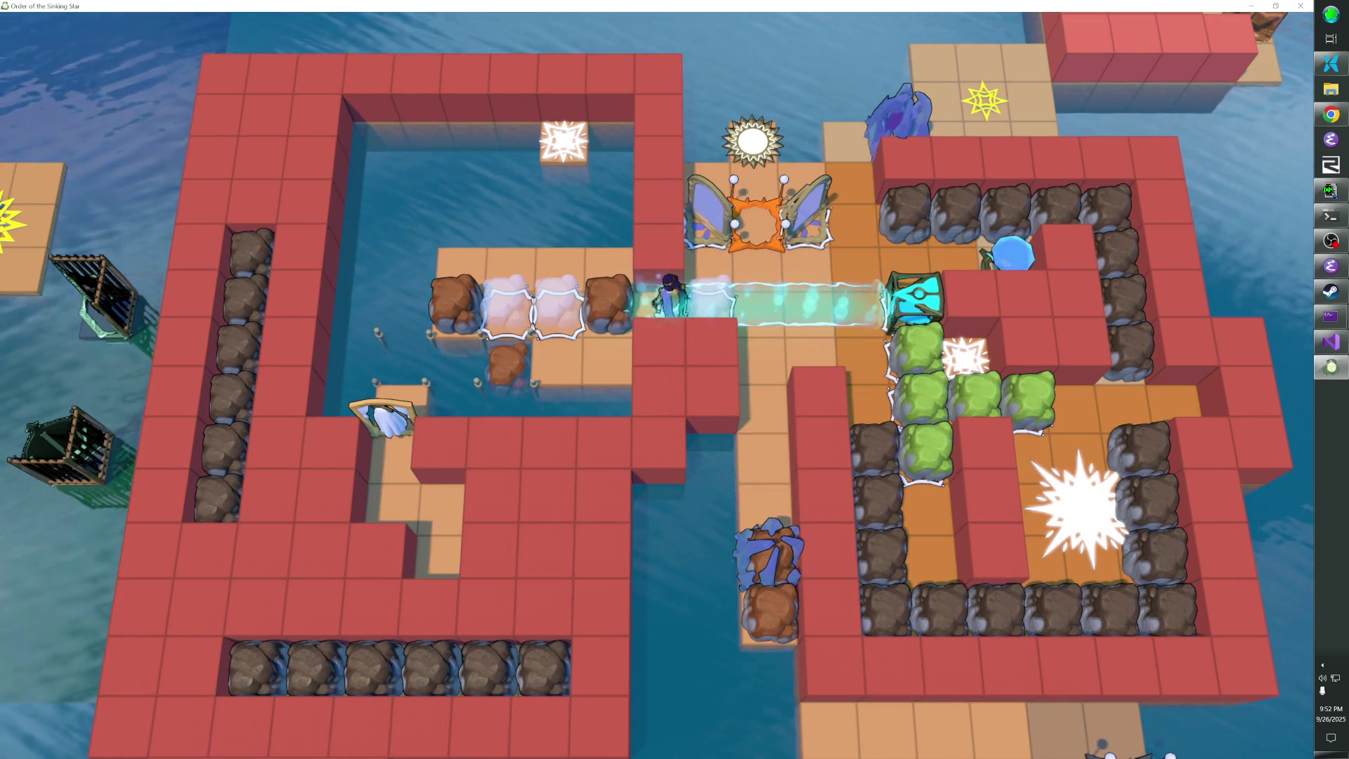
key("Up")
key("Up")
key("x")
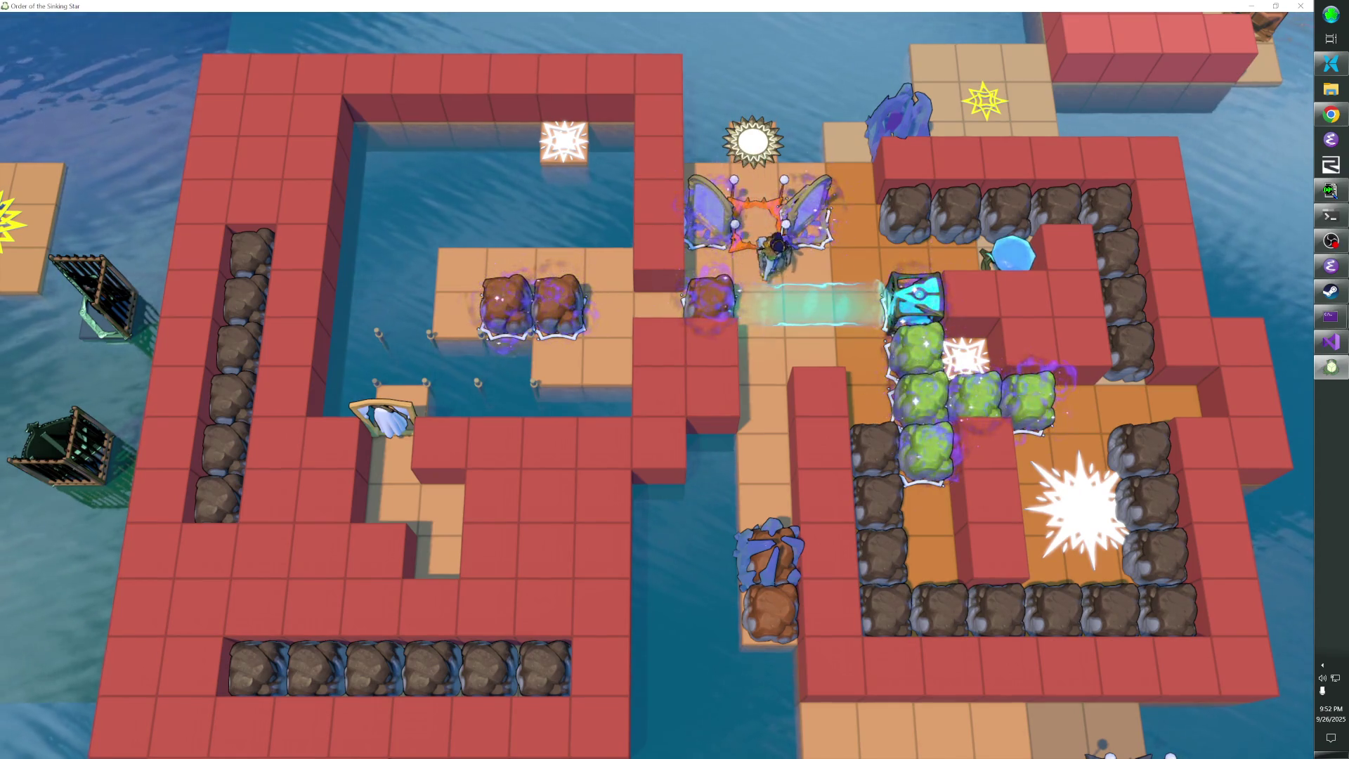
Push the three boulders left, sink the brown boulder in the water, and circle the ice boulders
key("Left")
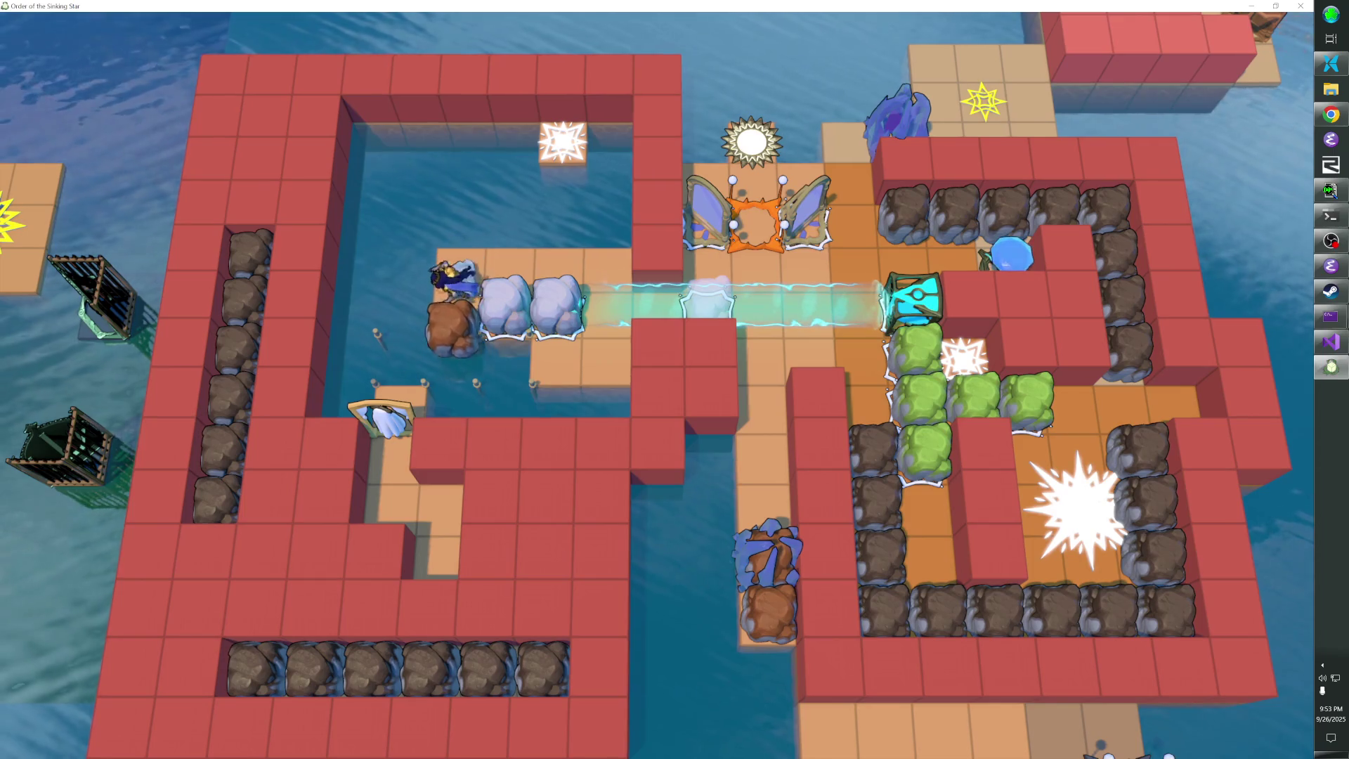
key("Down")
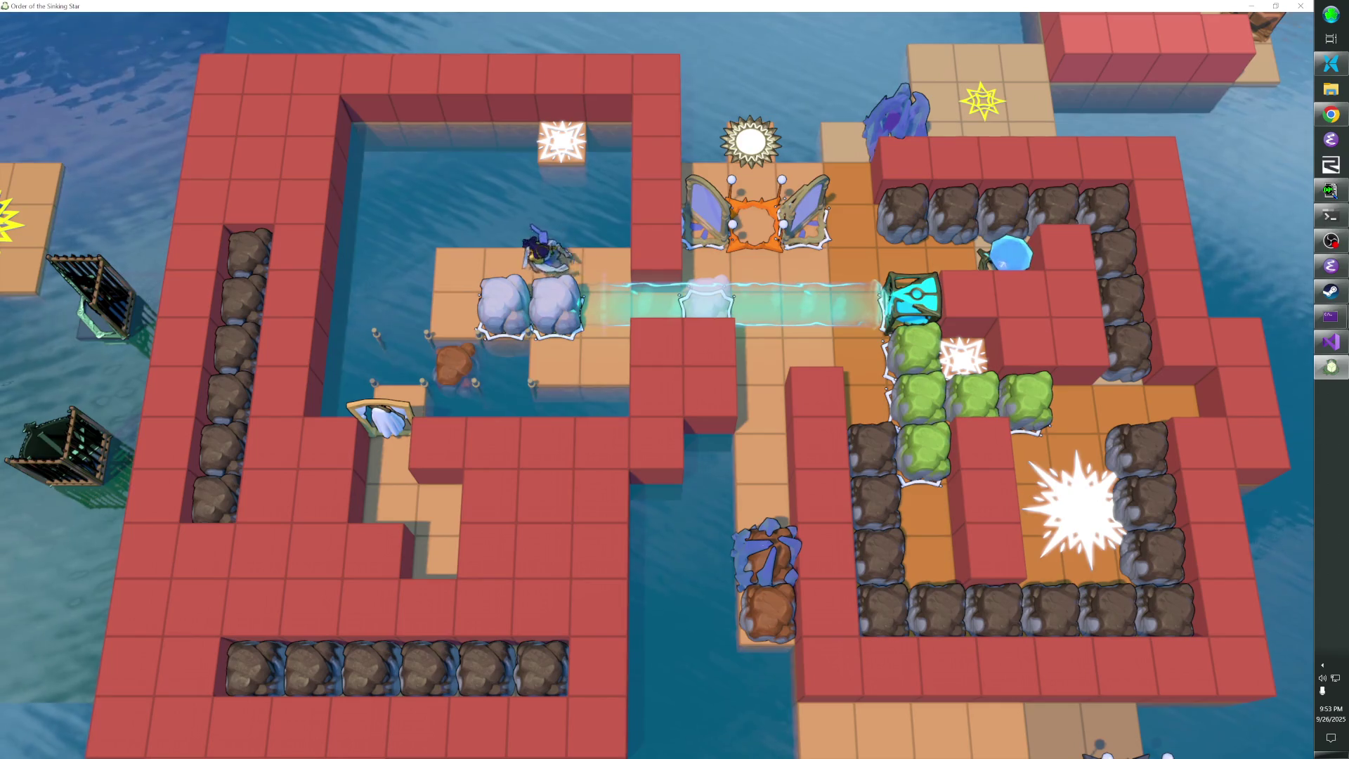
key("Left")
key("Down")
key("Up")
key("Right")
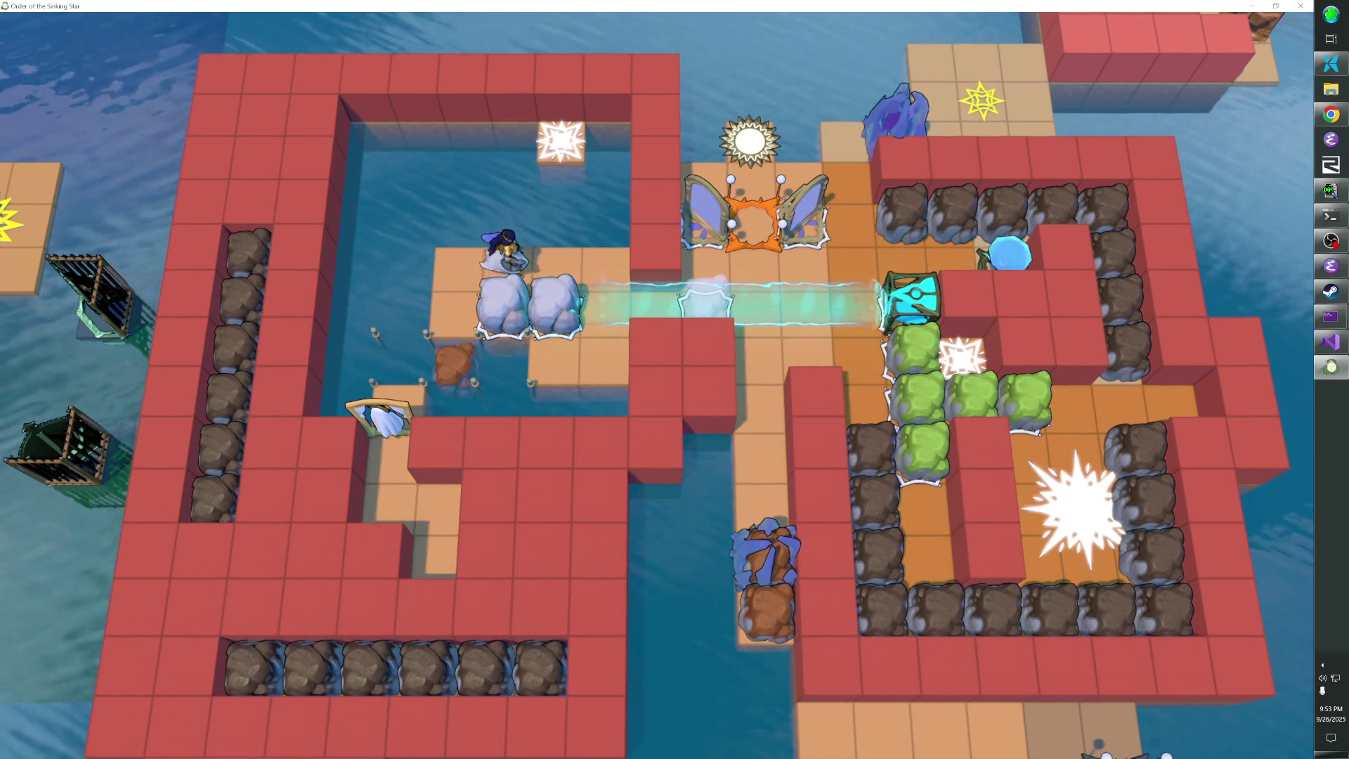
key("Right")
key("Right")
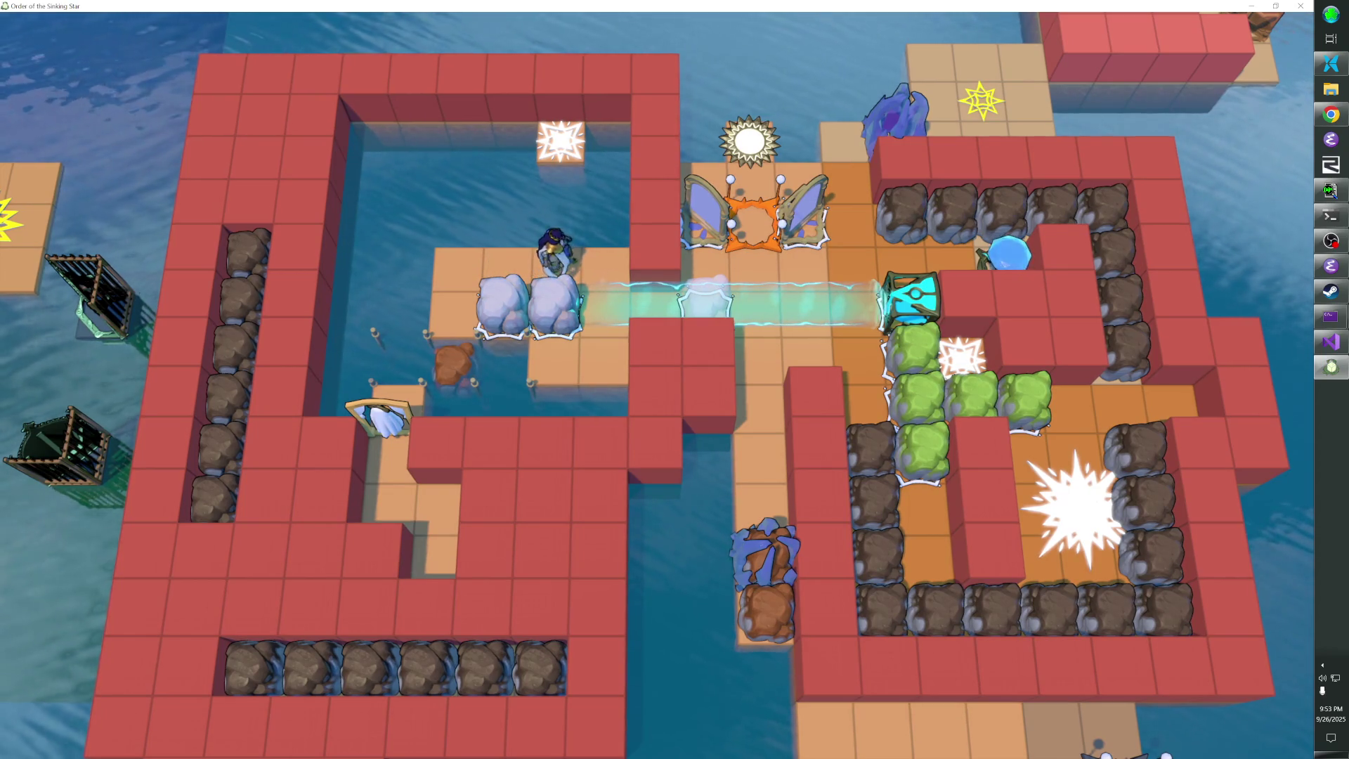
Sink the left ice boulder and push the other along so the beam reaches the left wall, then open the editor
key("Down")
key("Left")
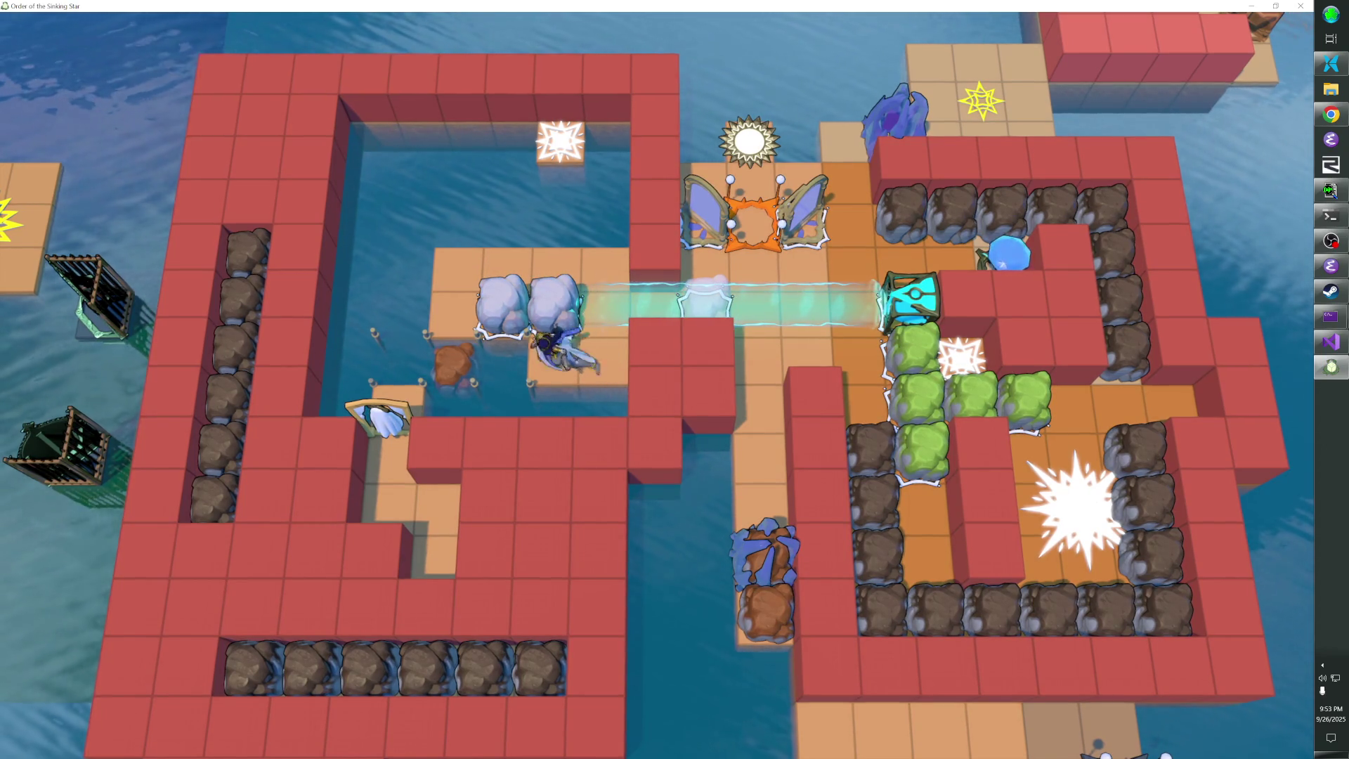
key("Up")
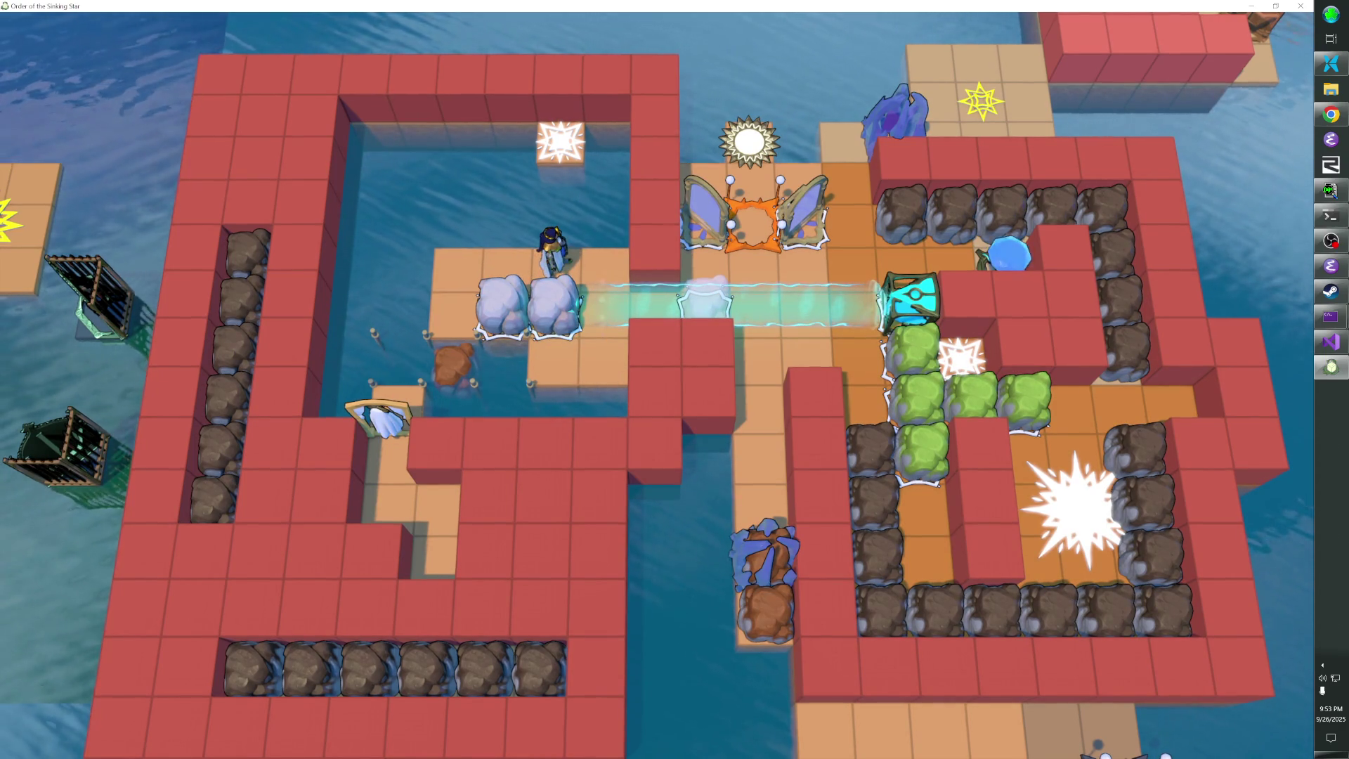
key("Left")
key("Down")
key("Right")
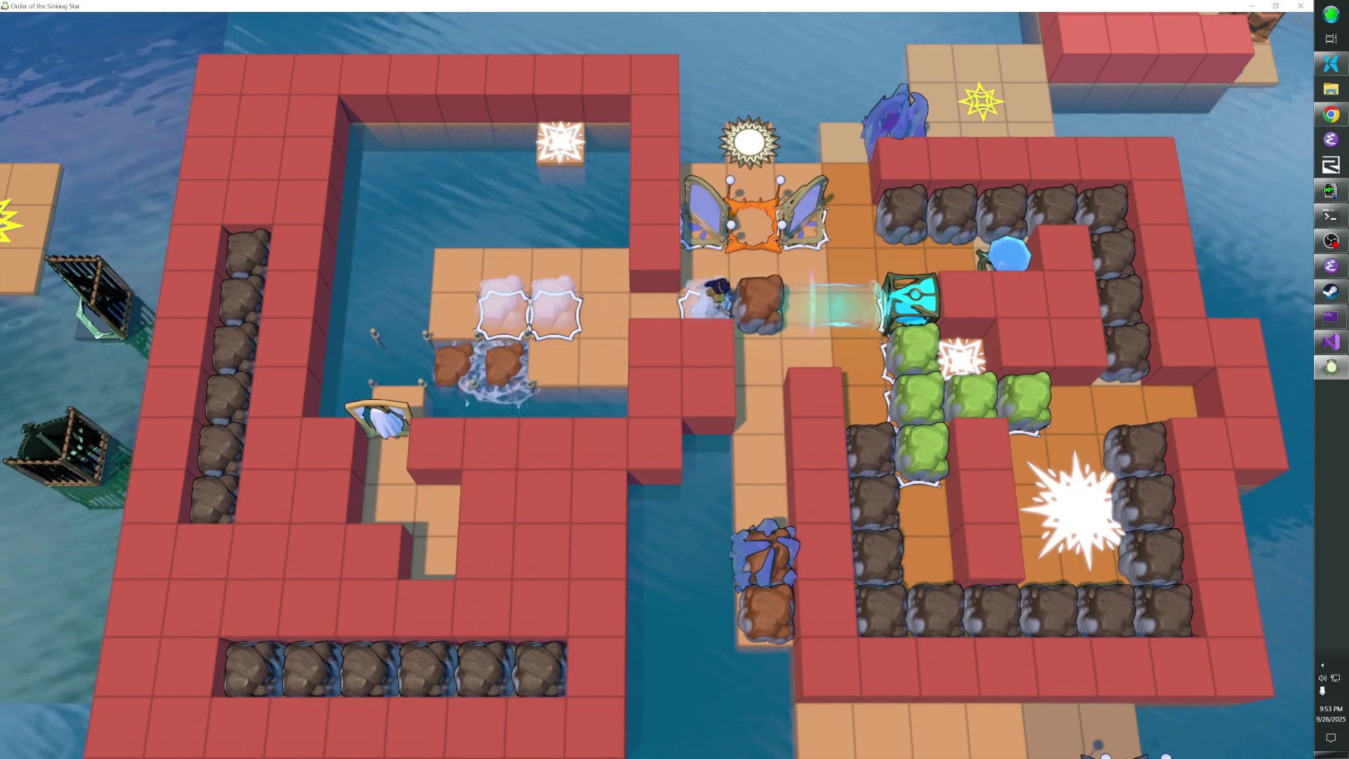
key("Down")
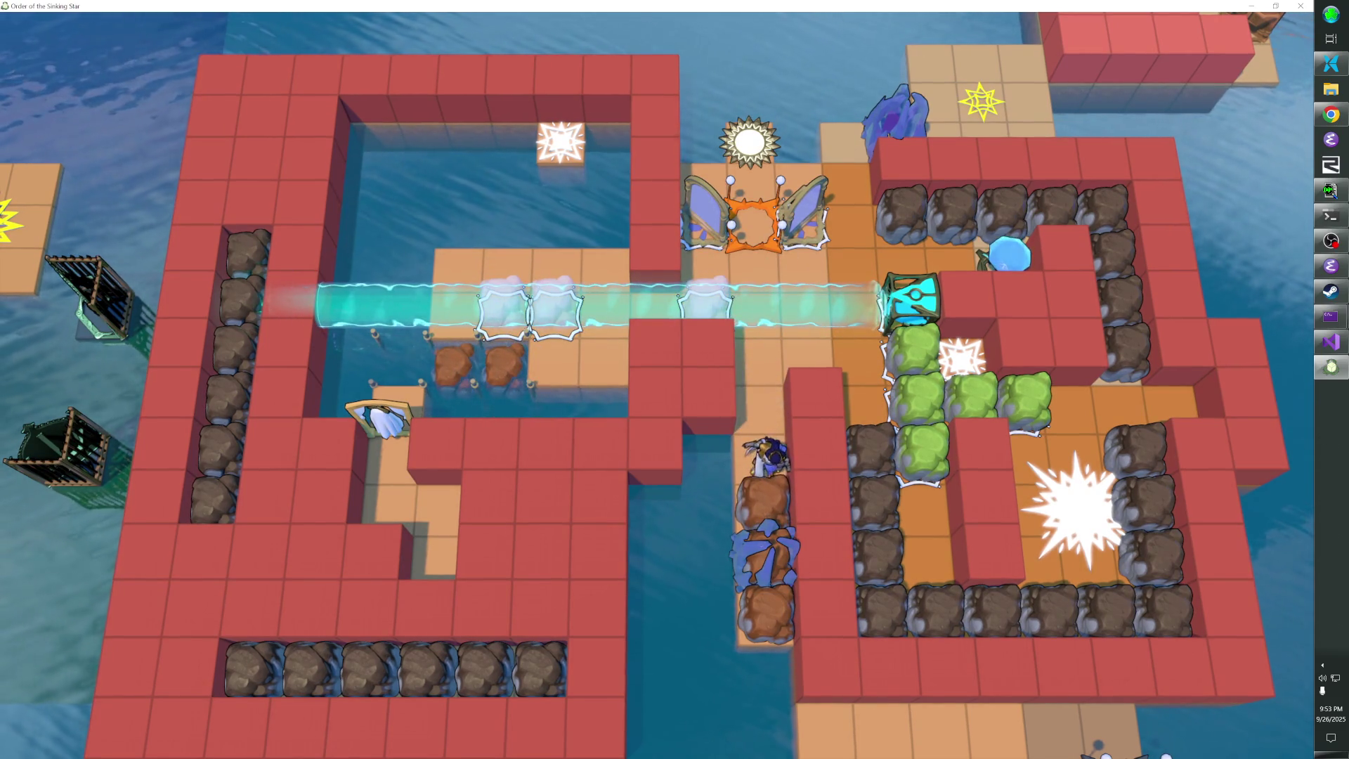
key("F1")
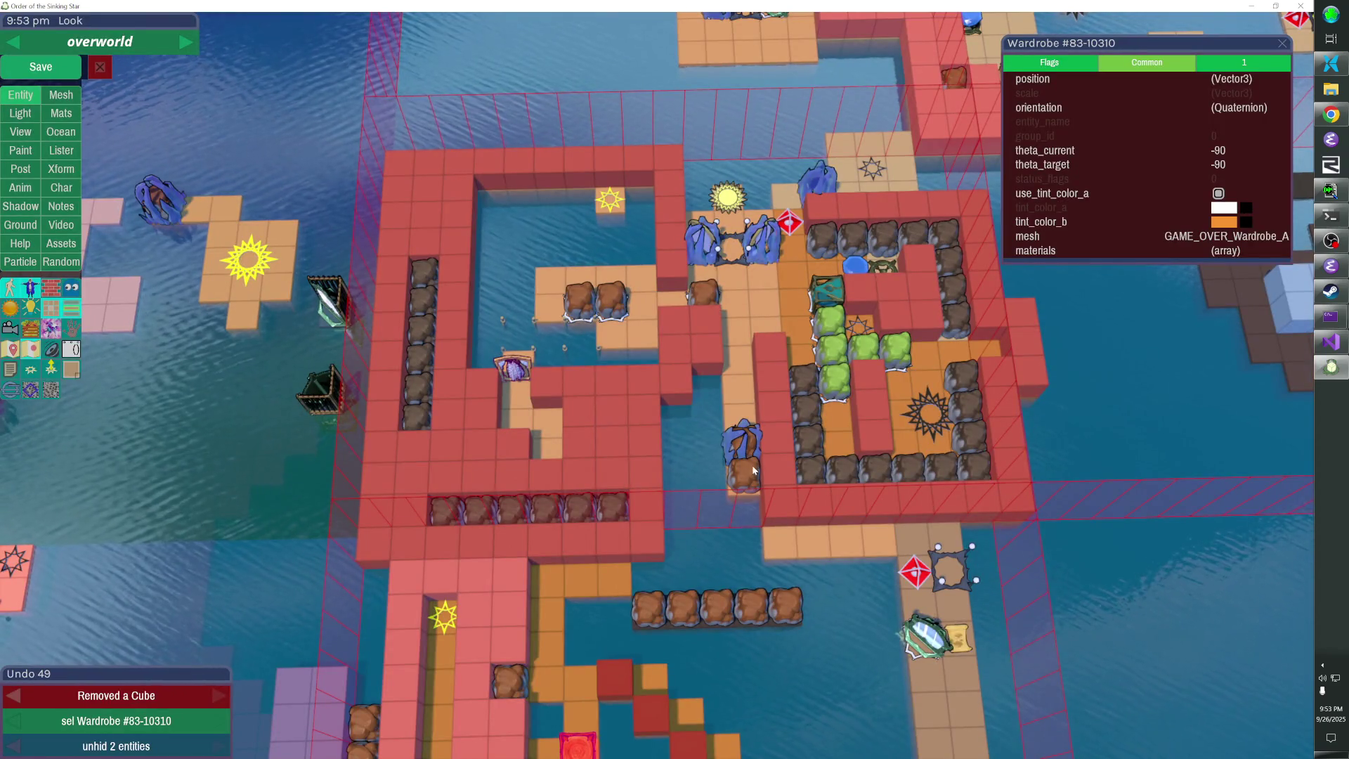
Delete the rock beside the blue crystal creature and move the freezer down one tile
left_click(745, 473)
key("Delete")
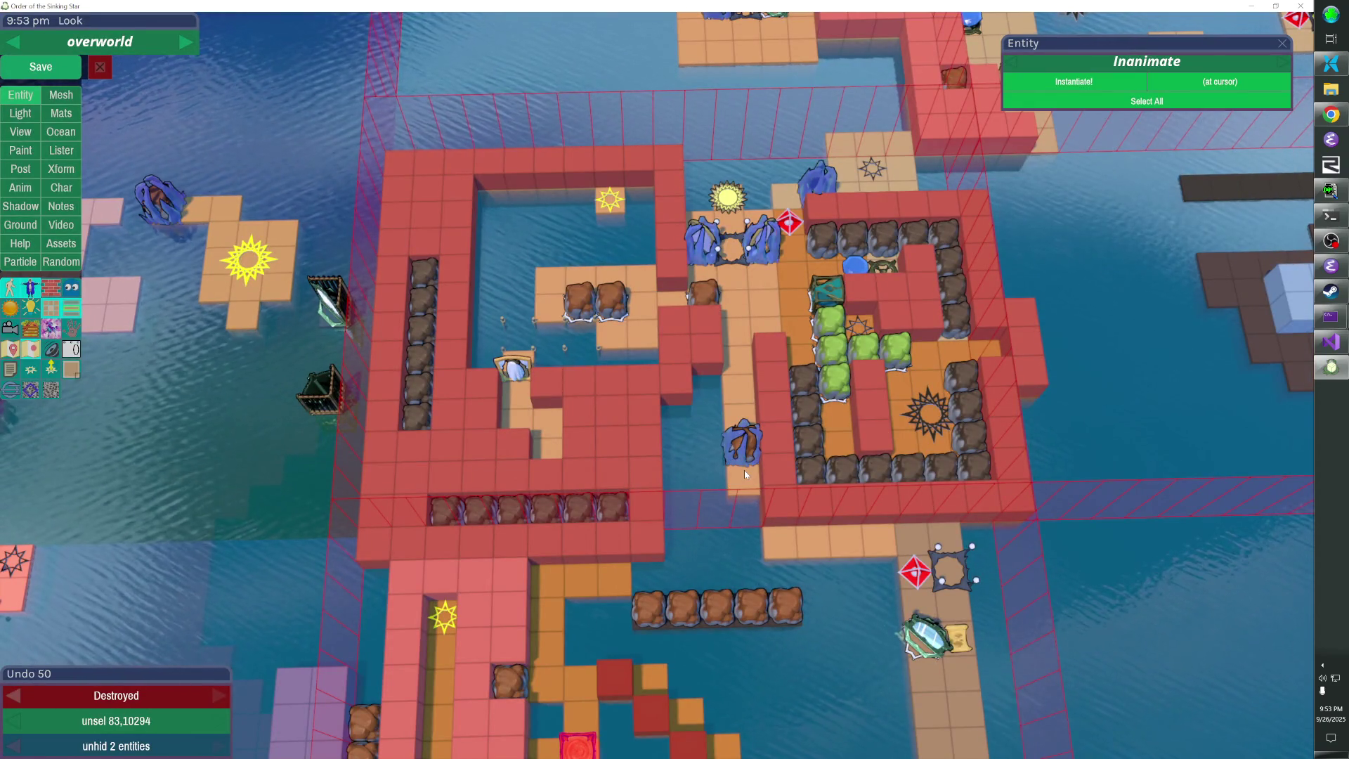
left_click(745, 443)
key("Down")
key("Down")
left_click(751, 454)
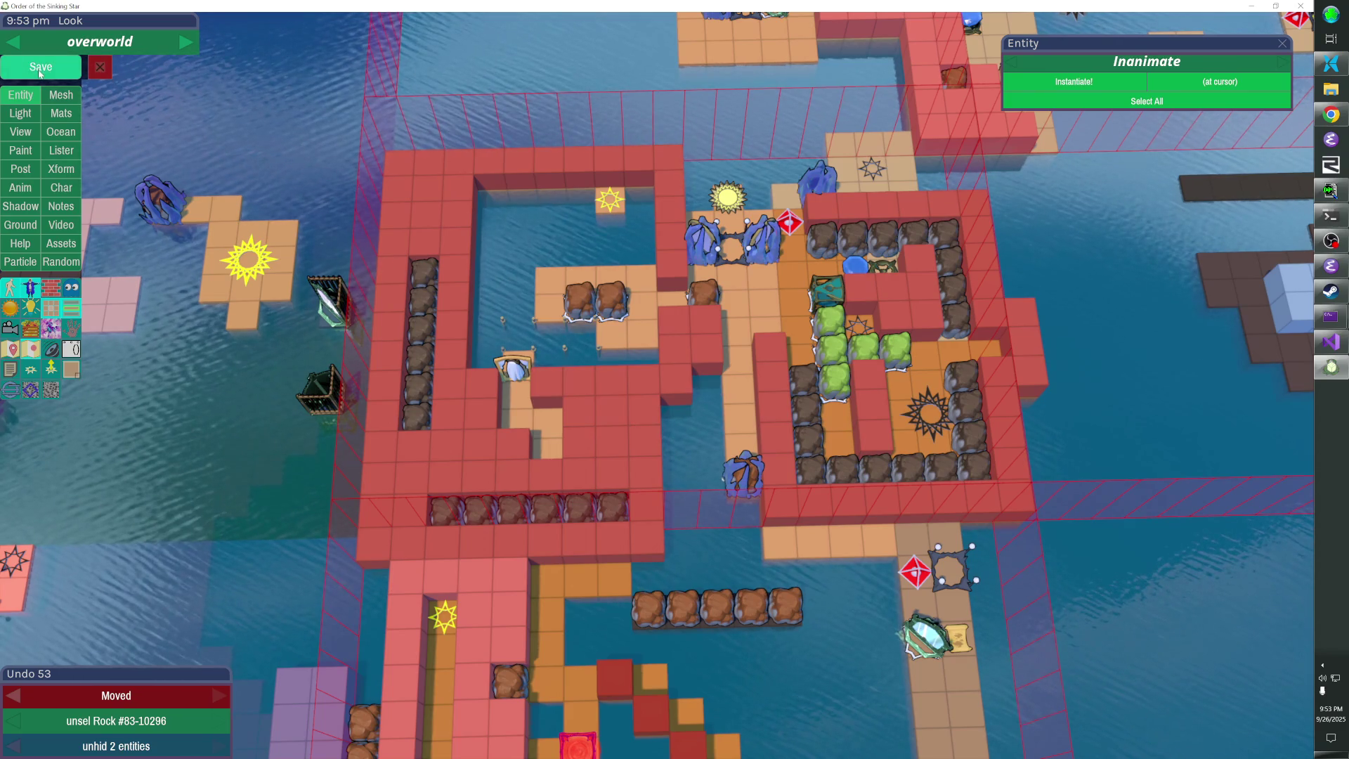
Save the level with Ctrl+S and return to play mode
key("ctrl+s")
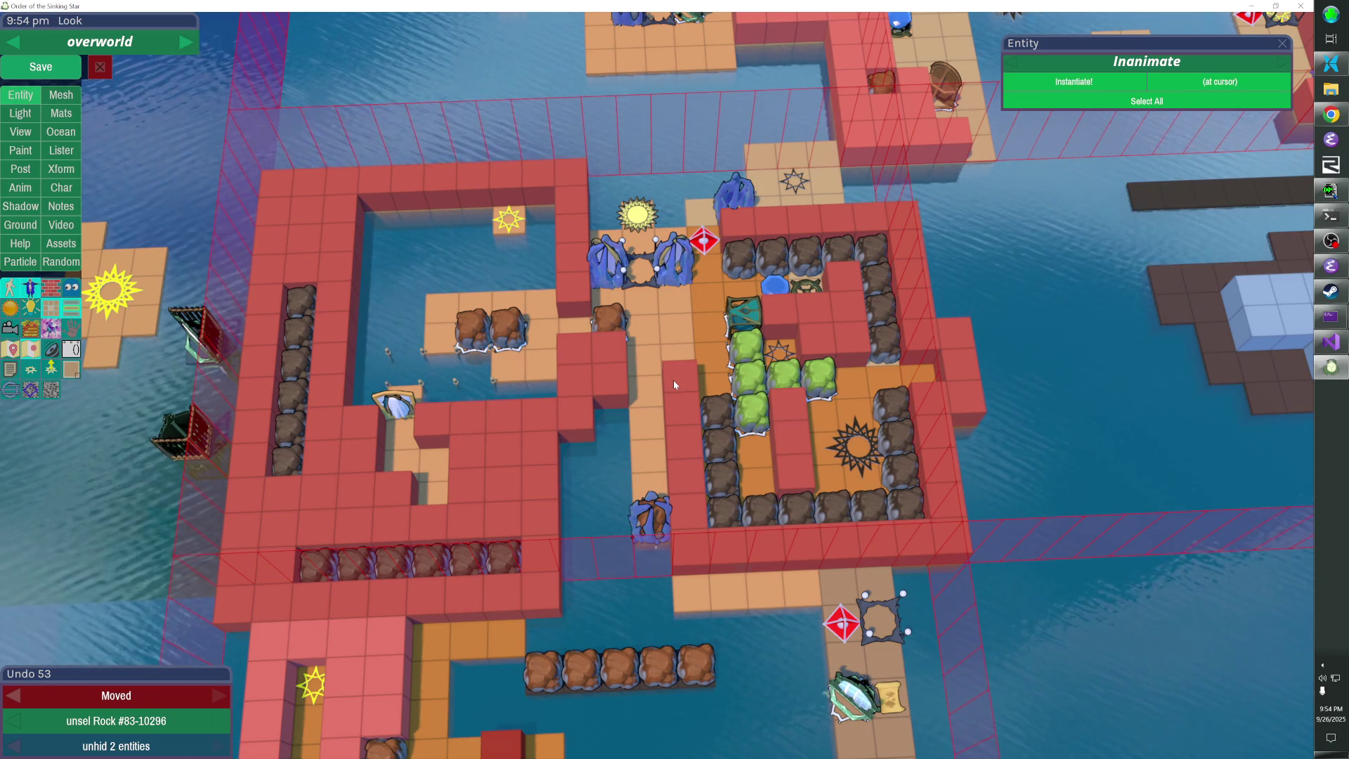
key("Escape")
key("Up")
key("Up")
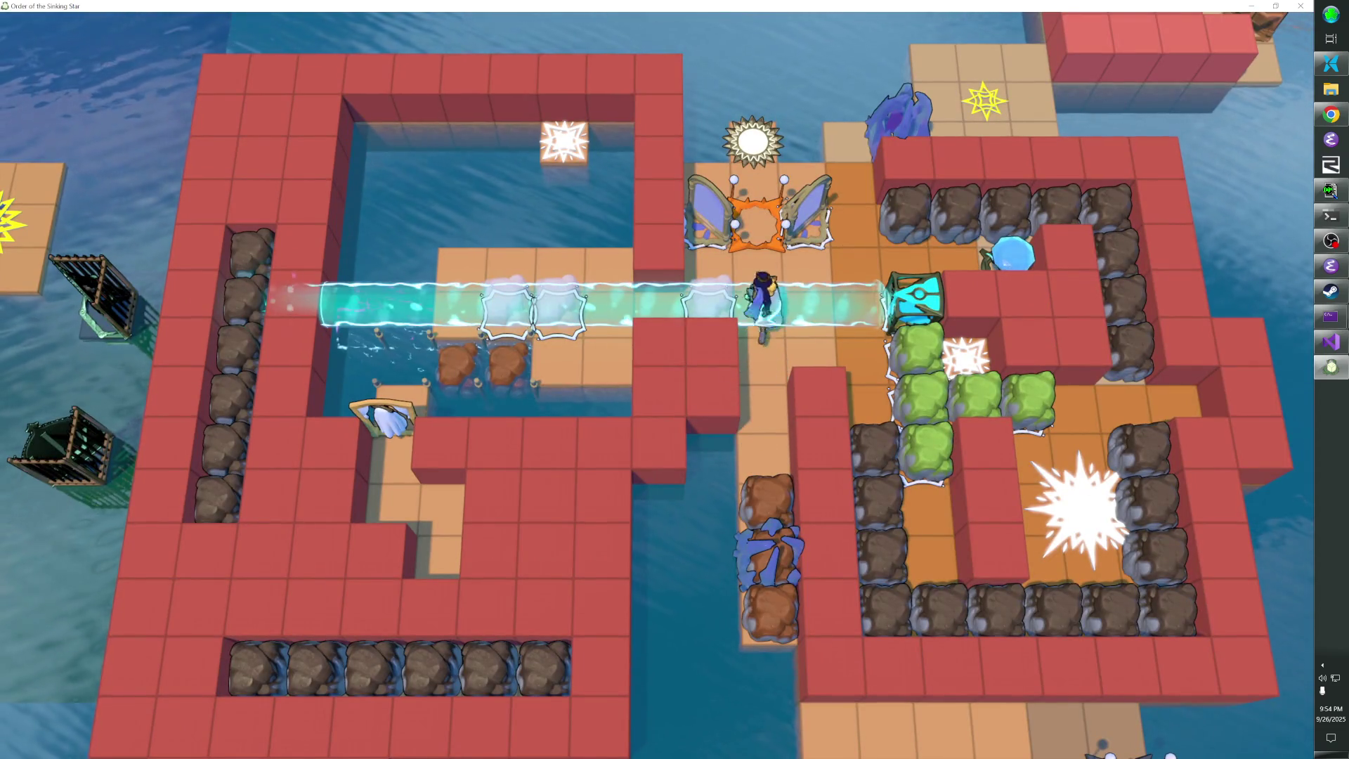
Move the mirror wing to deflect the beam down and push the green boulder row one tile right
key("z")
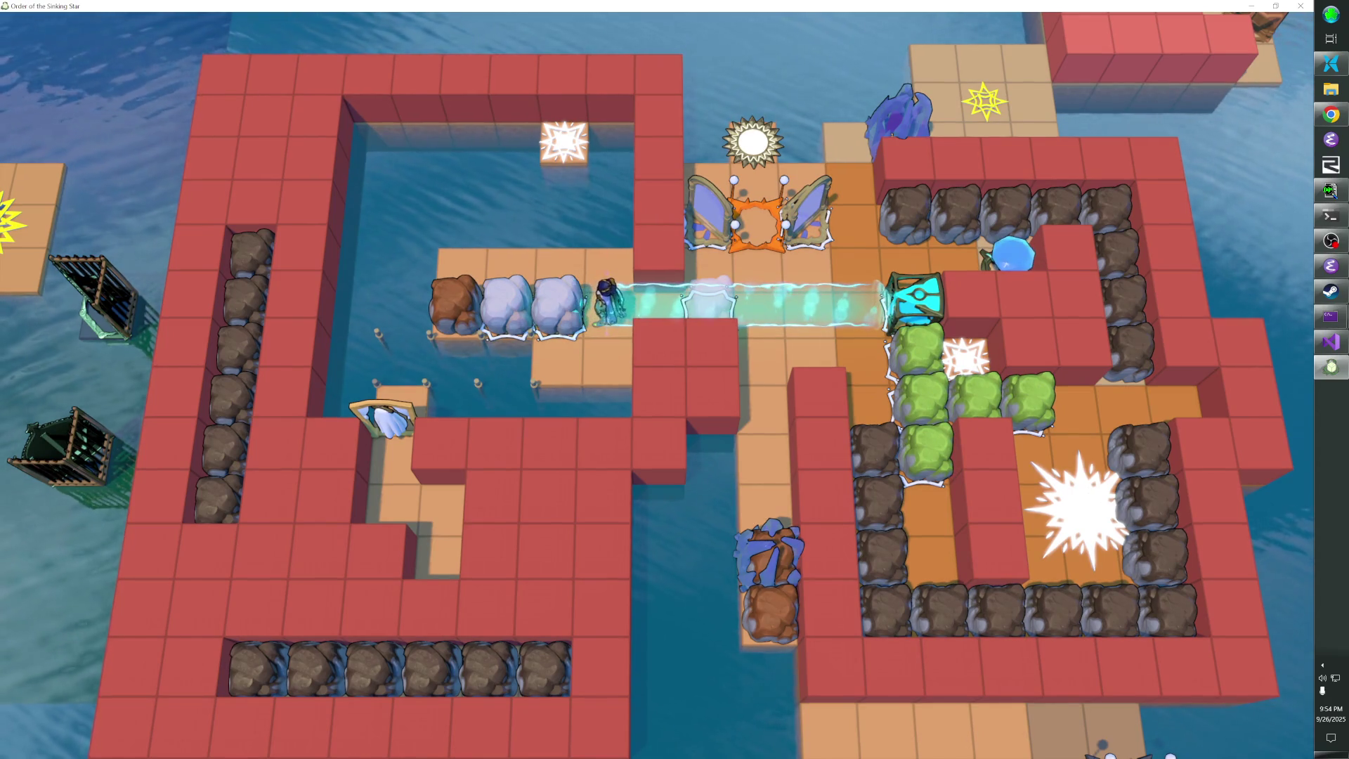
key("Right")
key("Right")
key("Right")
key("Up")
key("Right")
key("Down")
key("Down")
key("Right")
key("Left")
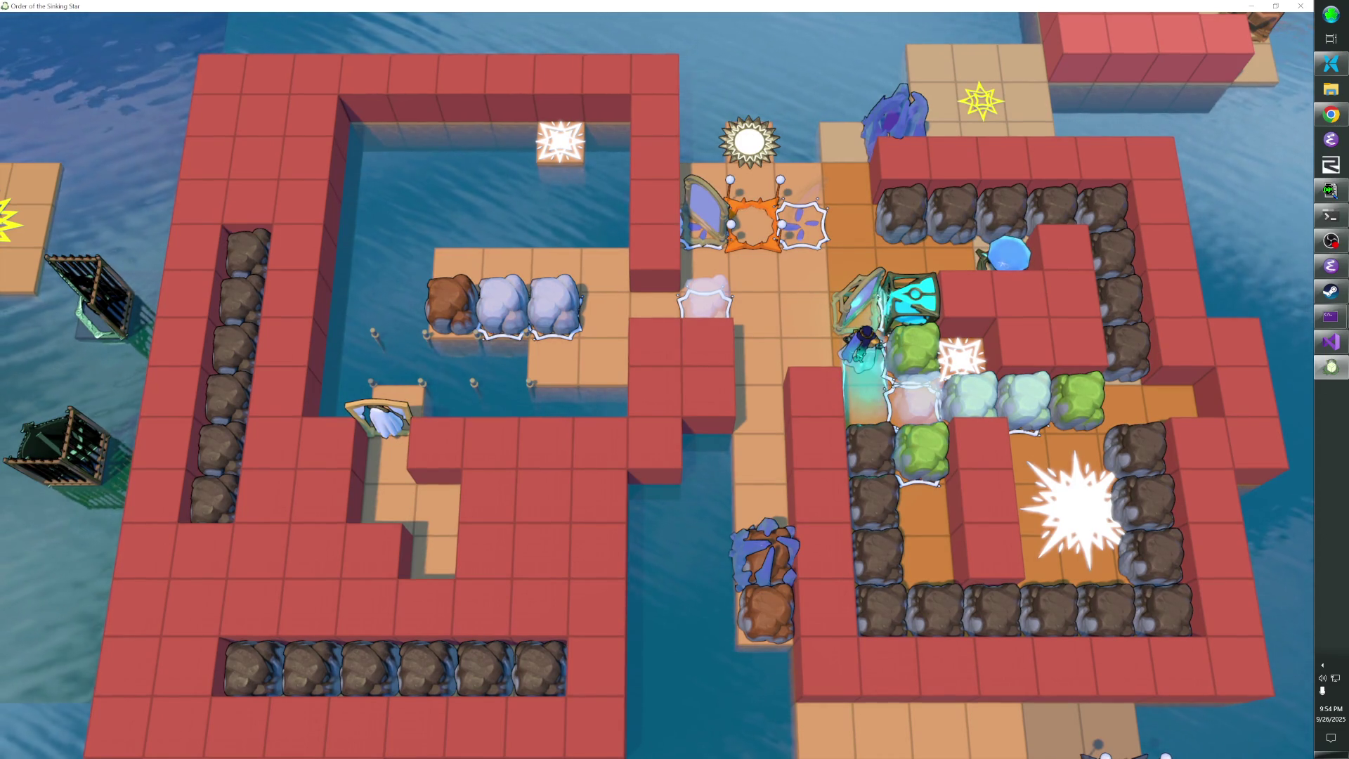
Explore the corridor via the sun and star-frame tiles down to the mirror area, then reopen the editor
key("Left")
key("Left")
key("Up")
key("Up")
key("Up")
key("Down")
key("Right")
key("Right")
key("Left")
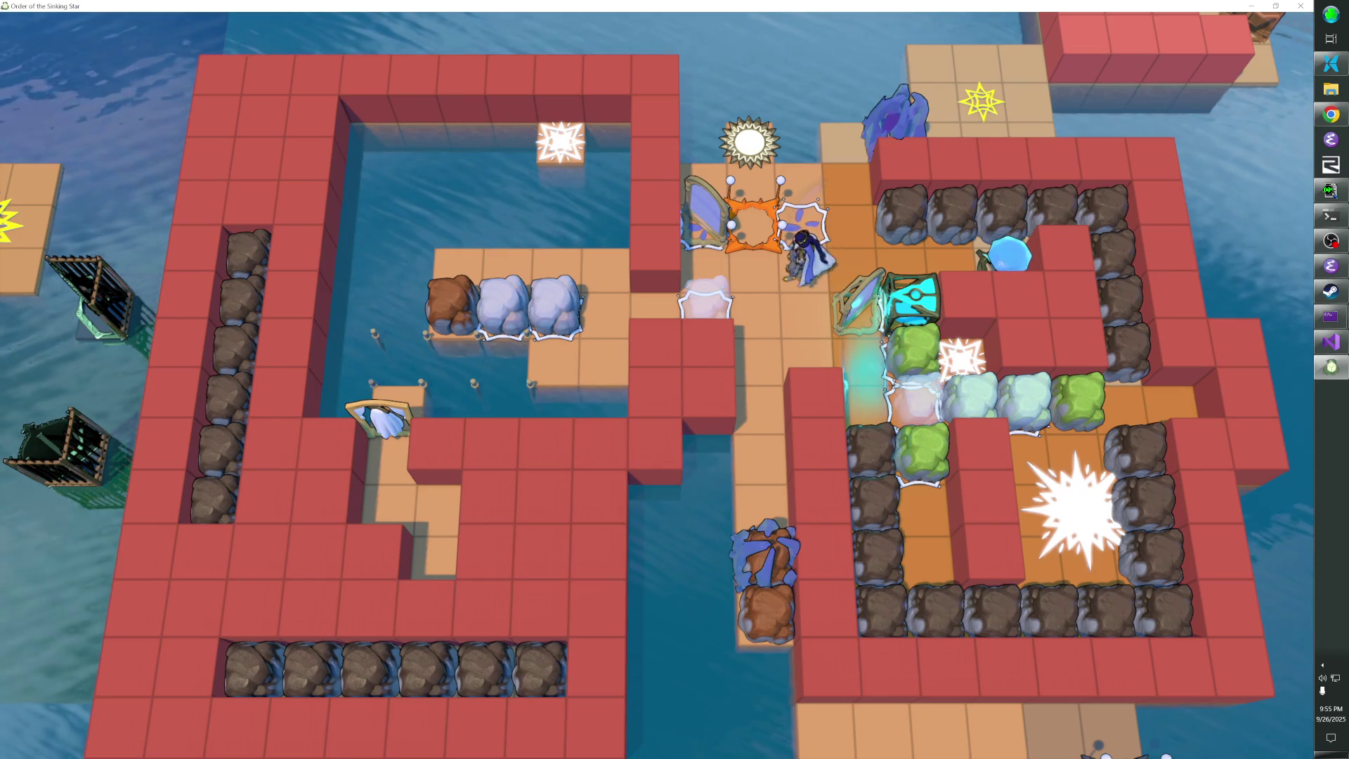
key("Down")
key("Down")
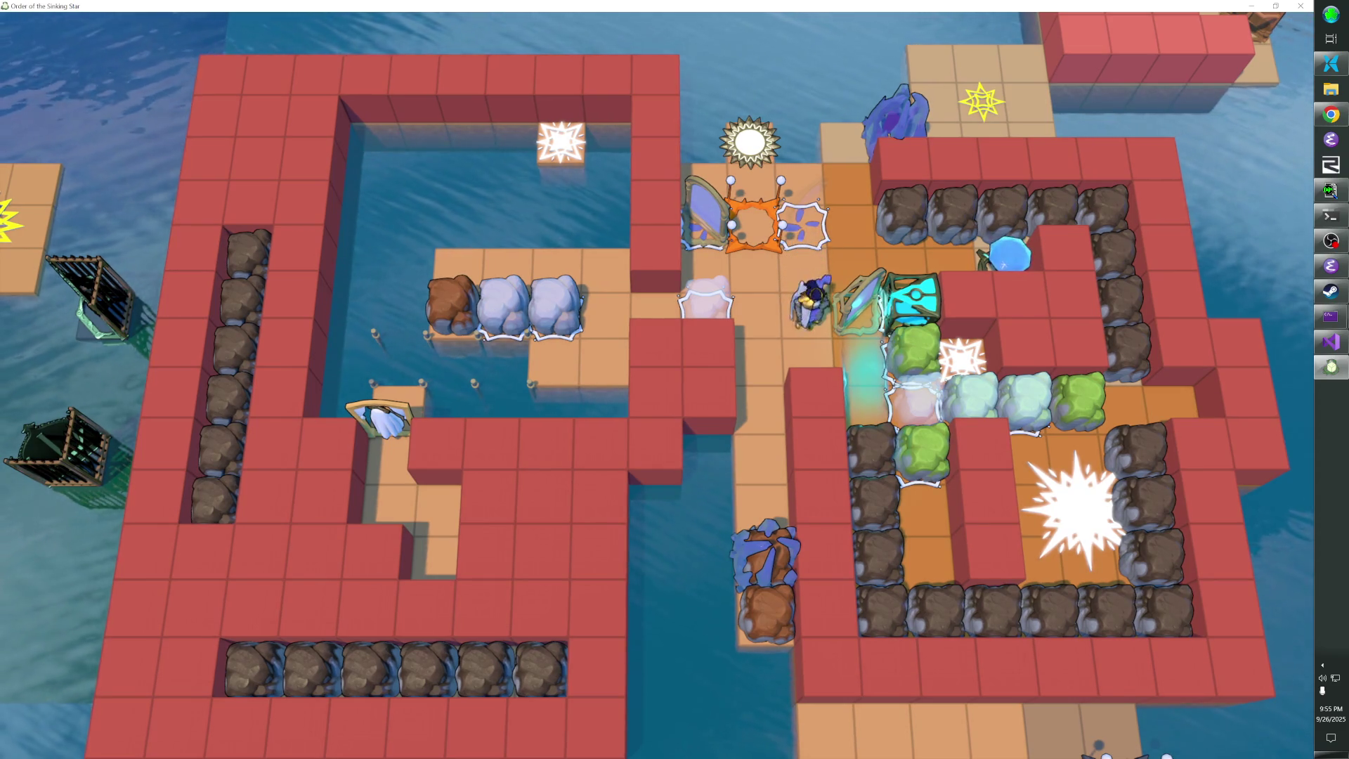
key("Right")
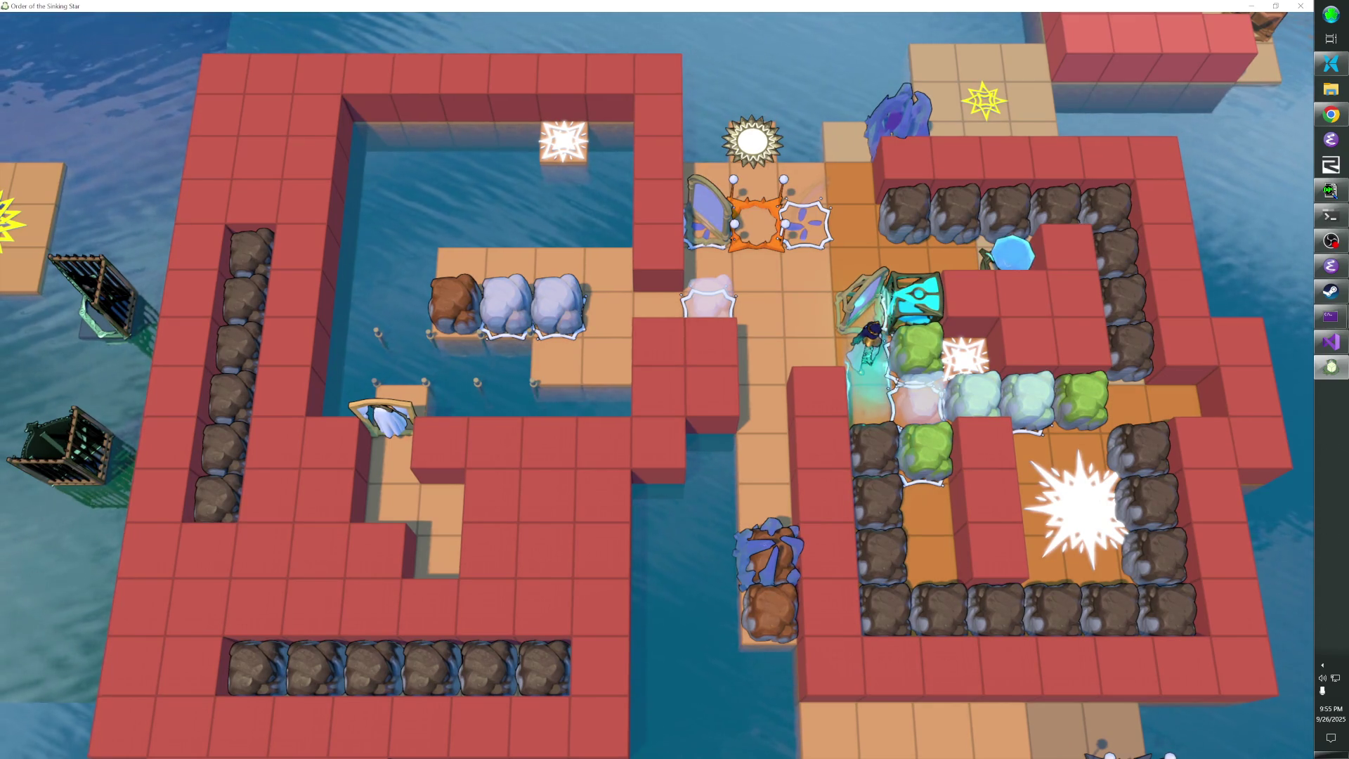
key("Left")
key("Left")
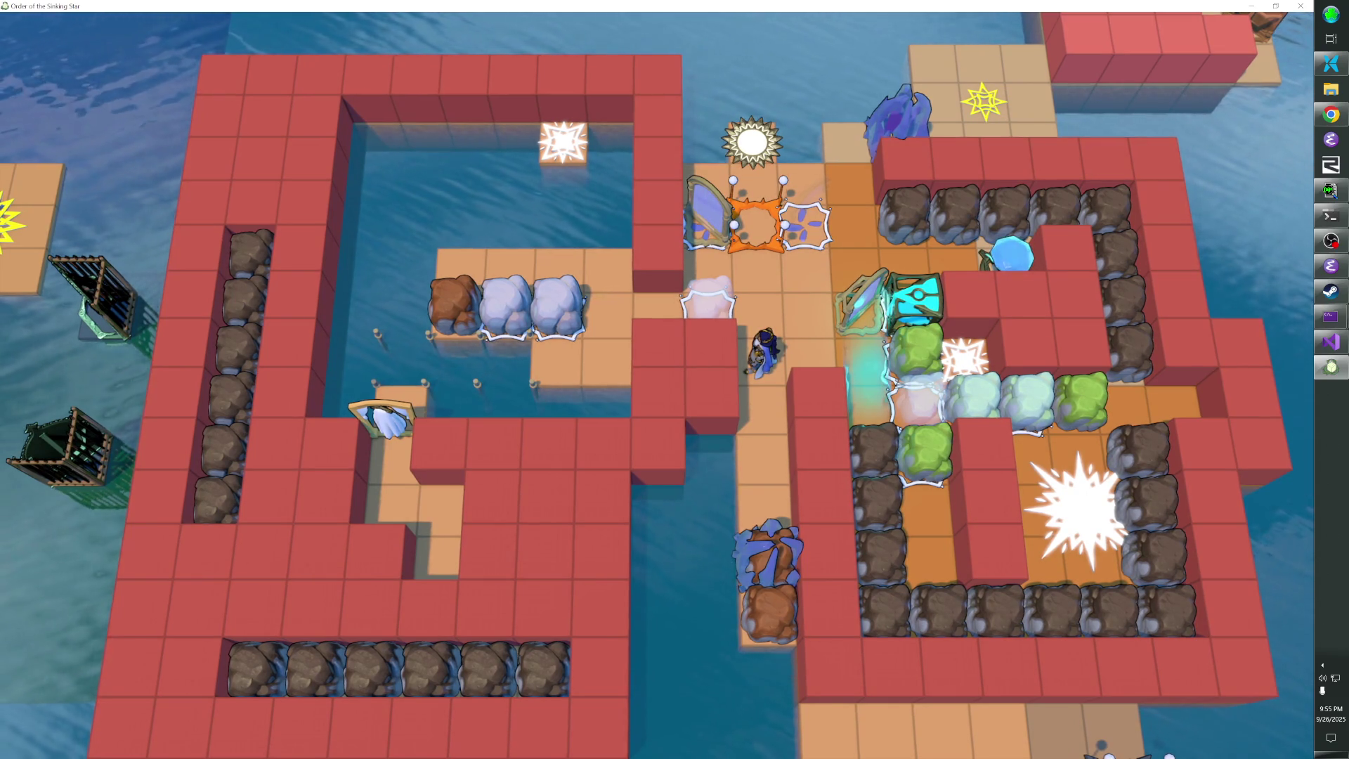
key("F1")
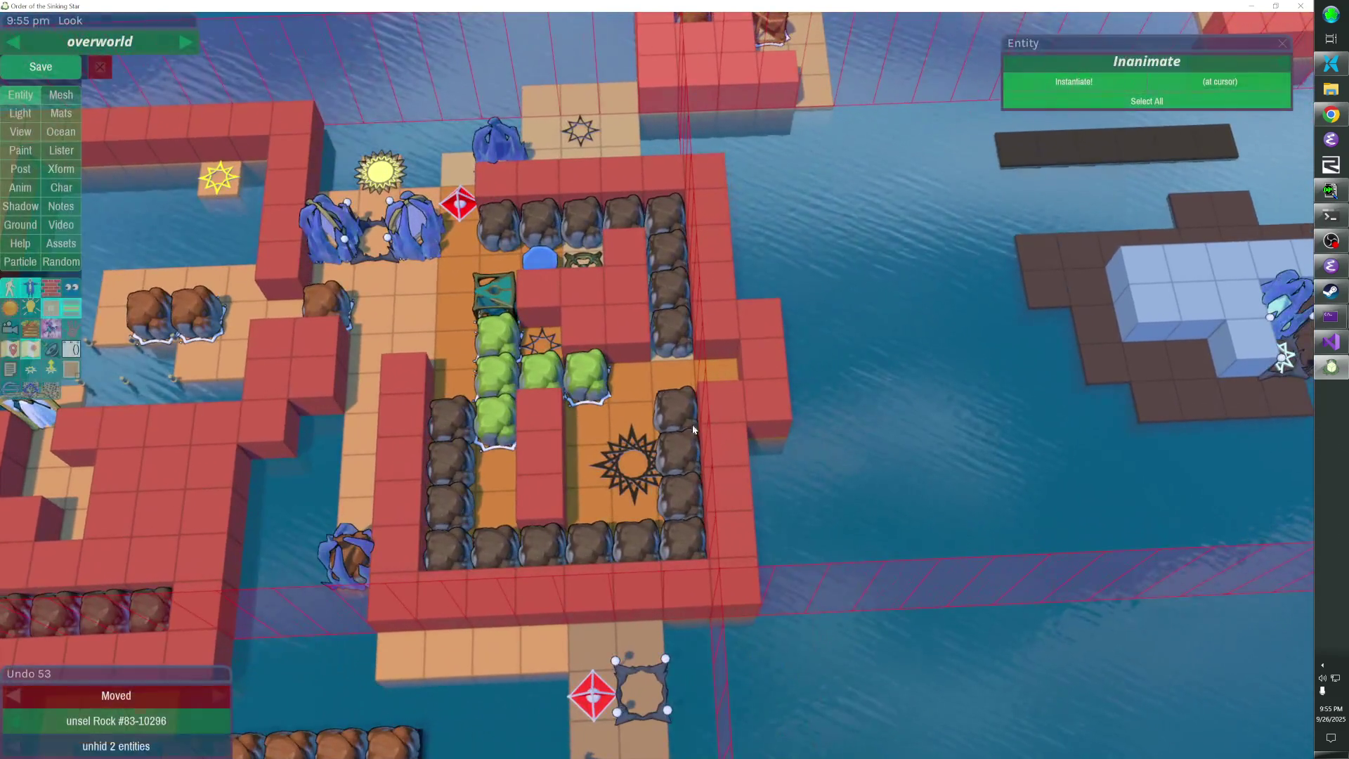
Delete the three rocks next to the dark star pad and exit the editor to play-test
left_click(674, 440)
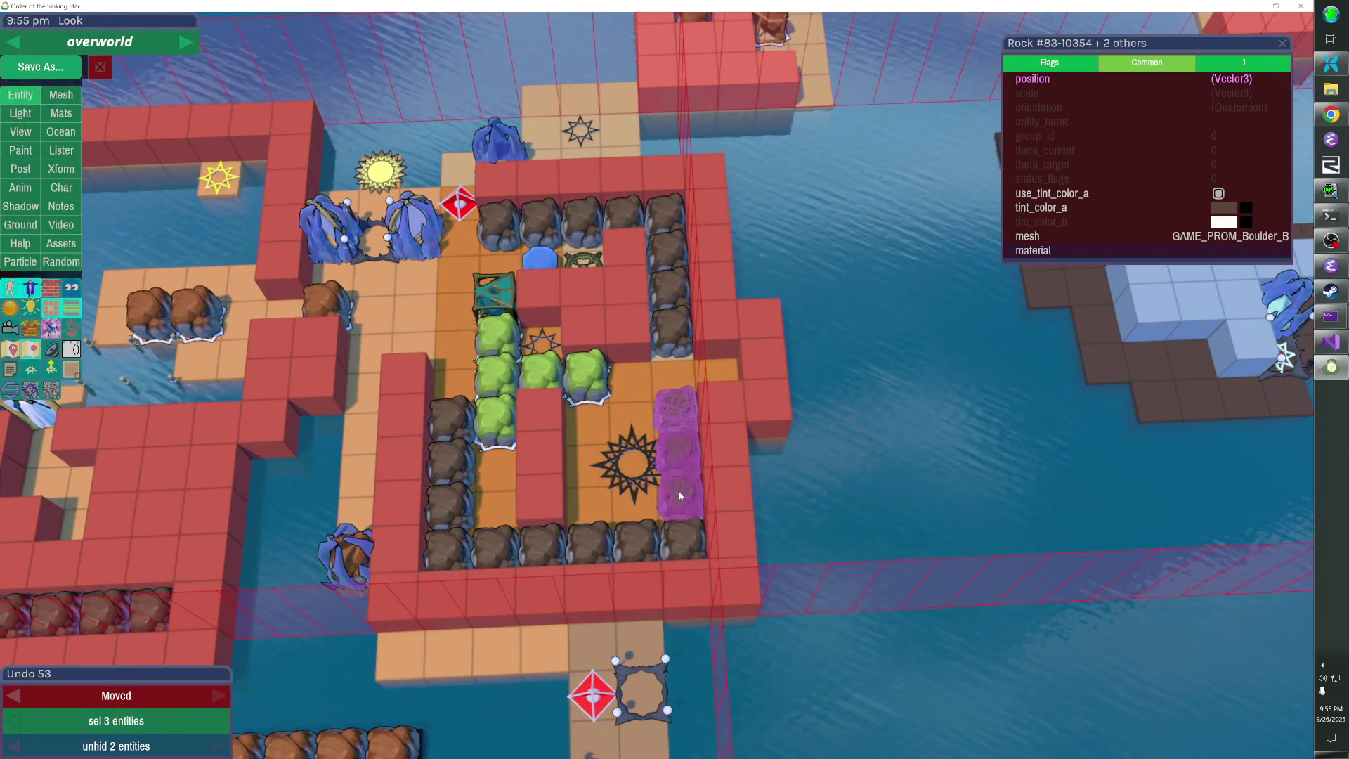
key("Delete")
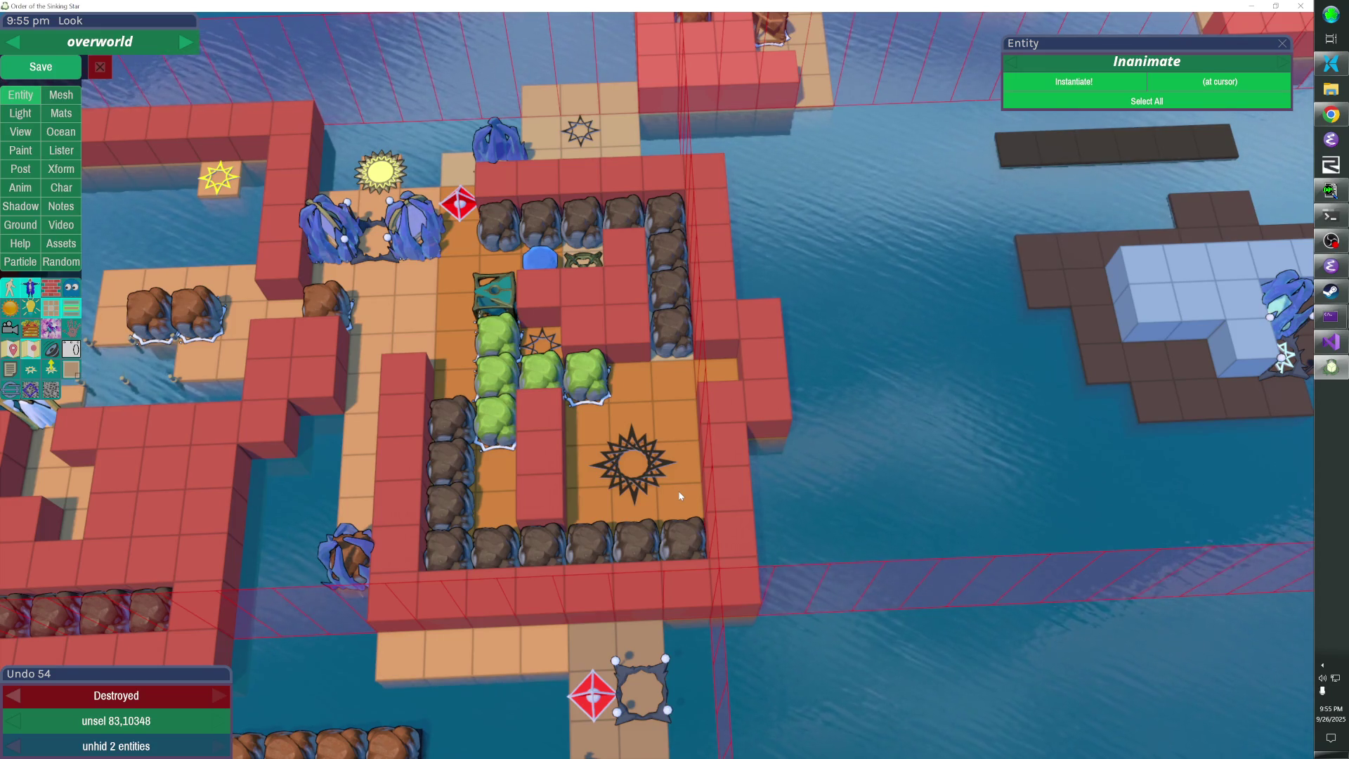
key("Escape")
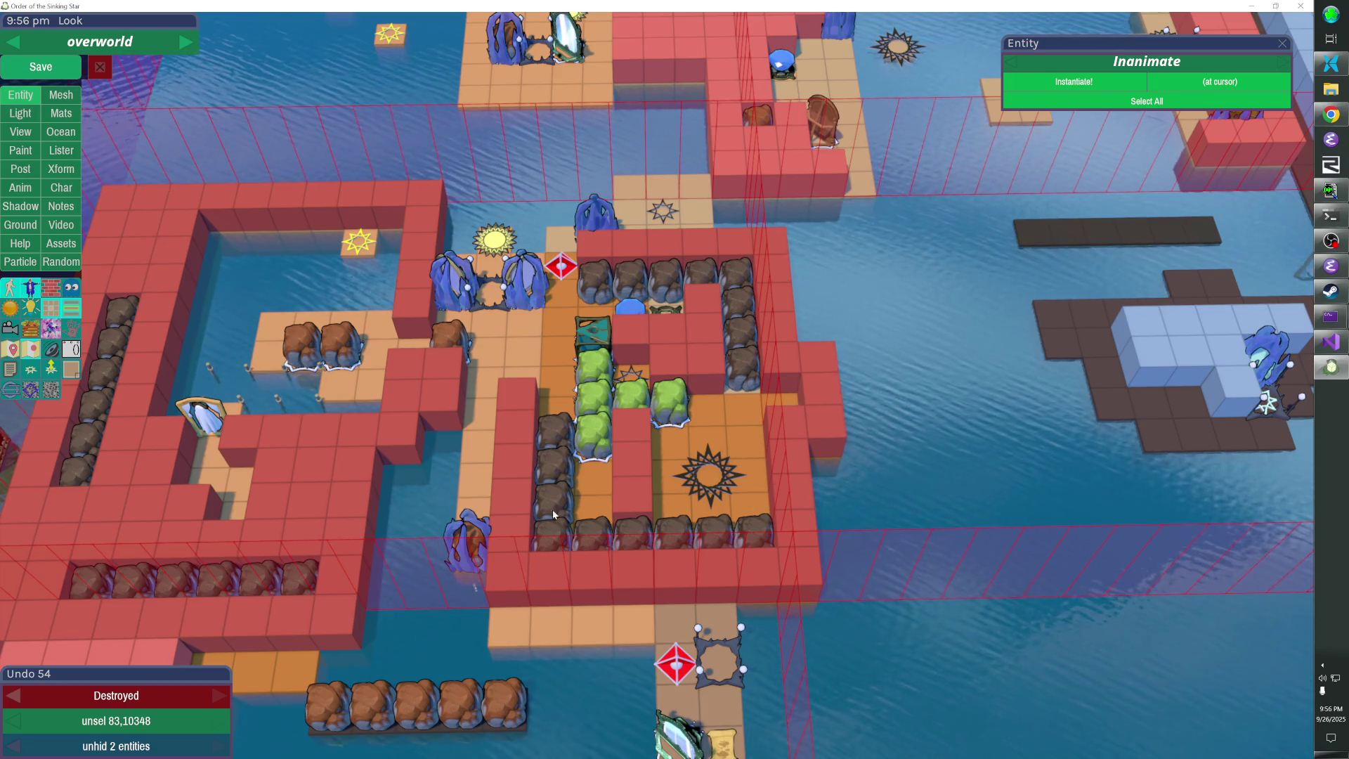
Restore the three deleted rocks with Ctrl+Z and select the green boulder below the teal block
key("ctrl+z")
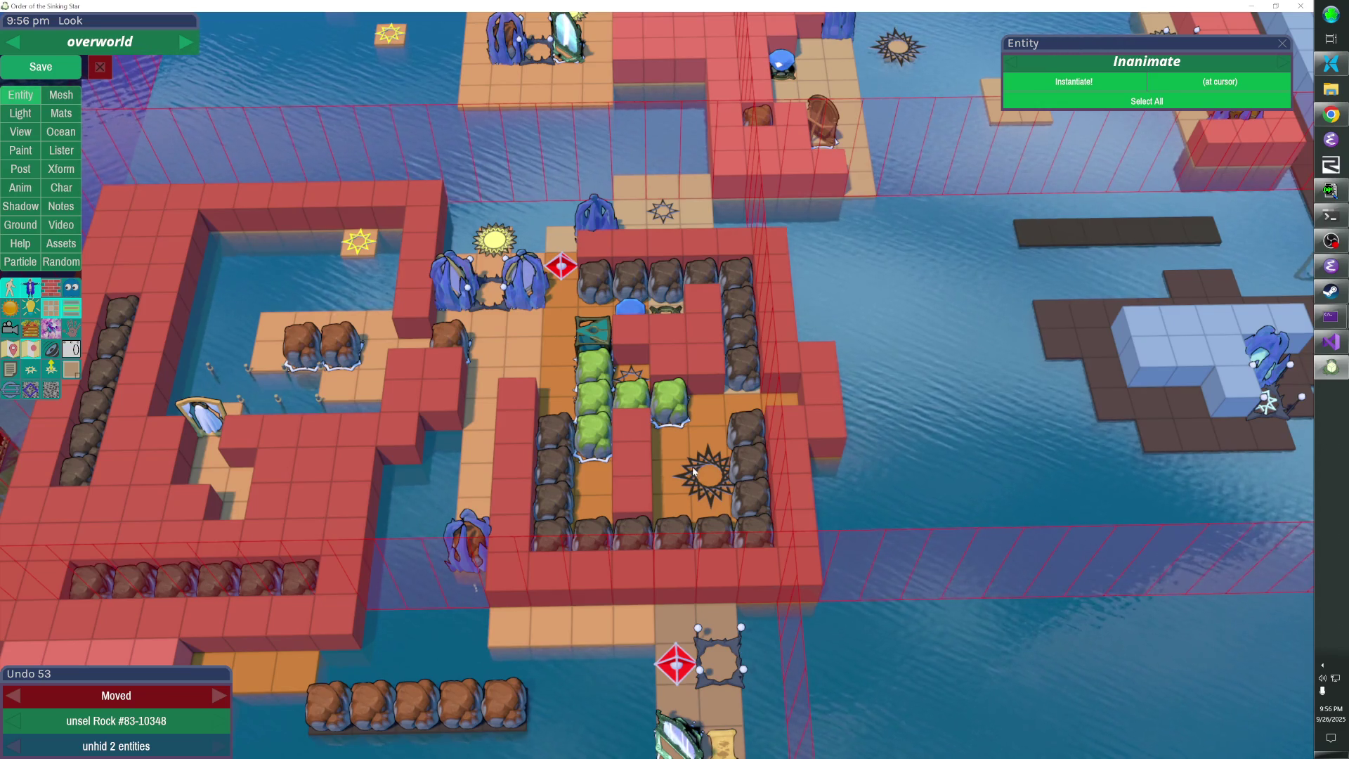
left_click(595, 372)
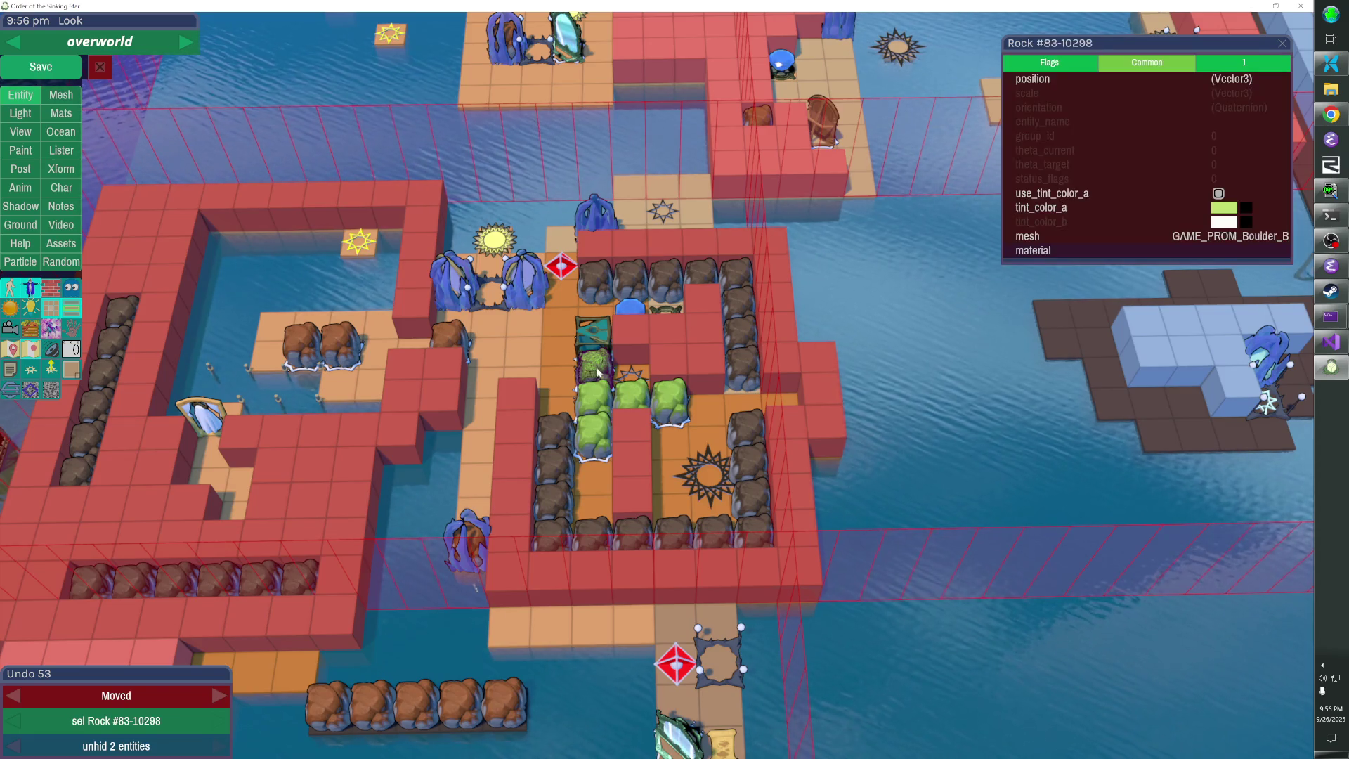
left_click(599, 372)
left_click(601, 373)
Cycle the selection onto the Level_Entry star pad, then switch back to play mode
left_click(632, 376)
left_click(633, 380)
left_click(633, 381)
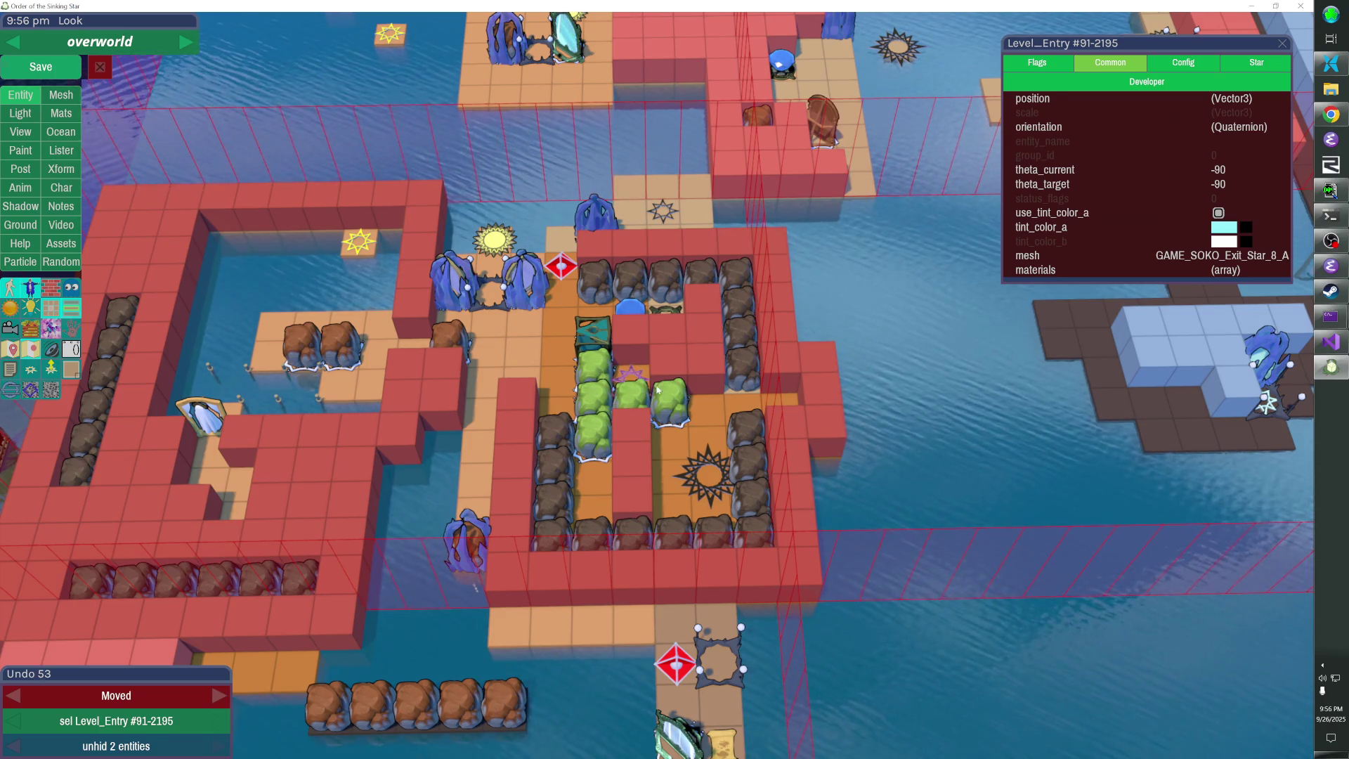
key("Escape")
key("Escape")
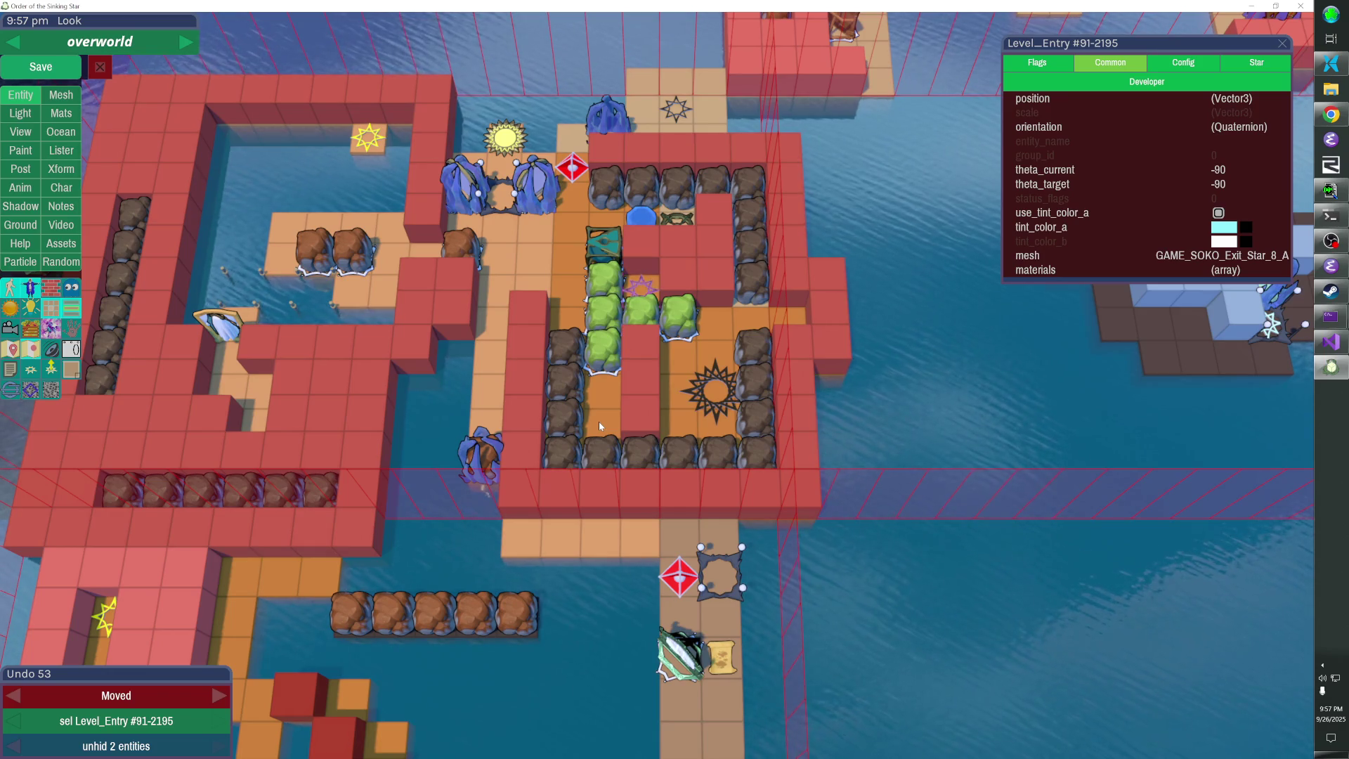
Remove a red wall cube inside the room, add floor cubes, and shift the small star pad one tile
left_click(647, 251)
left_click(644, 288)
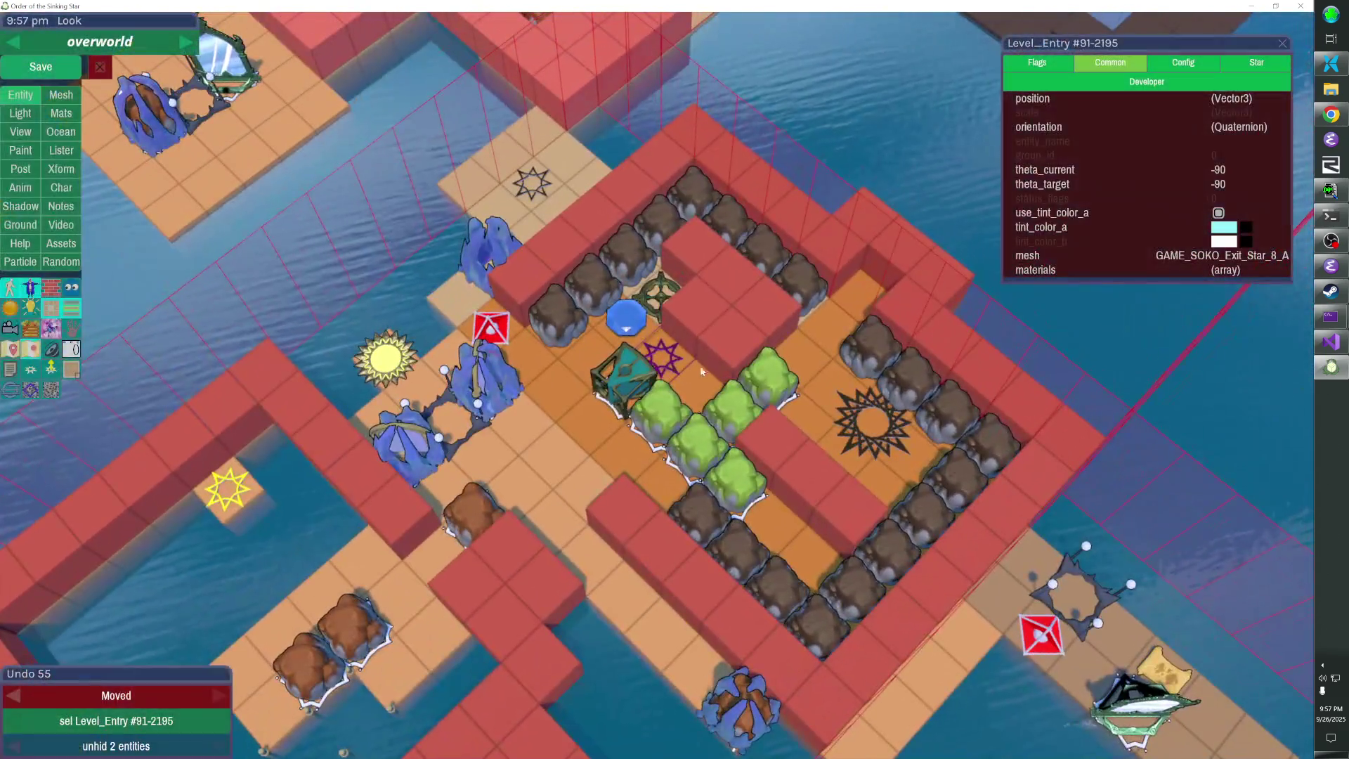
left_click(700, 371)
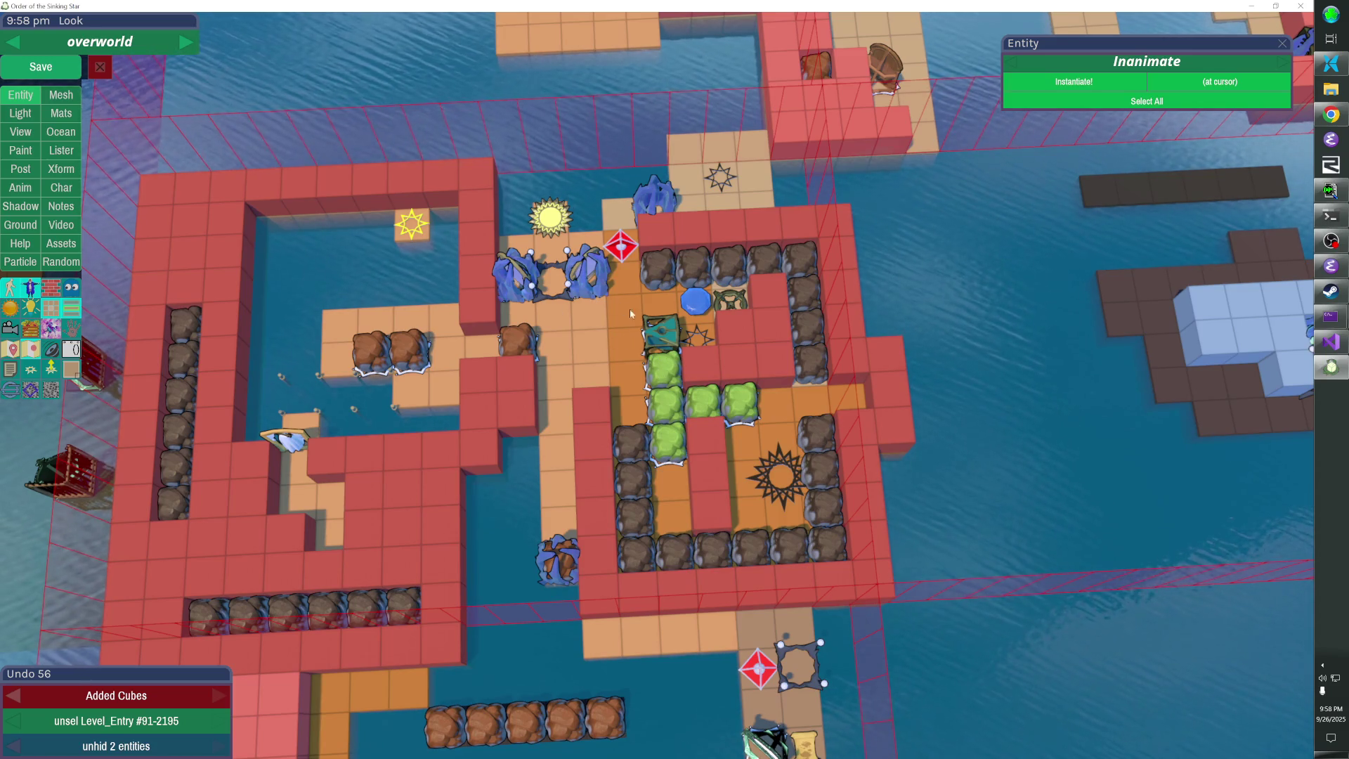
left_click(680, 347)
left_click_drag(691, 340, 703, 342)
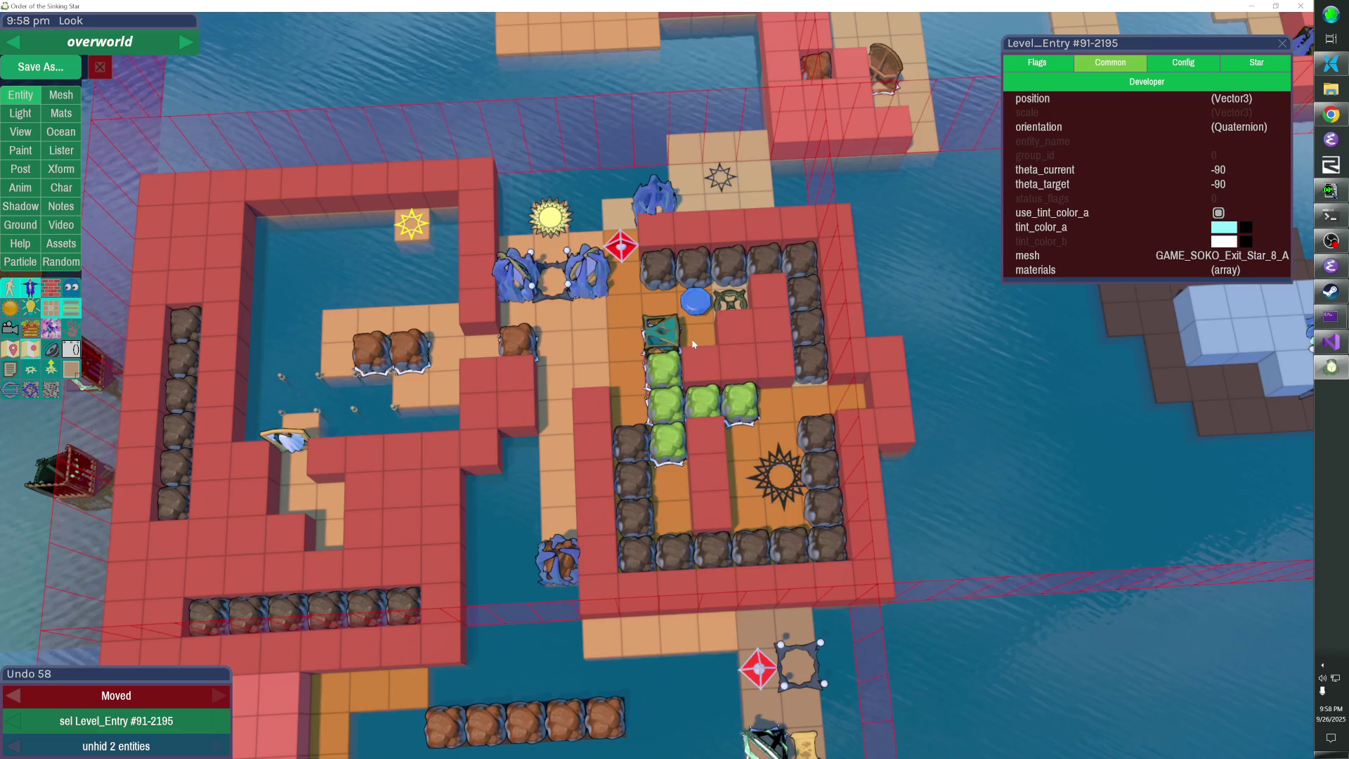
left_click(716, 335)
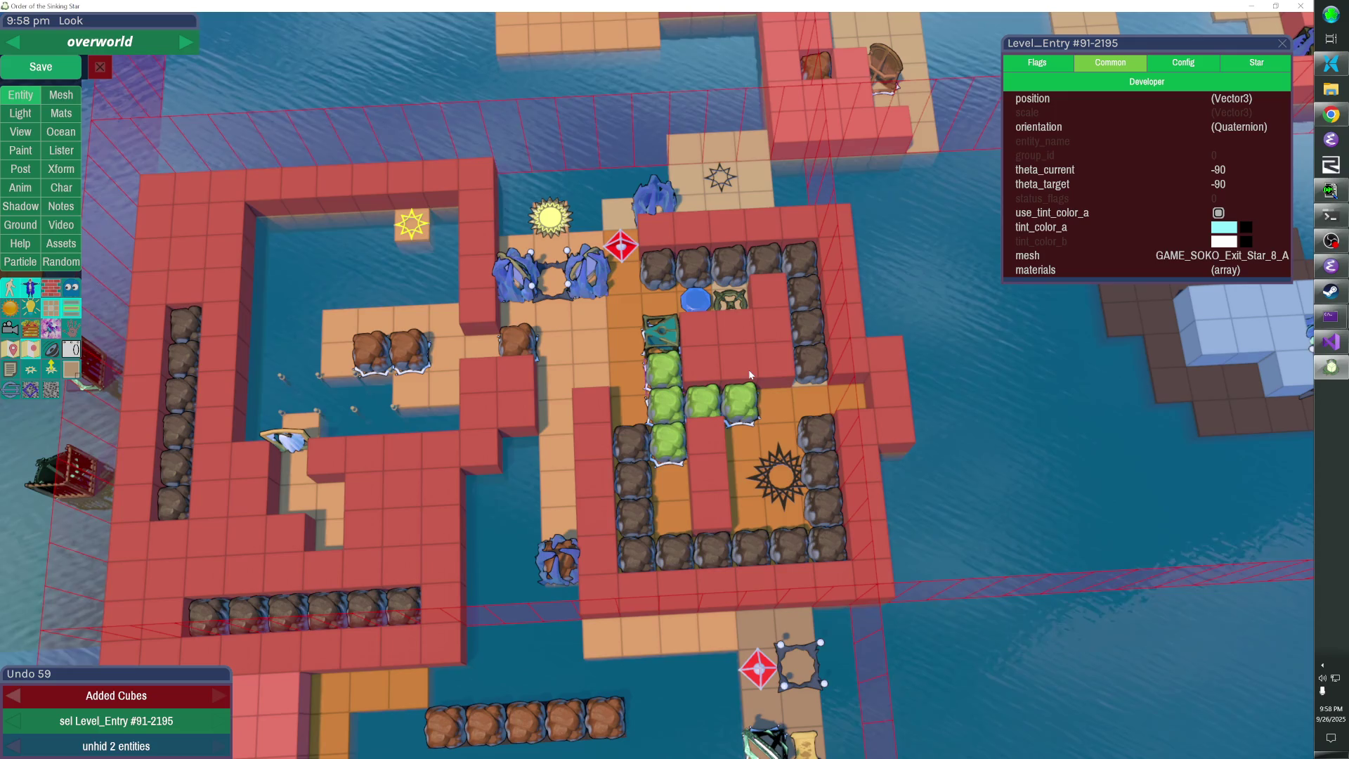
Replace the new wall cube with a pasted rock, save the level, and resume play
right_click(770, 291)
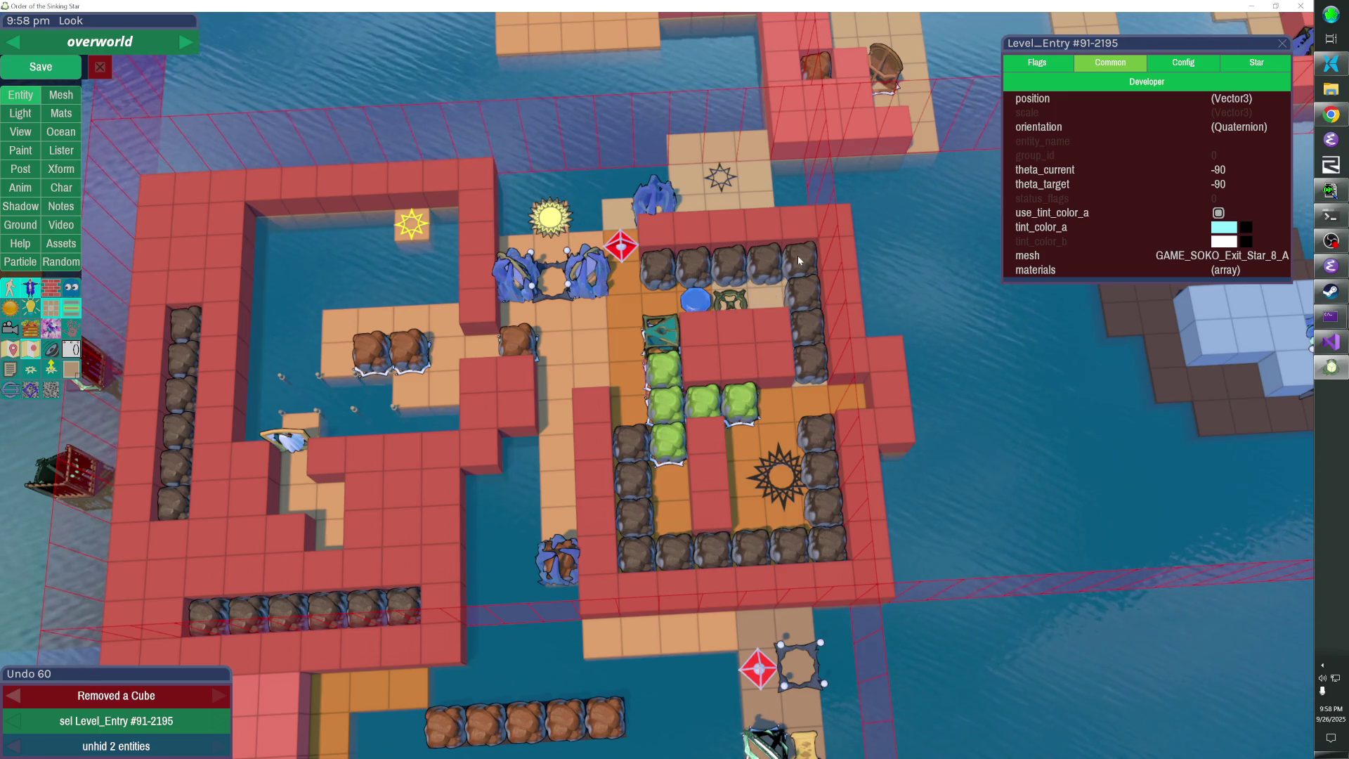
key("ctrl+v")
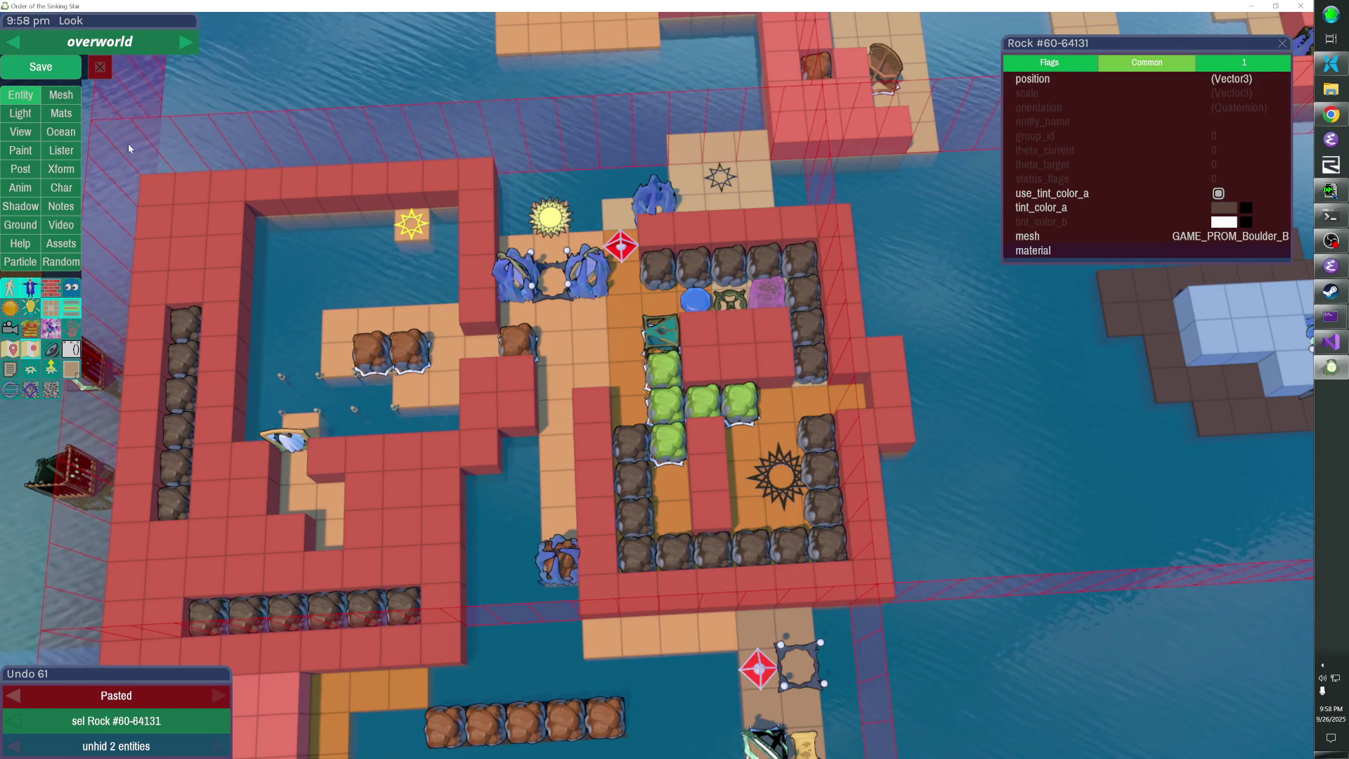
key("ctrl+s")
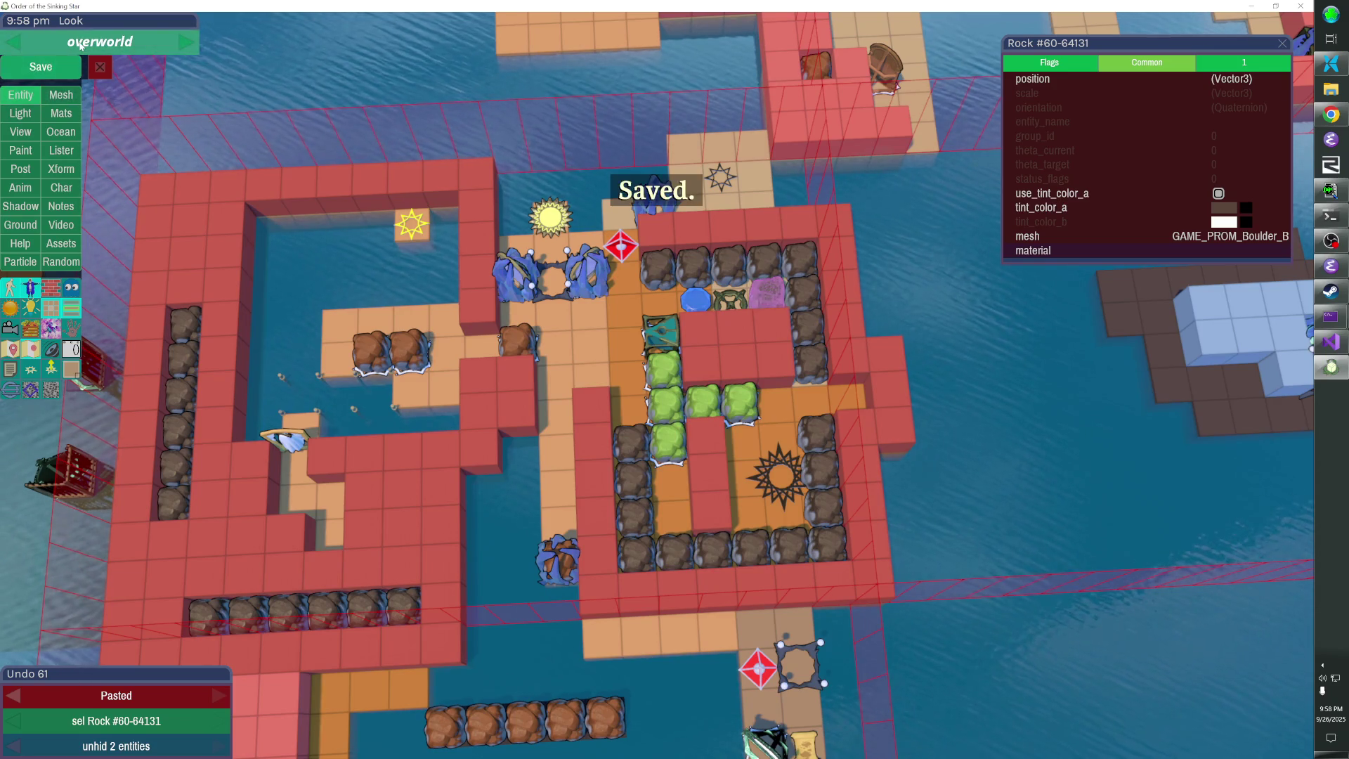
key("Escape")
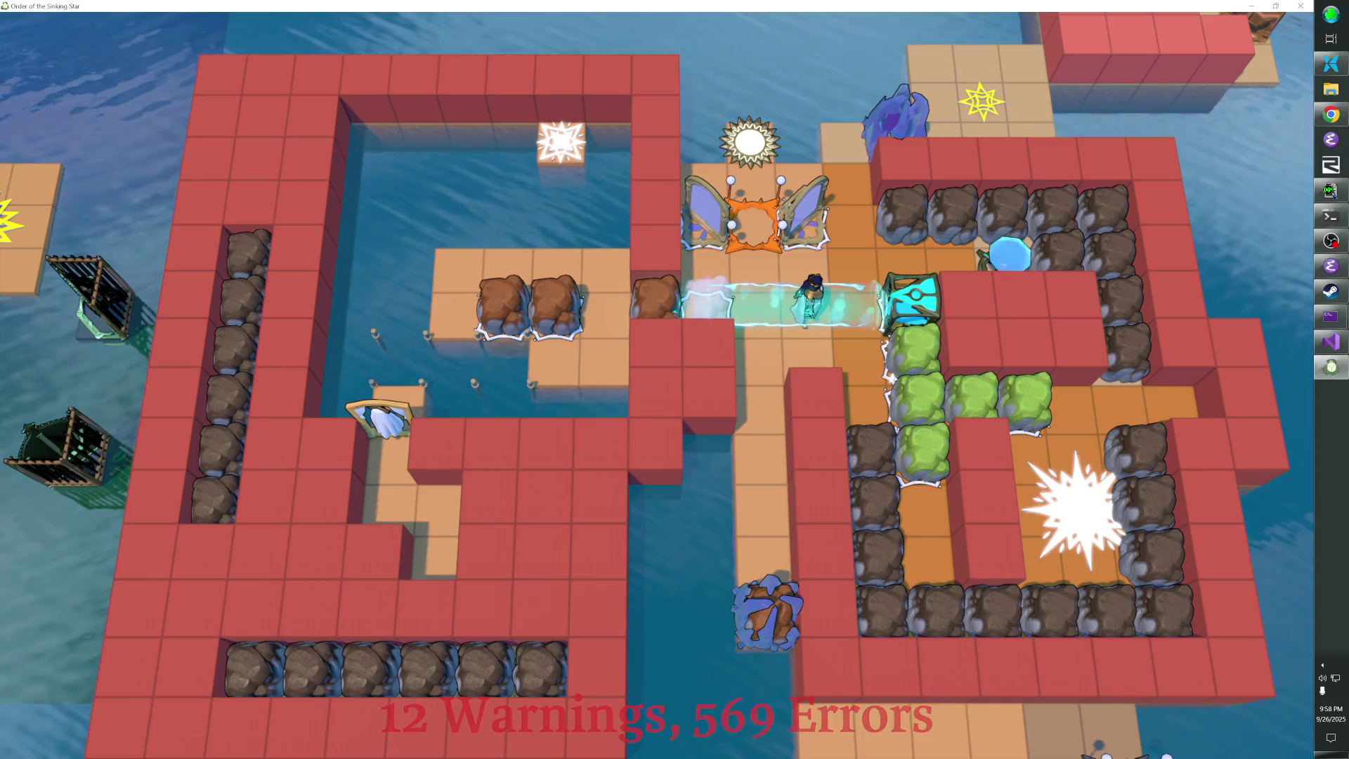
Restart from the pause menu, exit to the overworld, and reload it with console command 'l overworld'
key("Escape")
key("Up")
key("Up")
key("Return")
key("Return")
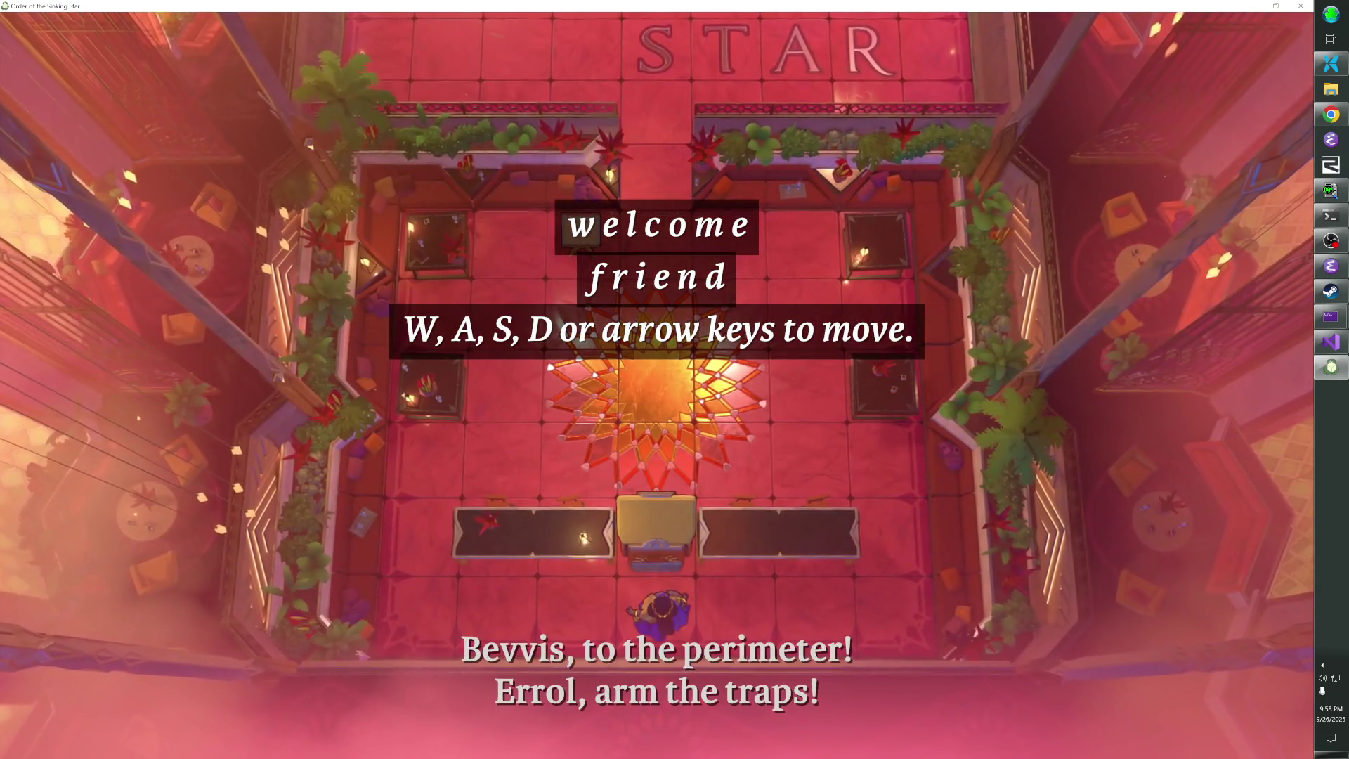
key("grave")
key("Escape")
key("Down")
key("Down")
key("Down")
key("Down")
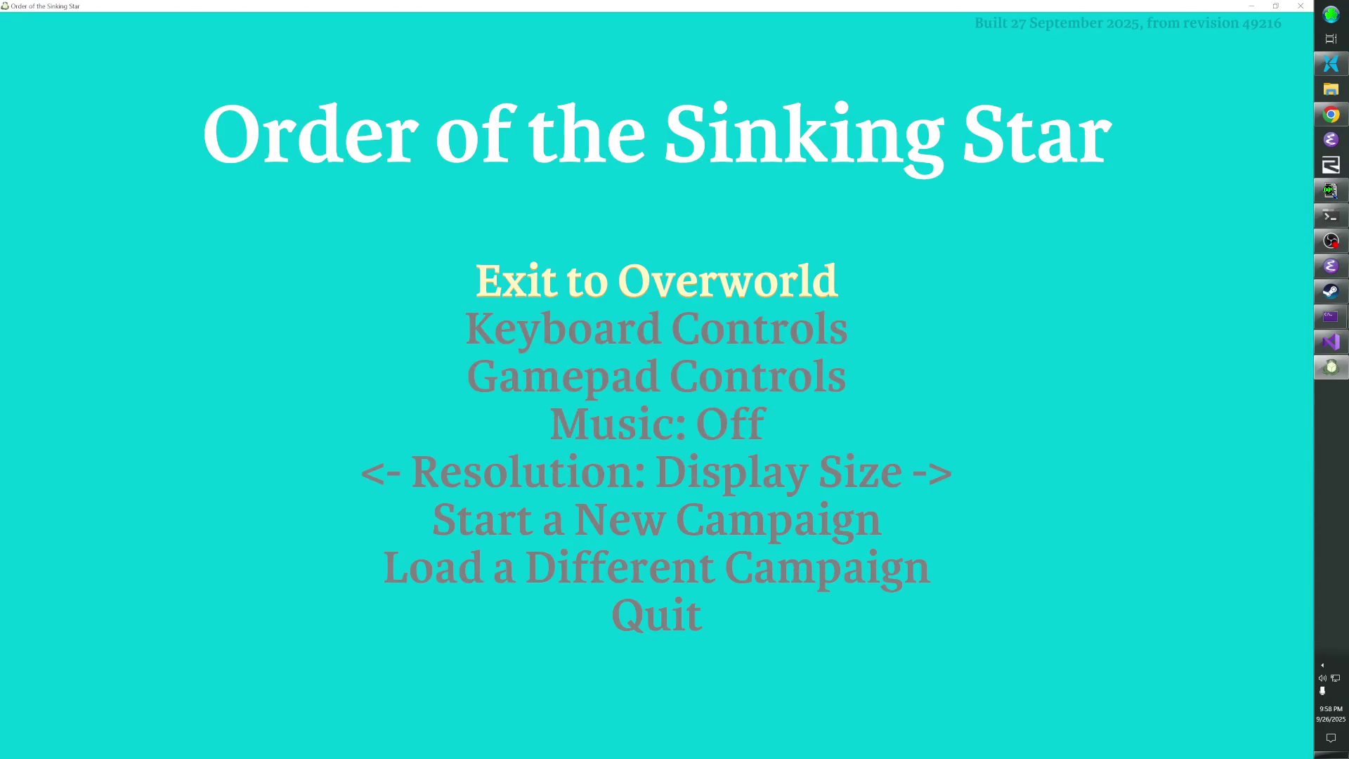
key("Return")
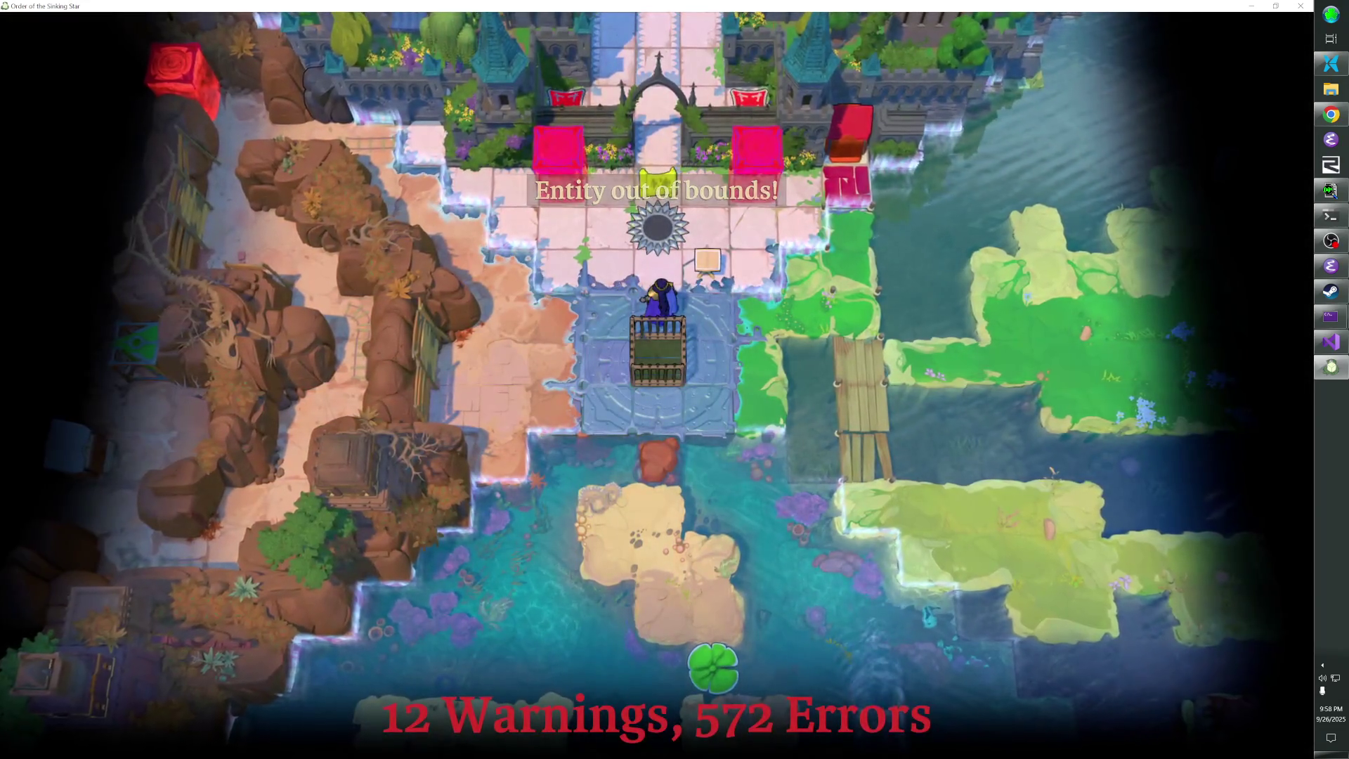
key("grave")
type("l overworld")
key("Return")
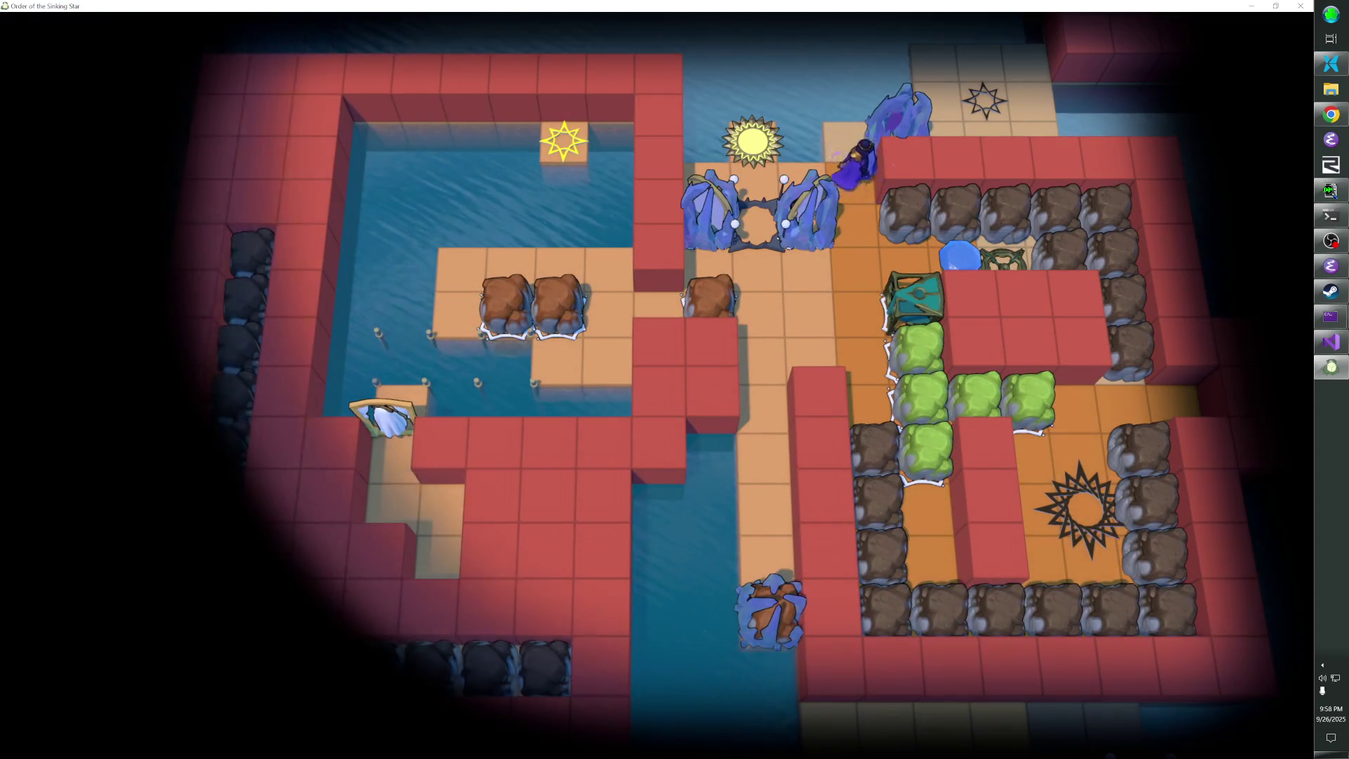
Push the blue crystal to light the teal cube, then step onto the bridge inside the beam
key("Down")
key("Left")
key("Left")
key("Right")
key("Right")
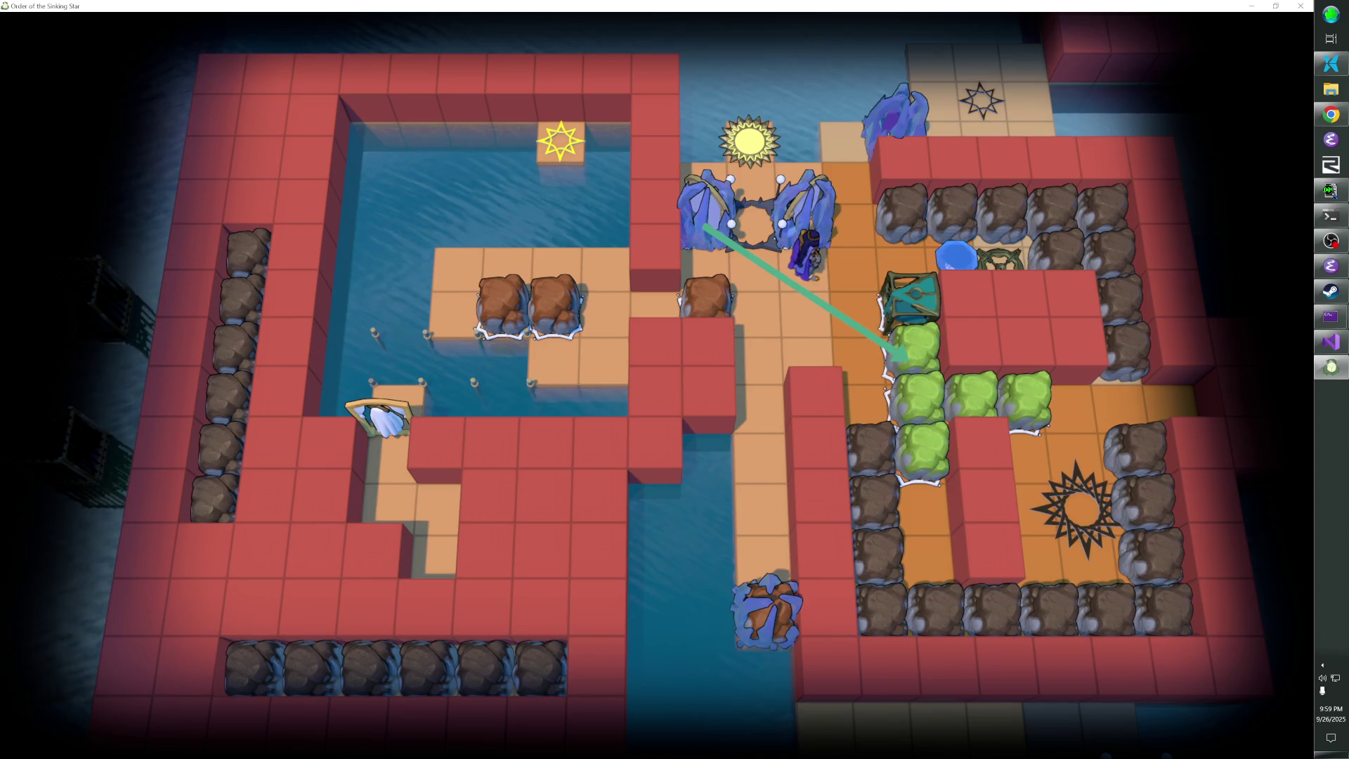
key("Right")
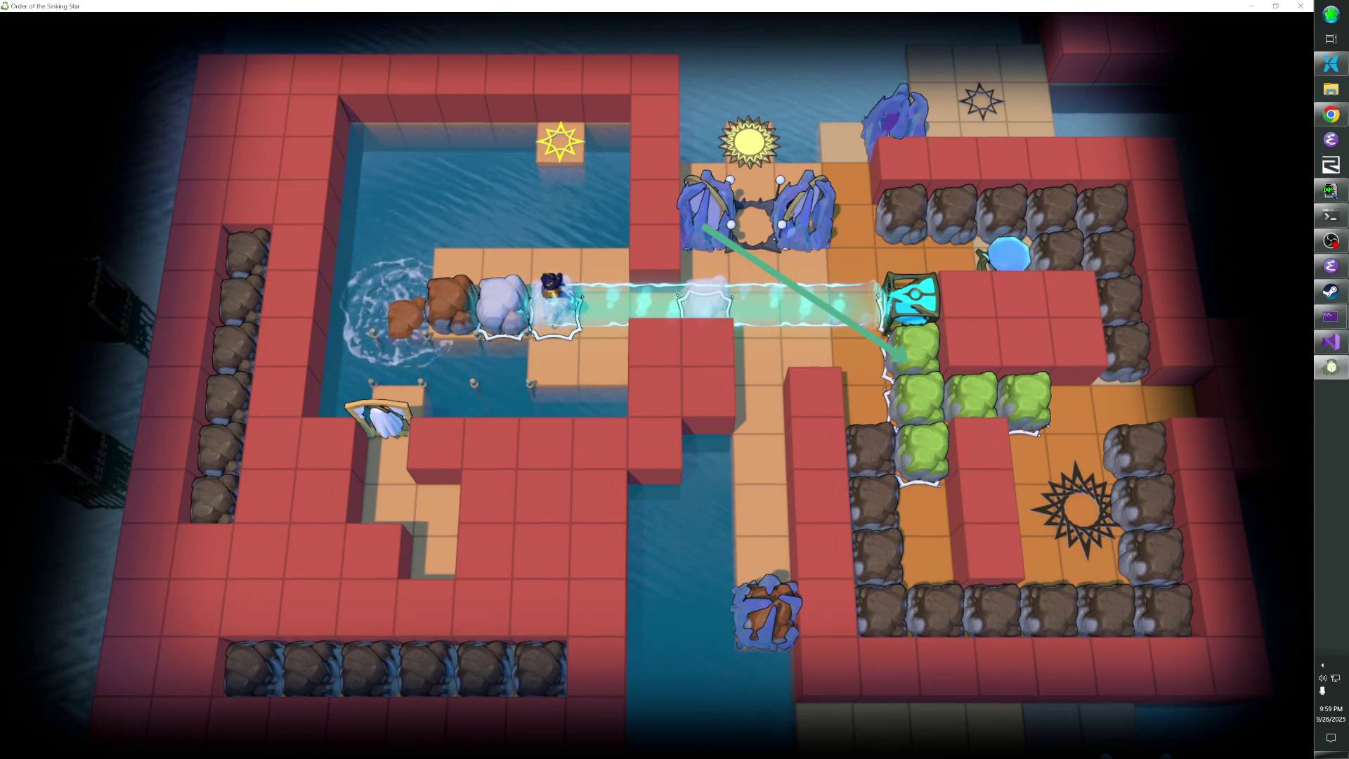
key("z")
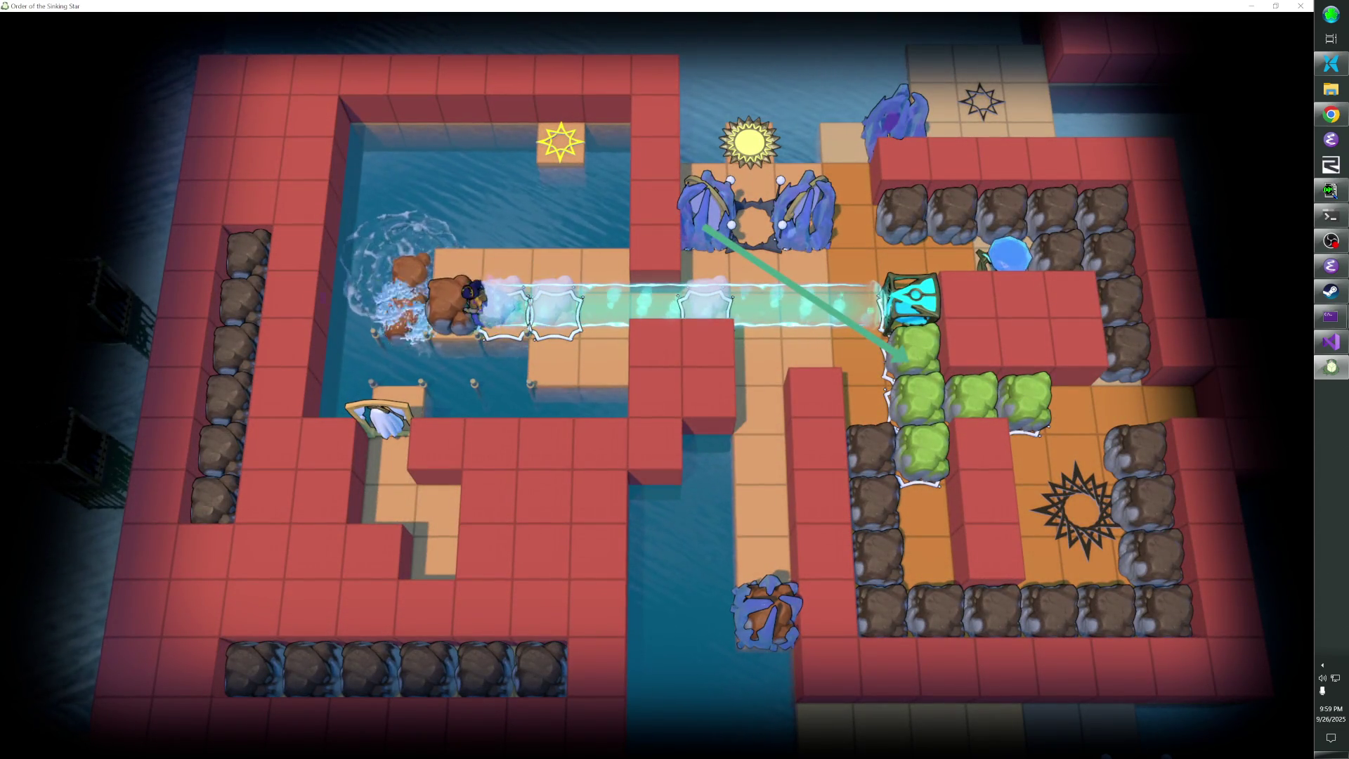
key("s")
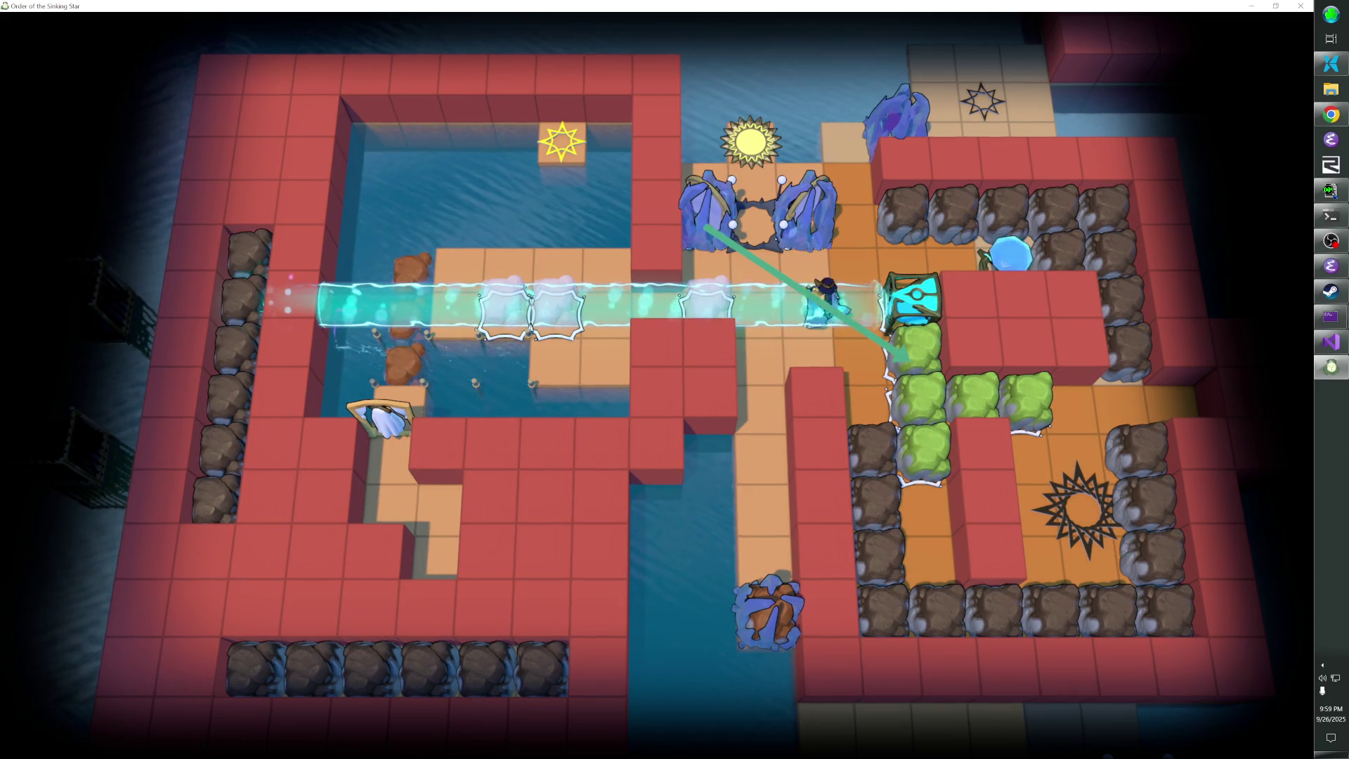
key("s")
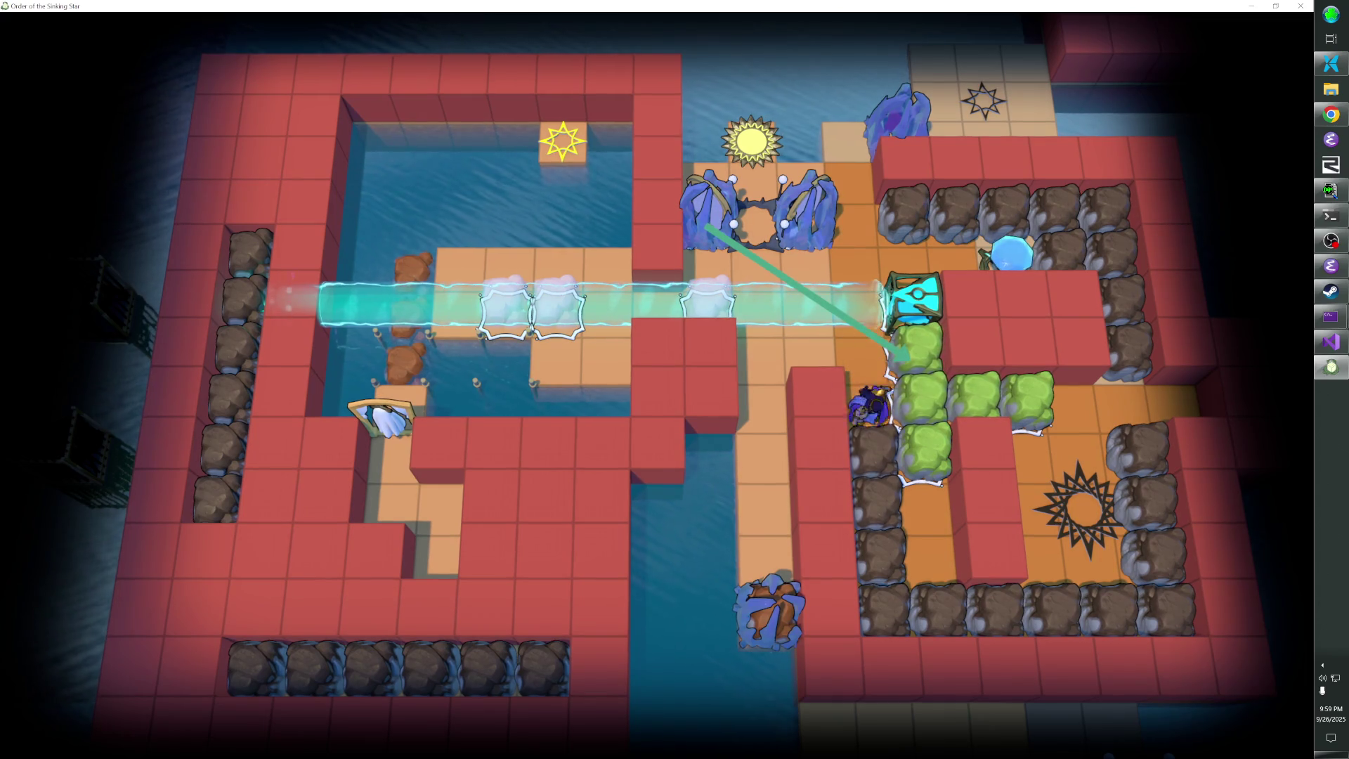
key("w")
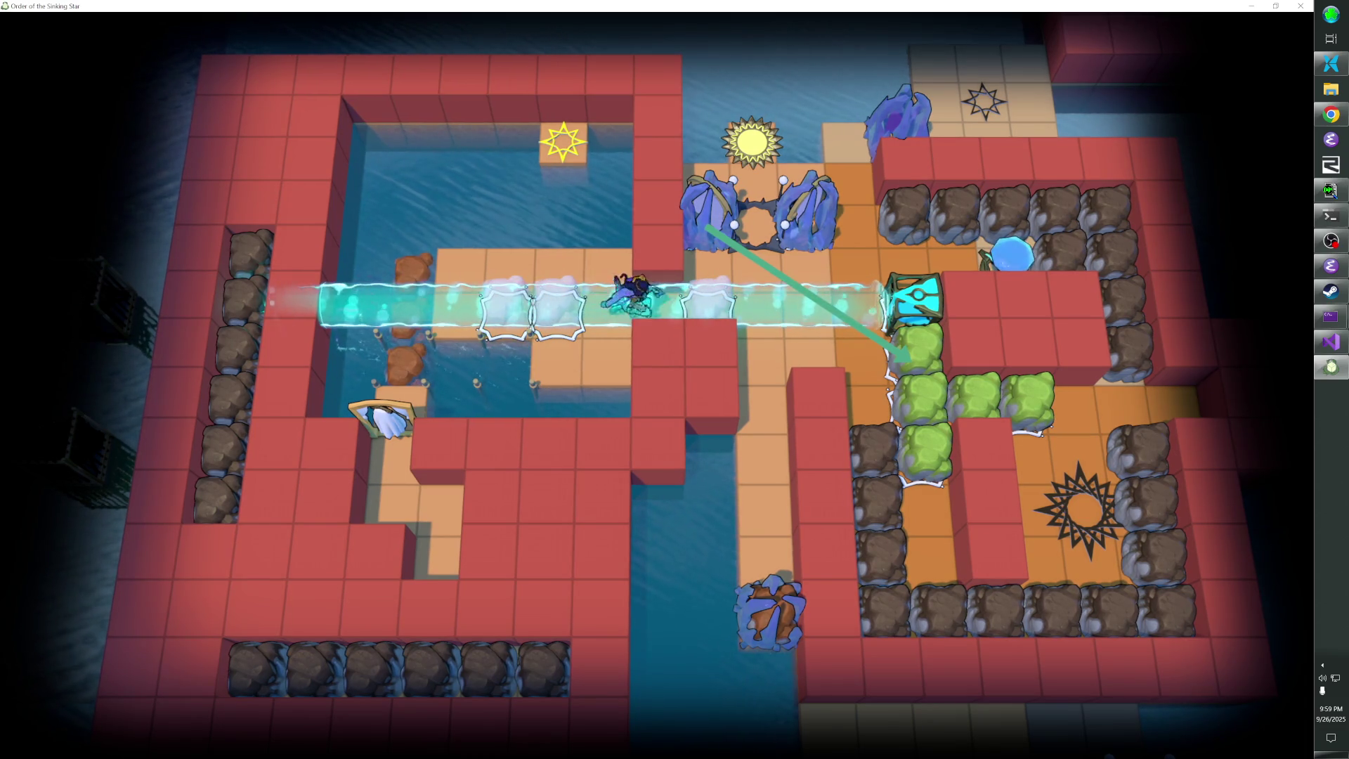
Walk the hero through the ring between the crystals toward the blue gem
key("Right")
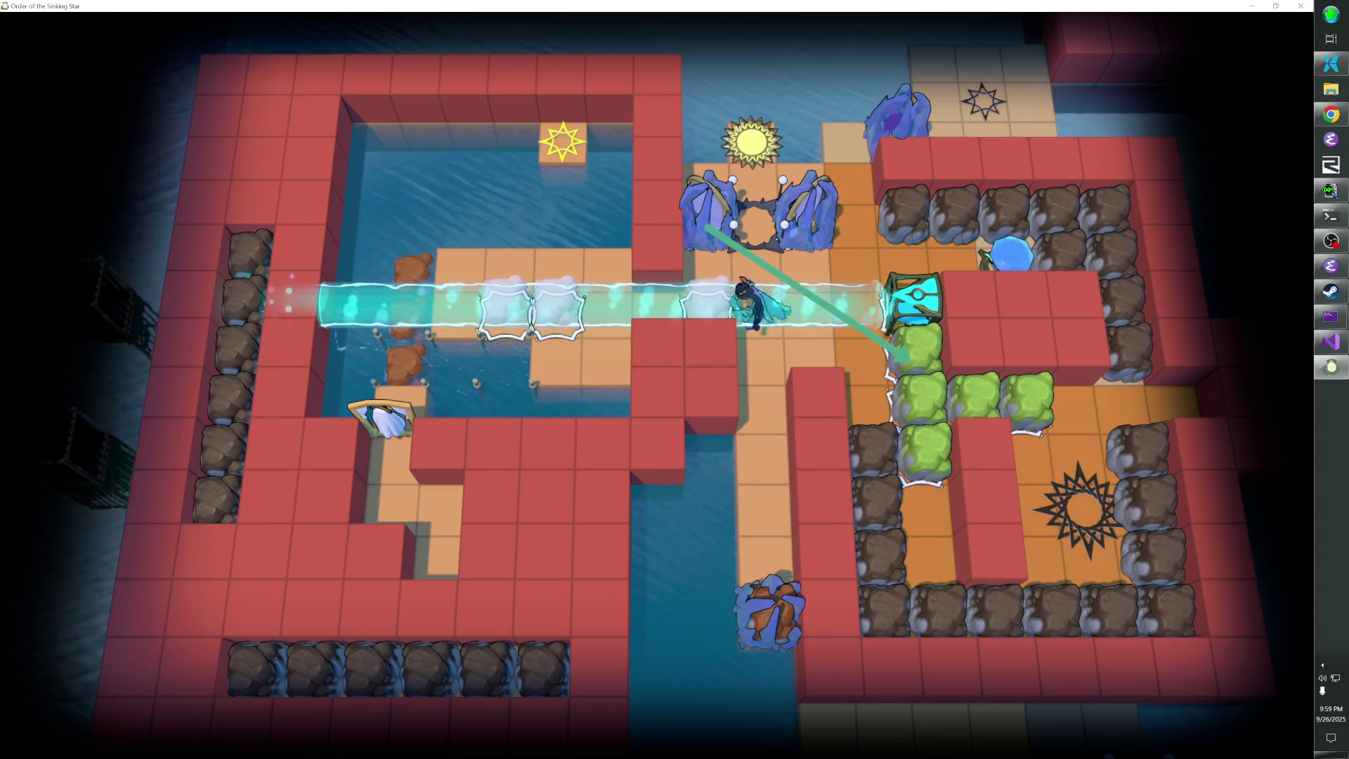
key("Up")
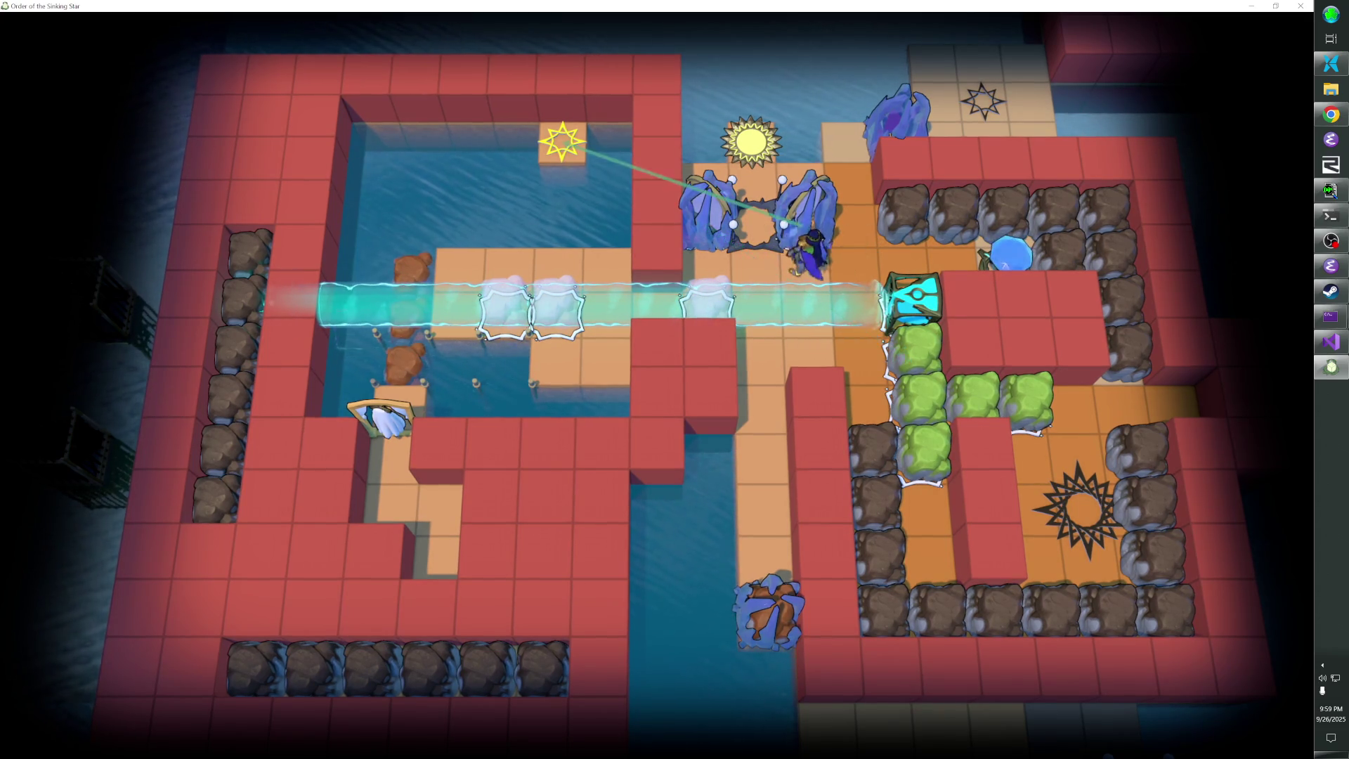
key("Down")
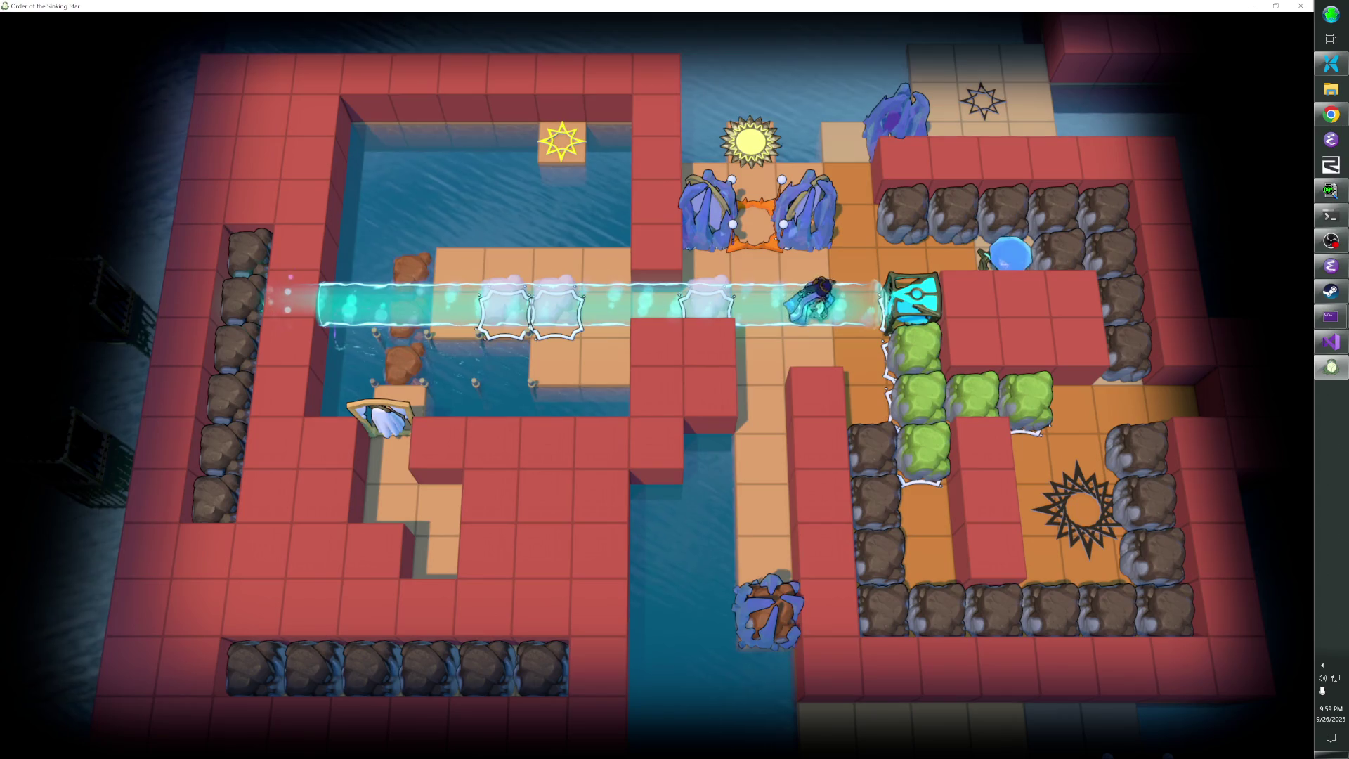
key("Up")
key("Left")
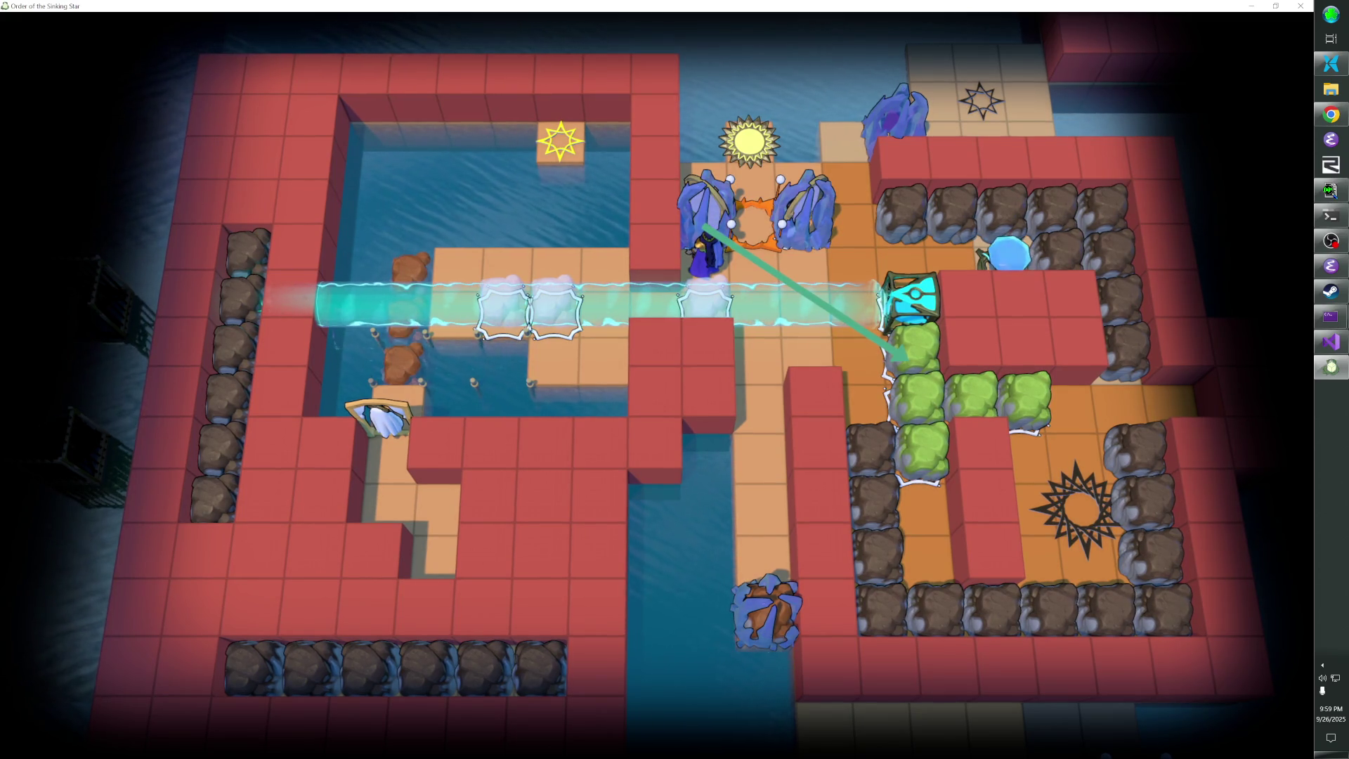
key("Right")
key("Right")
key("Right")
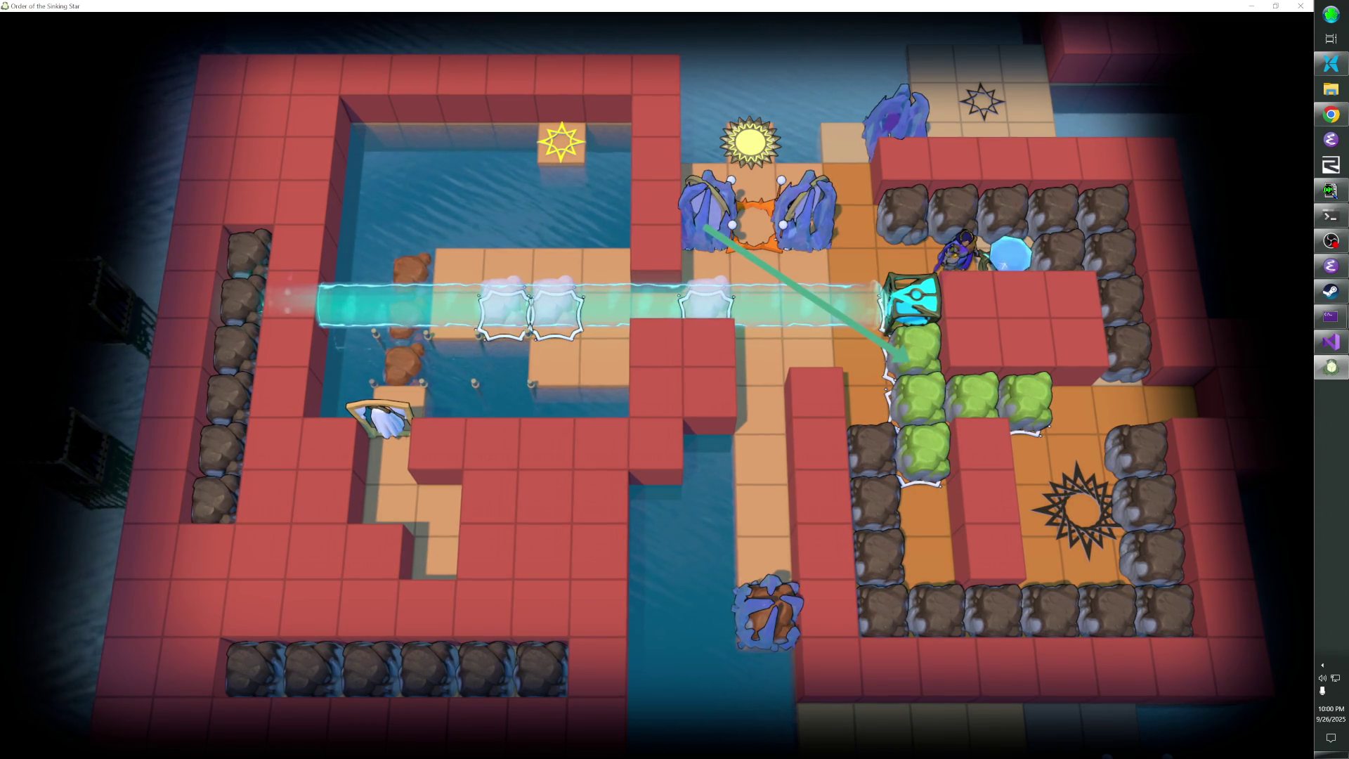
Ride the cyan beam and walk out beside the teal device at its right end
key("Left")
key("Left")
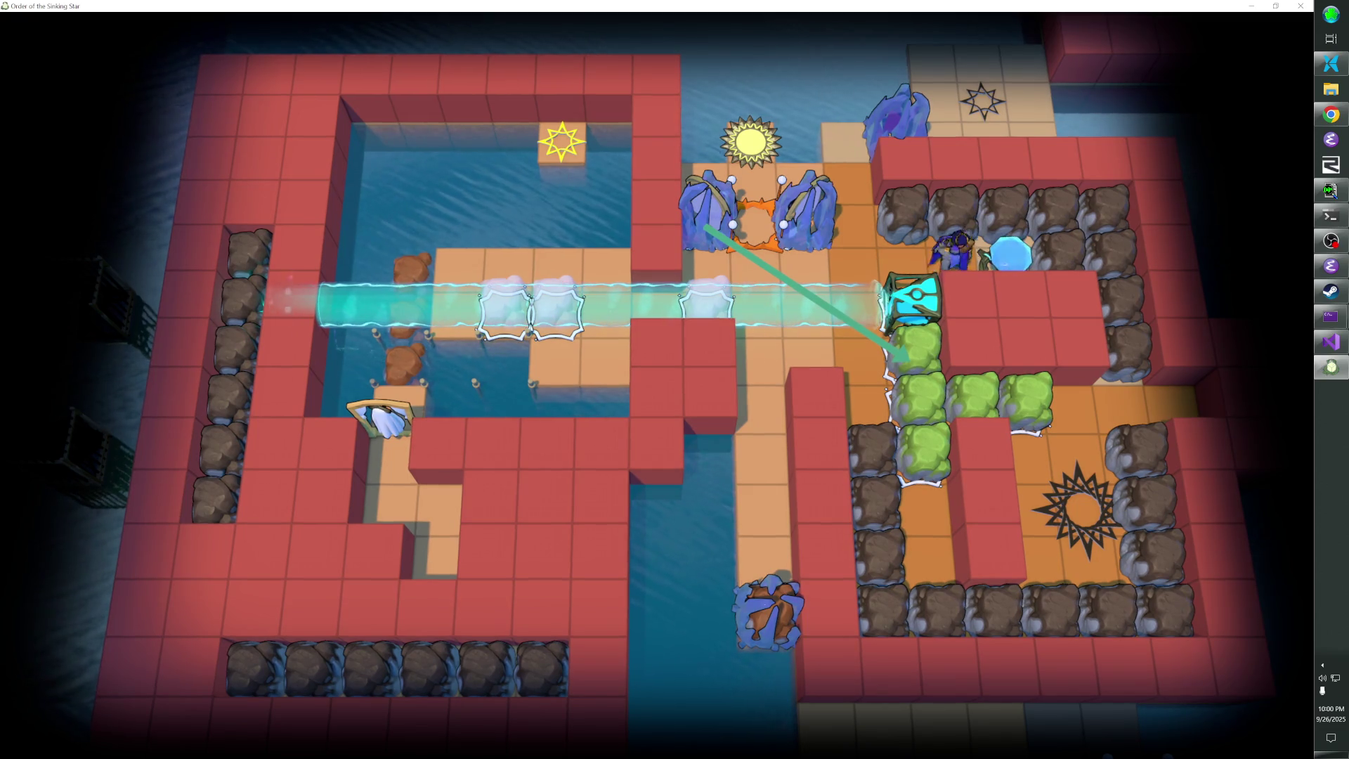
key("Down")
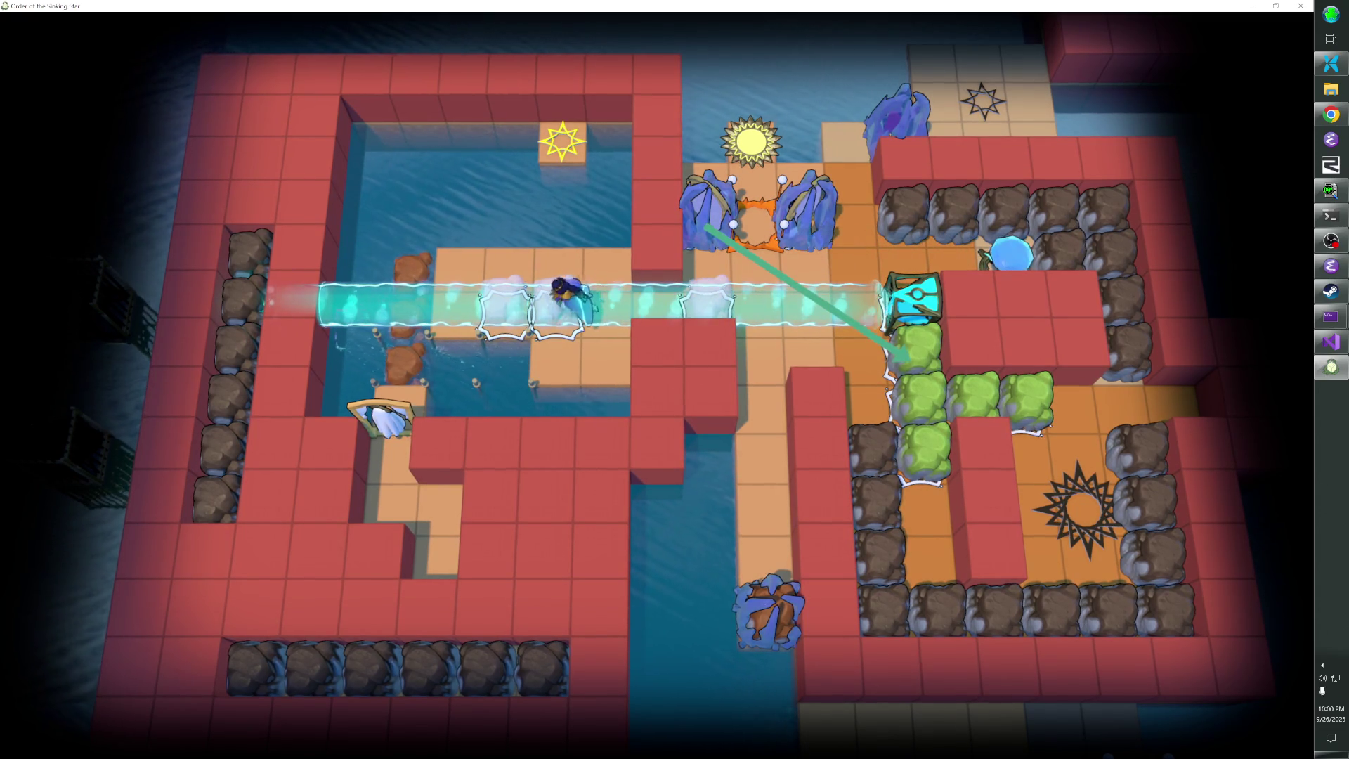
key("Right")
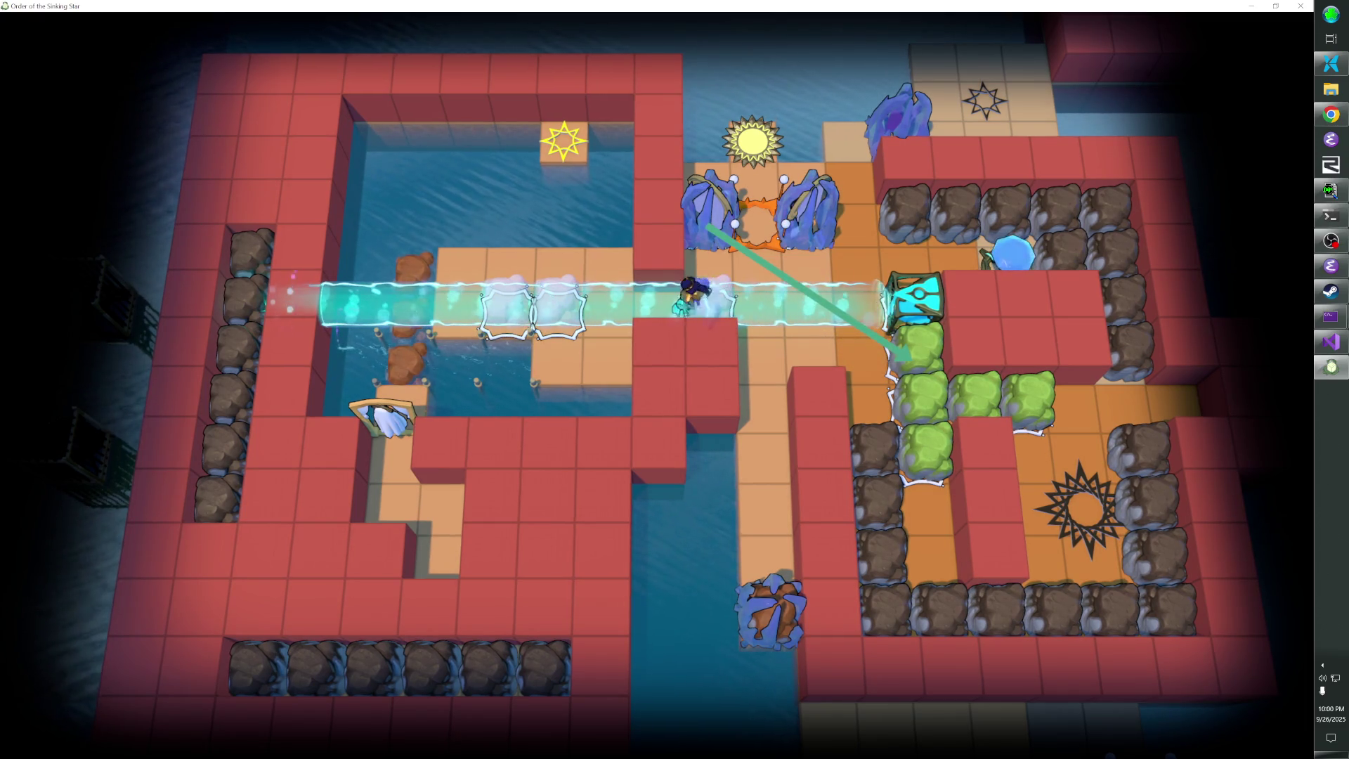
key("Up")
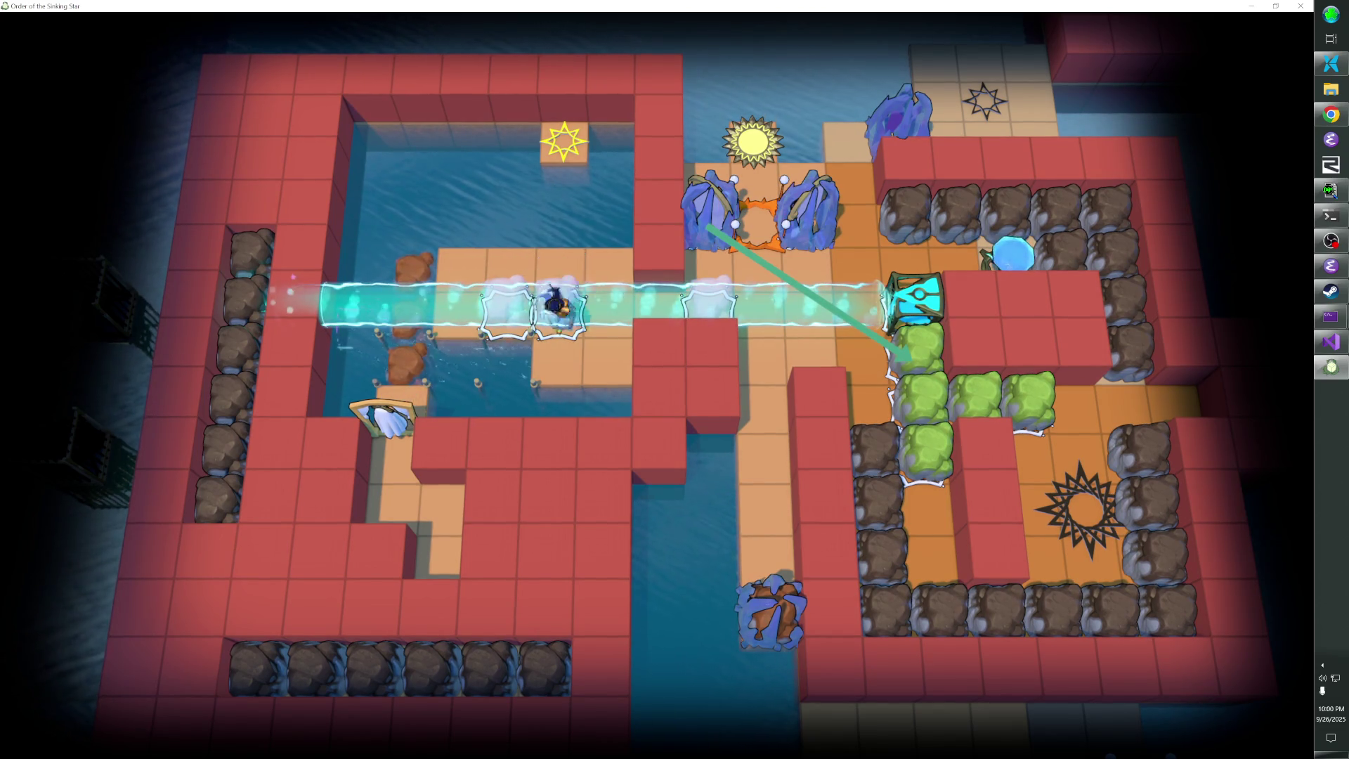
key("Down")
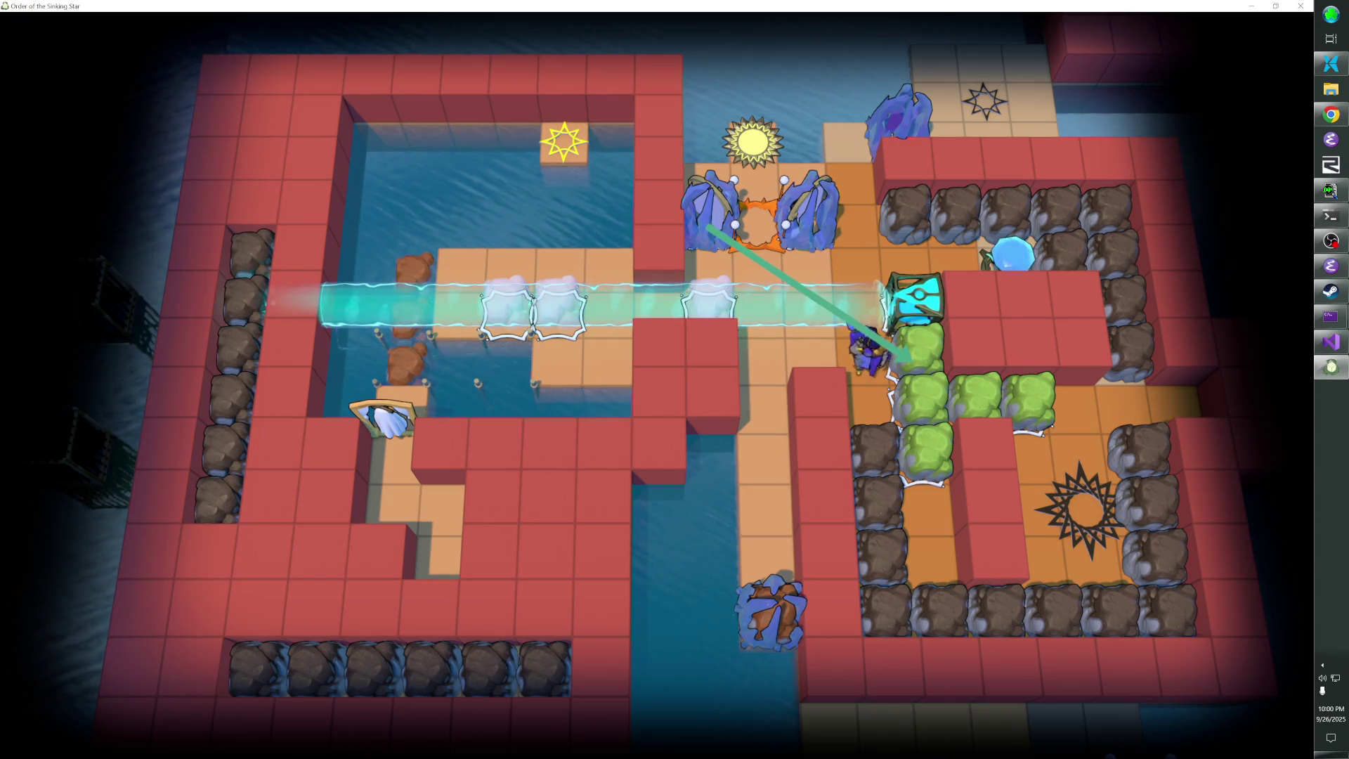
Test the tile between the two blue statues, then walk the hero back into the beam
key("Left")
key("Left")
key("Up")
key("Down")
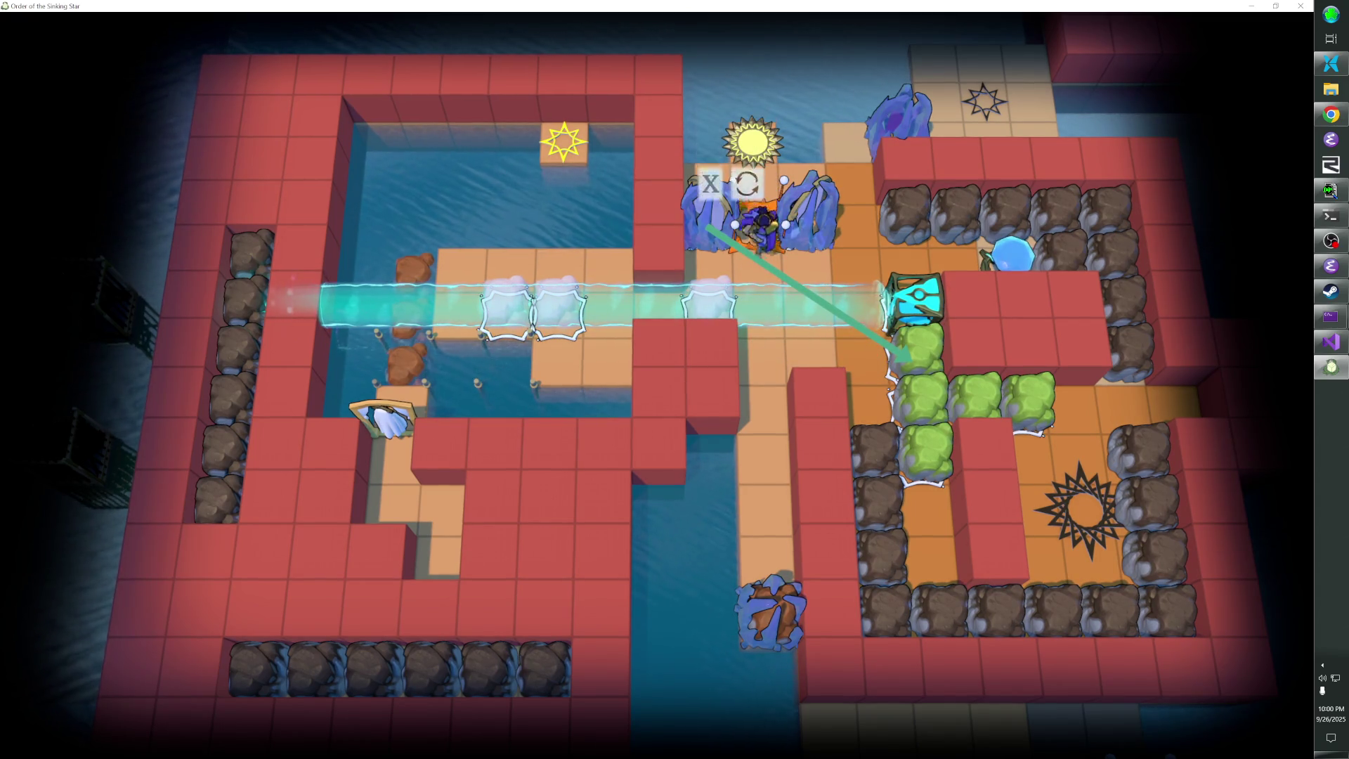
key("Up")
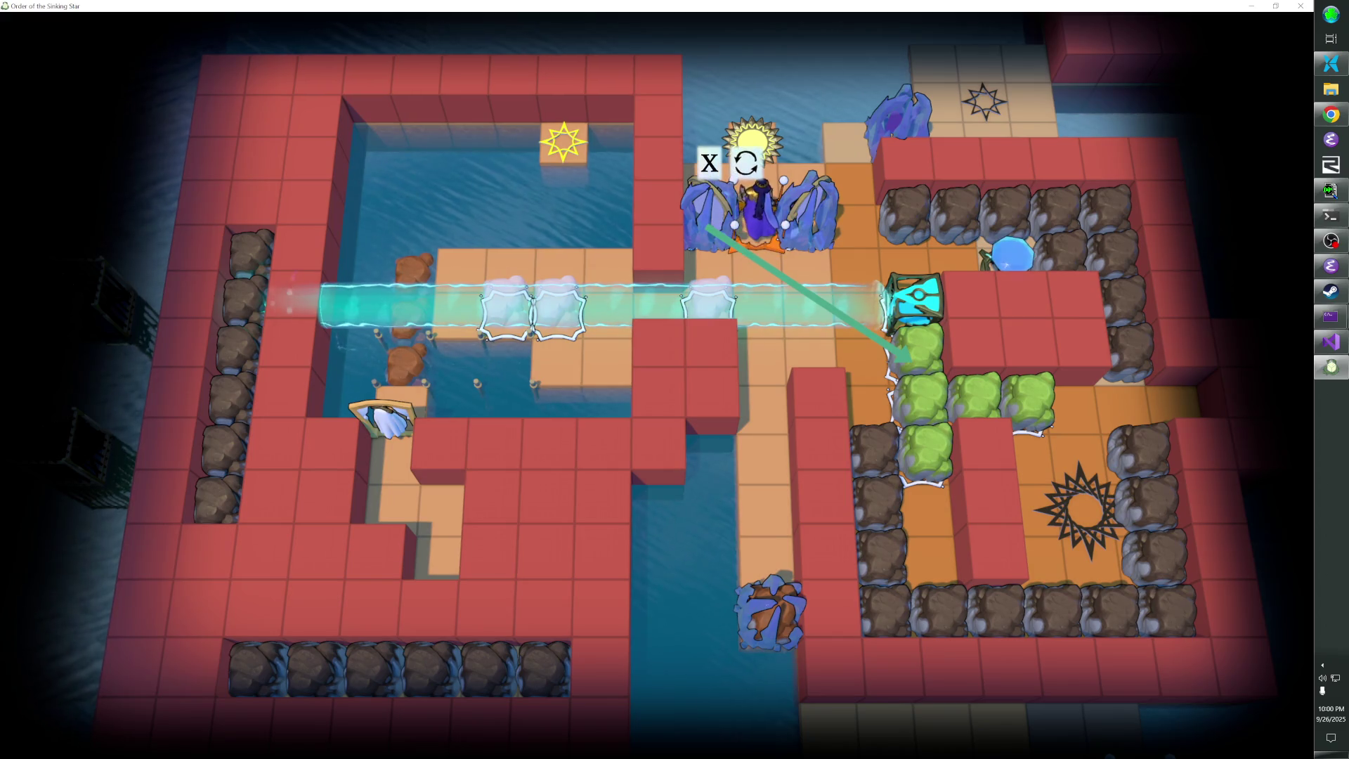
key("Down")
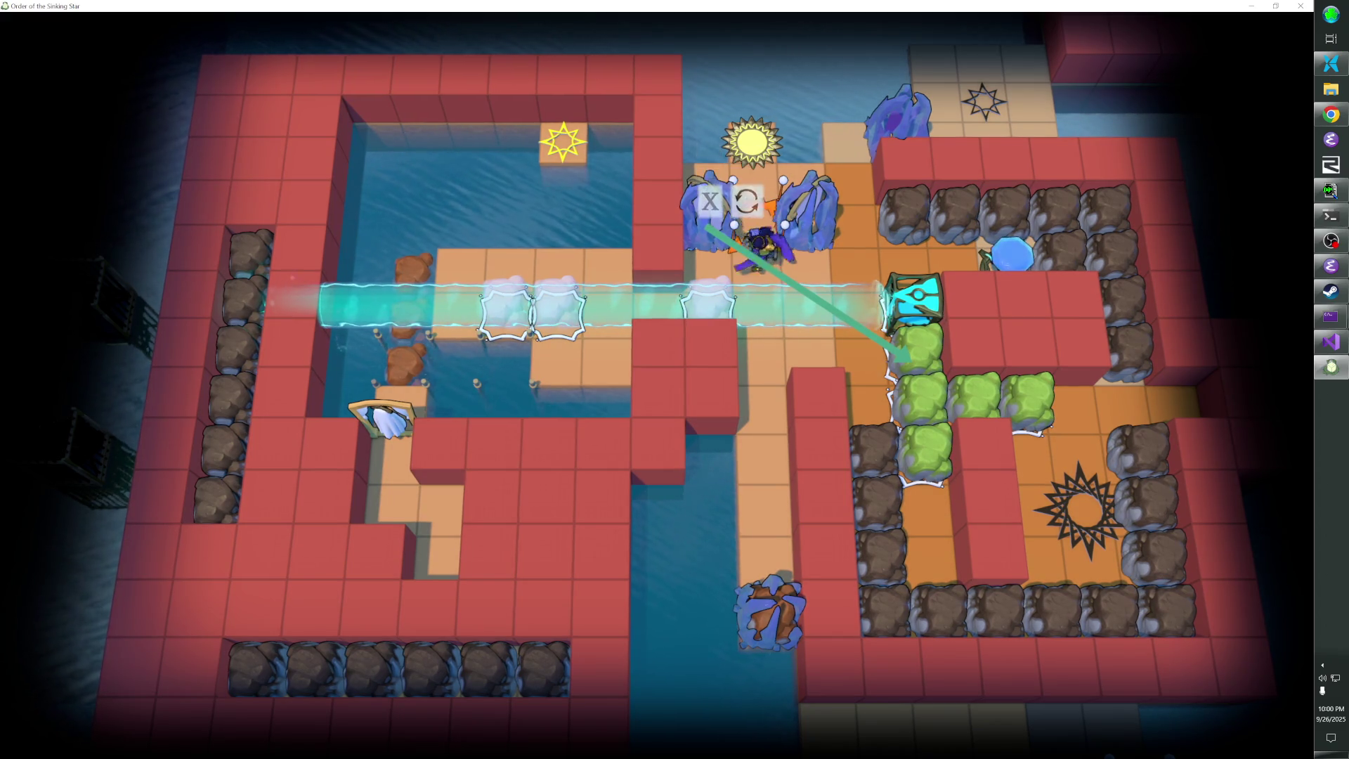
key("Right")
key("Right")
key("Right")
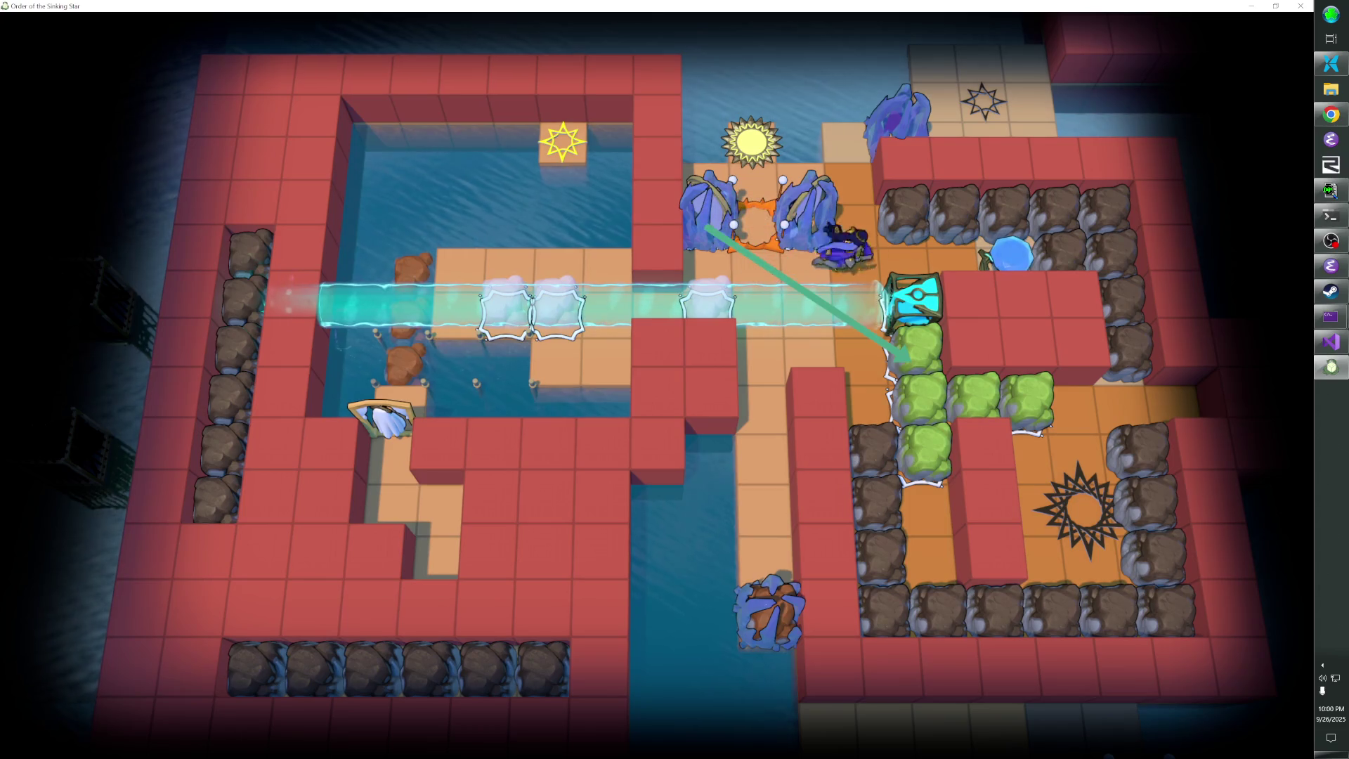
key("Left")
key("Left")
key("Down")
Step between the statues and back into the cyan beam, then switch to the level editor
key("Left")
key("Up")
key("Up")
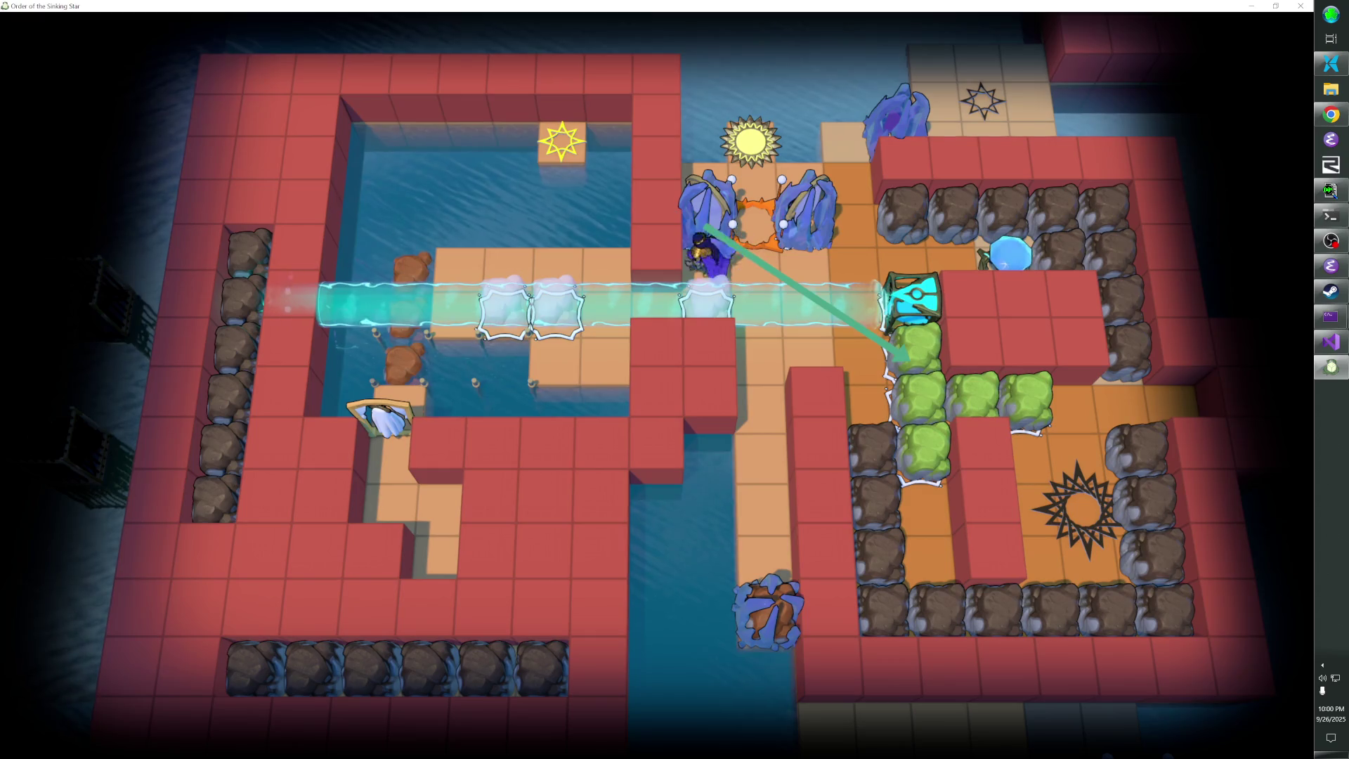
key("Down")
key("Up")
key("Down")
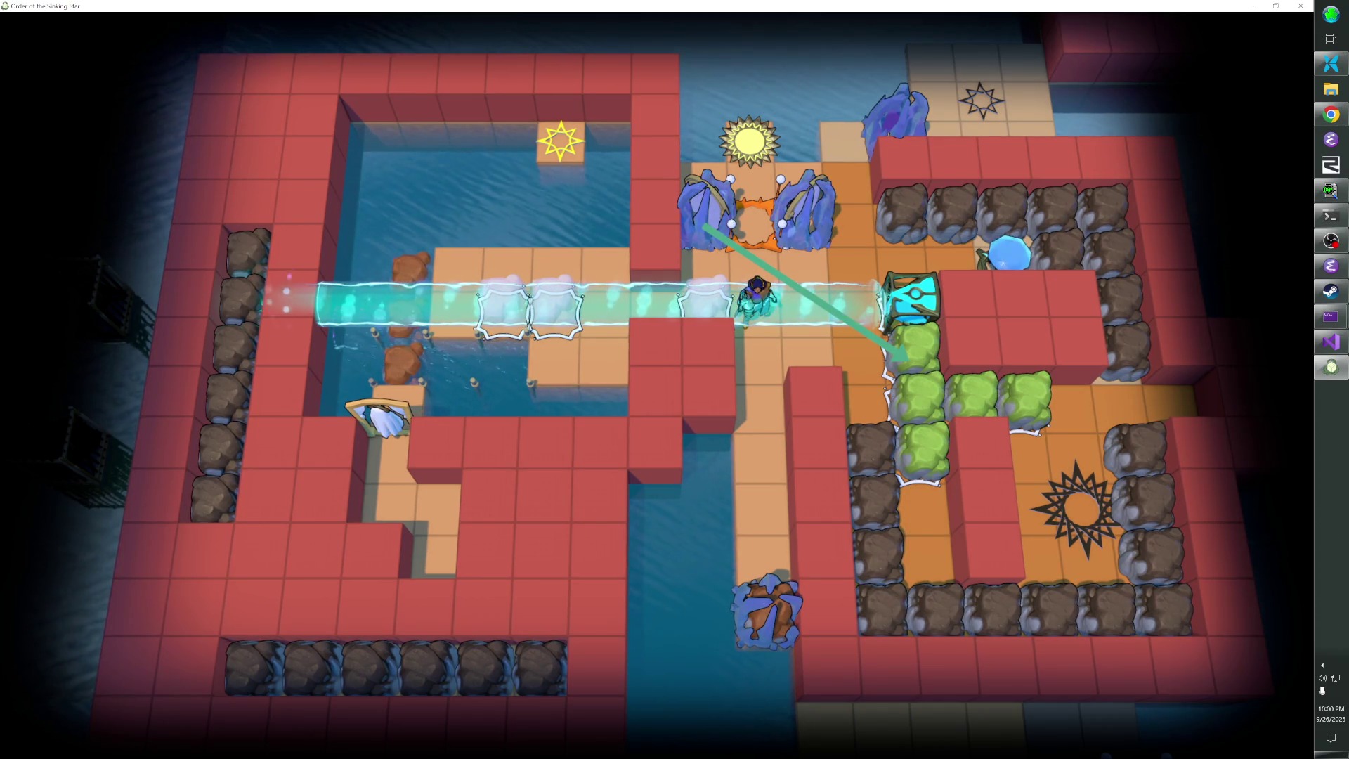
key("F1")
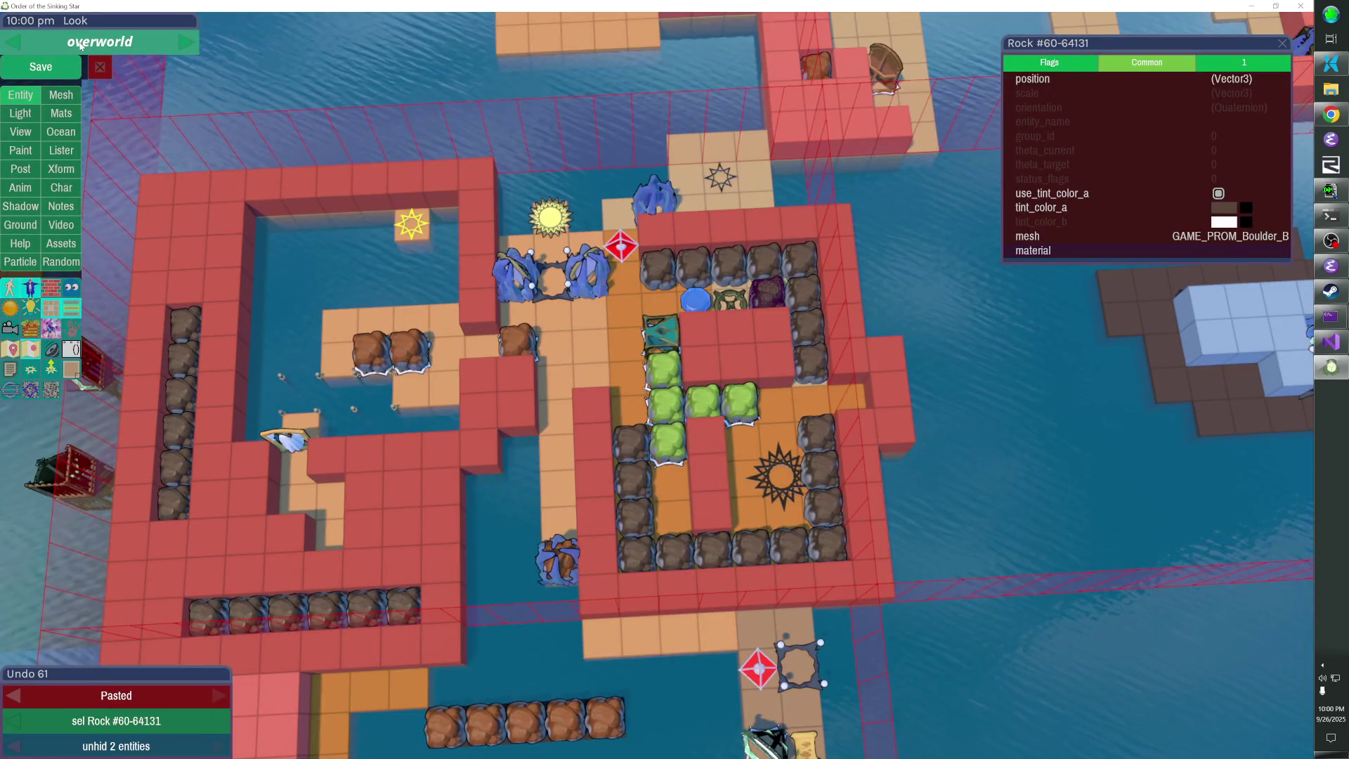
Add a cube to the red wall, extrude more red cubes downward, and save the level
left_click(512, 433)
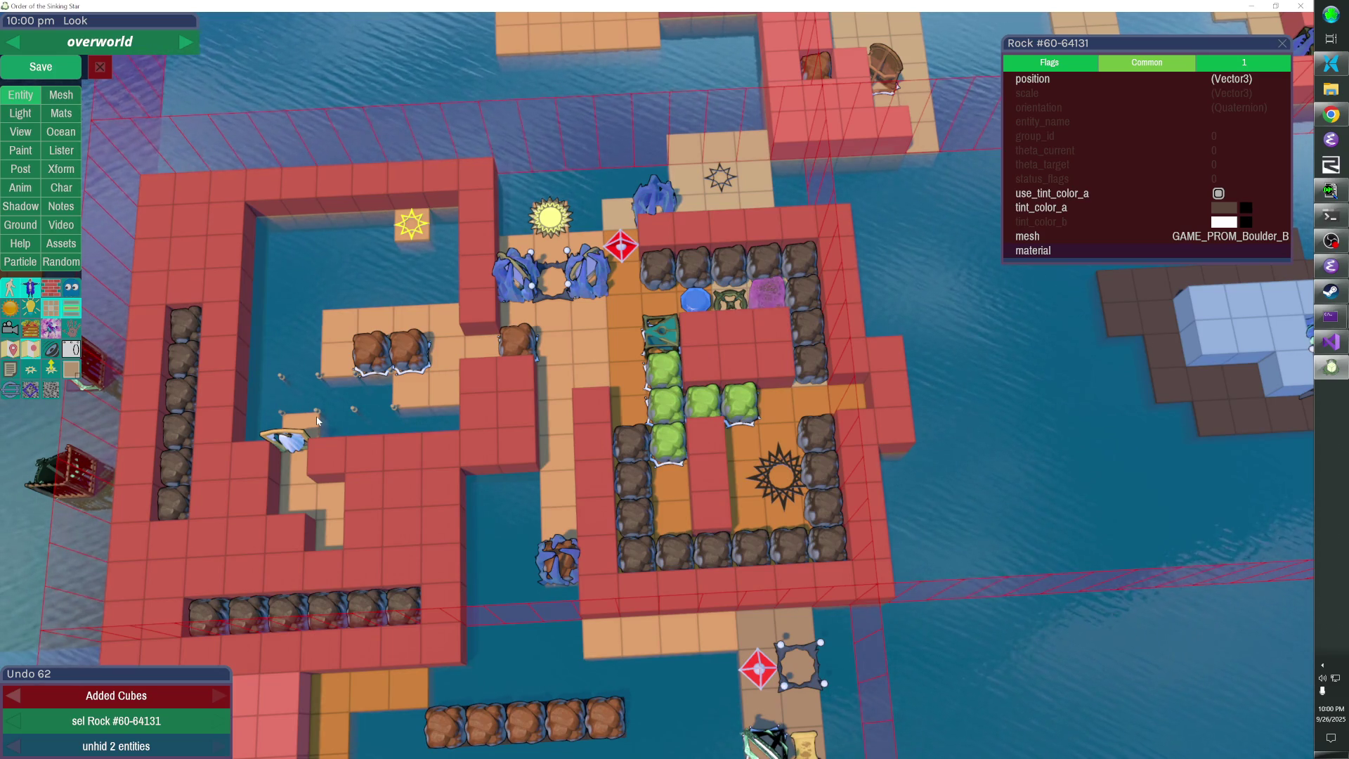
key("F1")
key("F1")
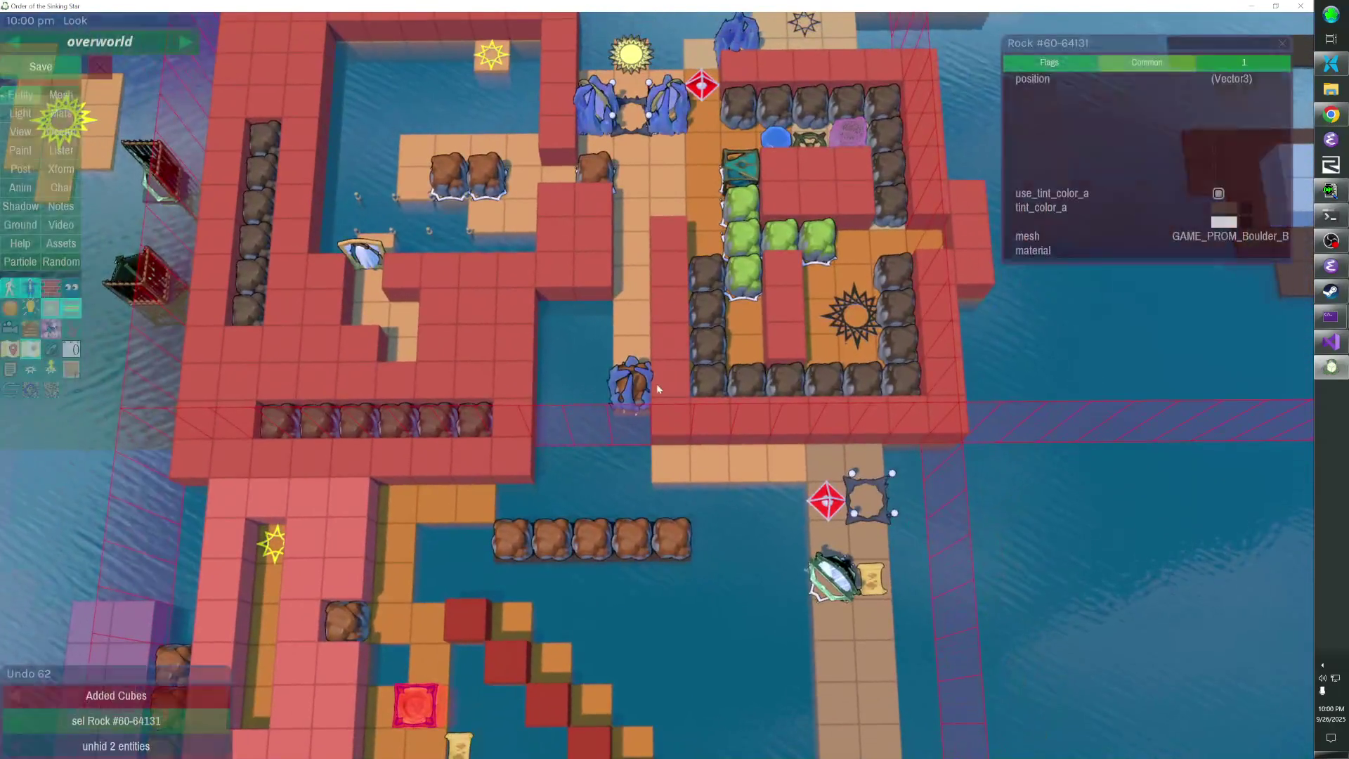
left_click_drag(595, 406, 607, 472)
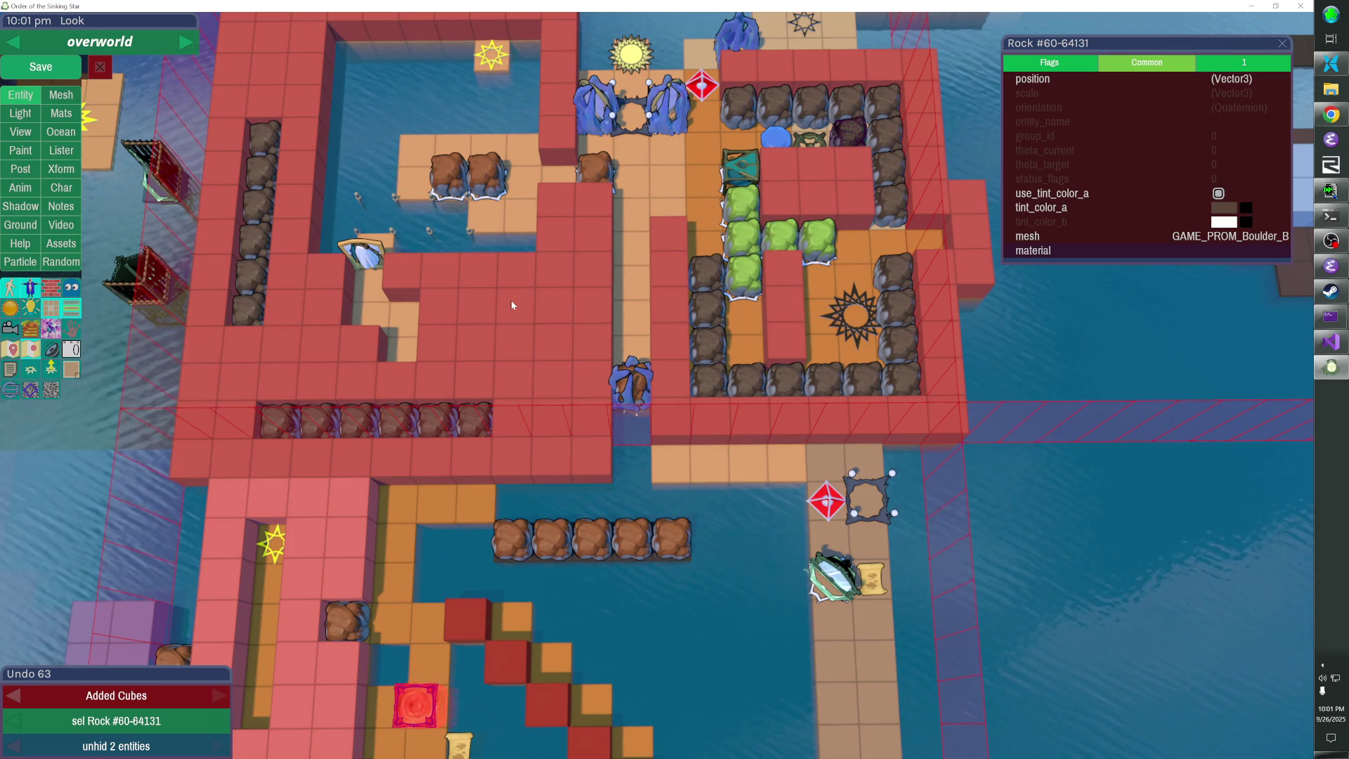
left_click(43, 67)
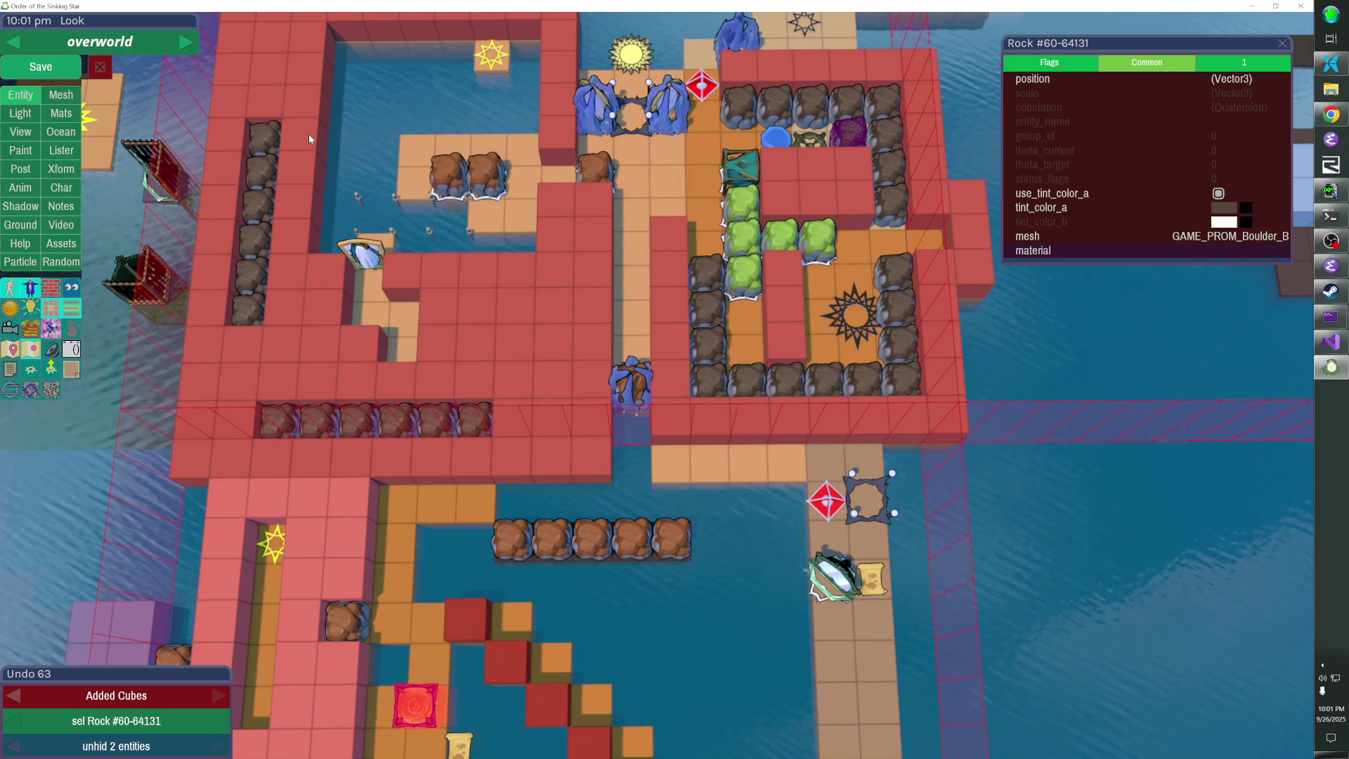
Pull the camera back for a wide overview of the overworld map
key("Tab")
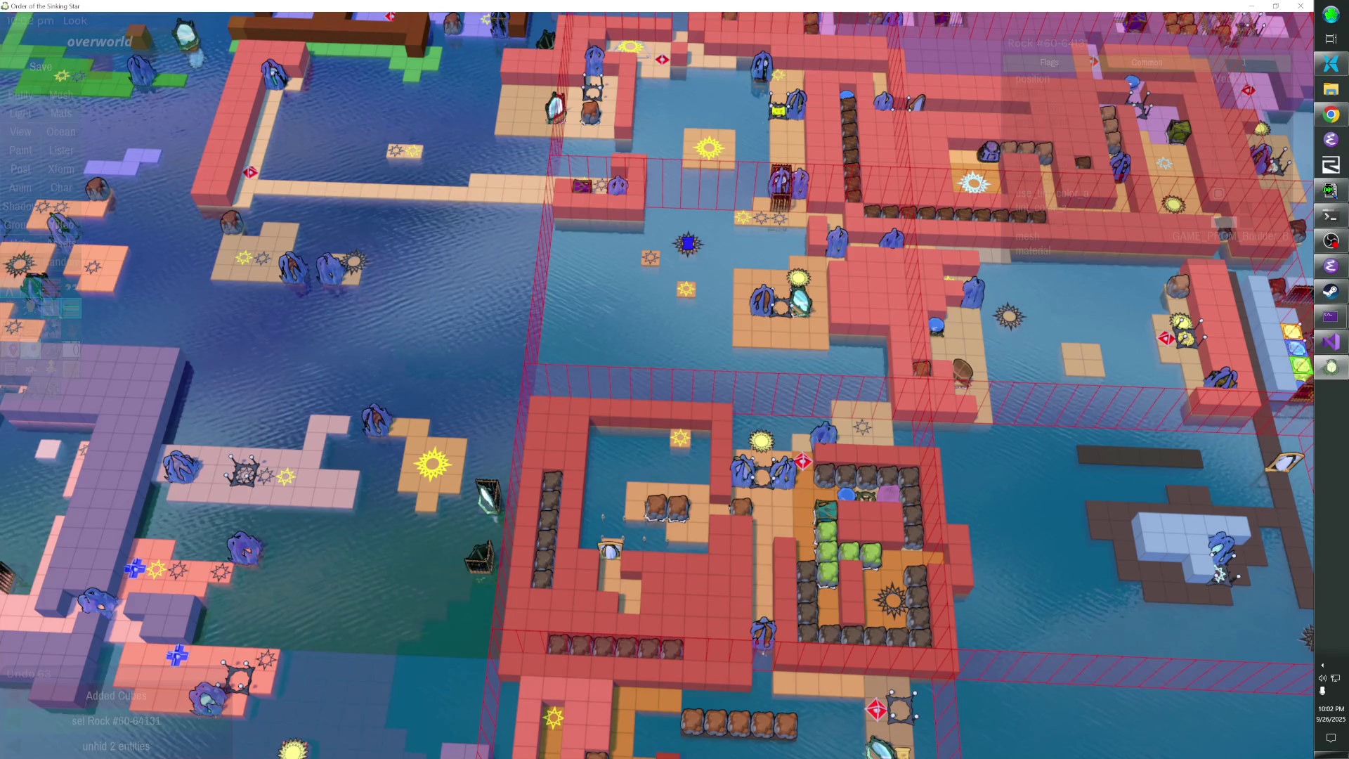
Pan and zoom around the overworld, then save the level again with Ctrl+S
key("Up")
key("Up")
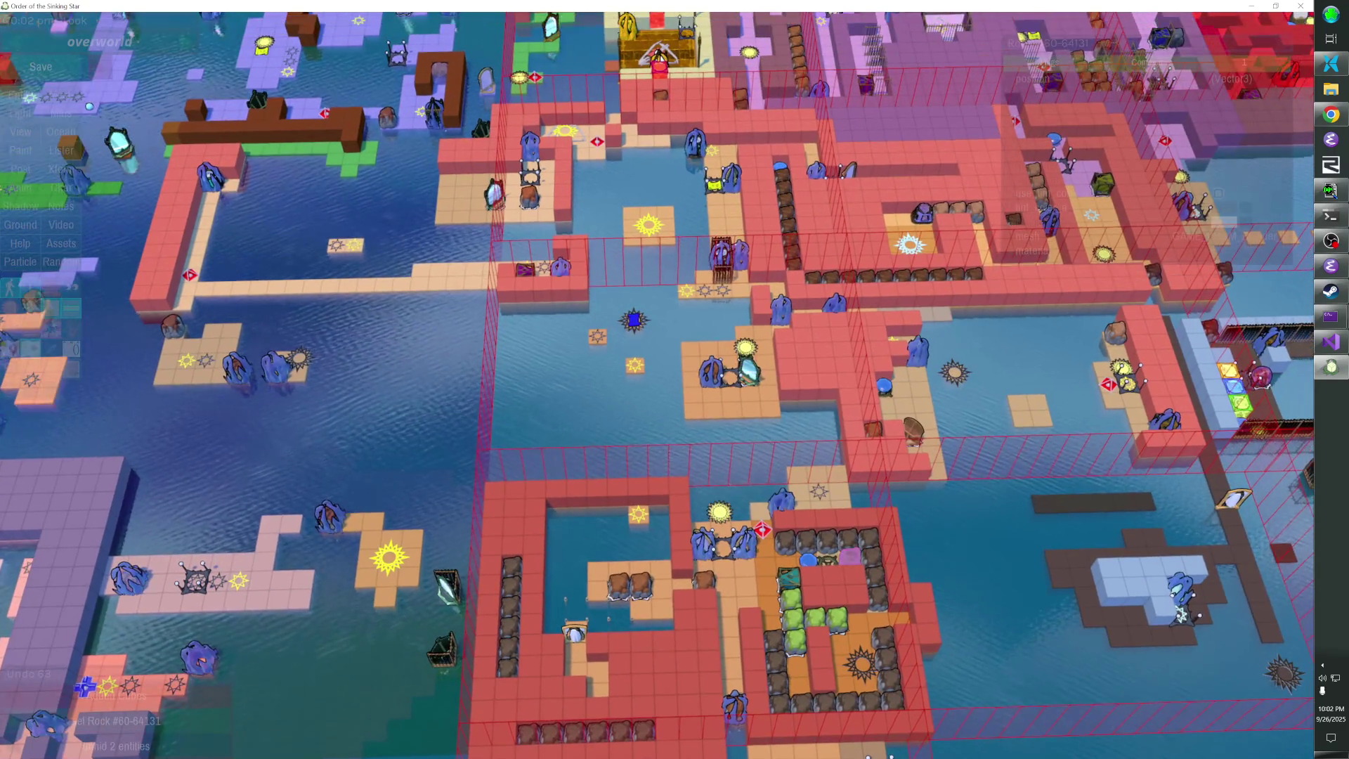
key("Up")
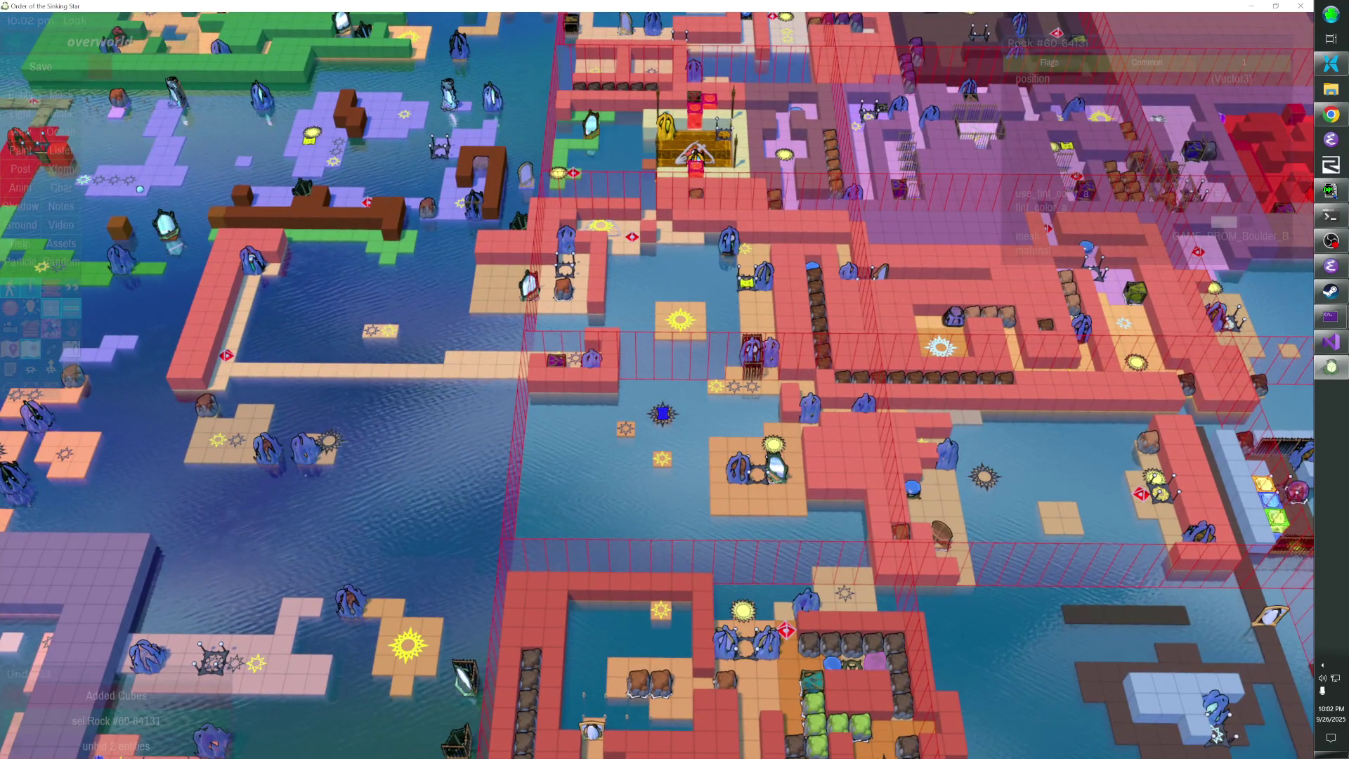
key("Left")
scroll(773, 316, "up", 5)
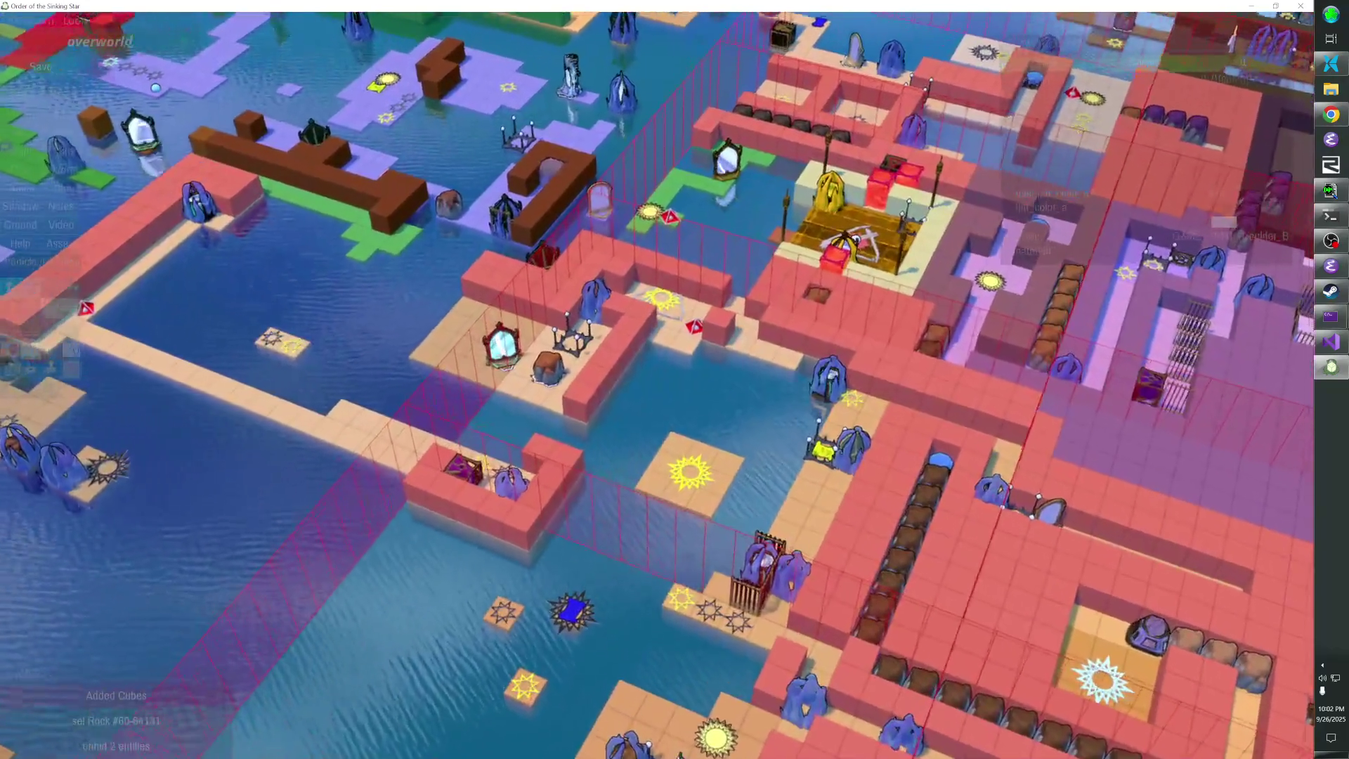
scroll(682, 421, "up", 6)
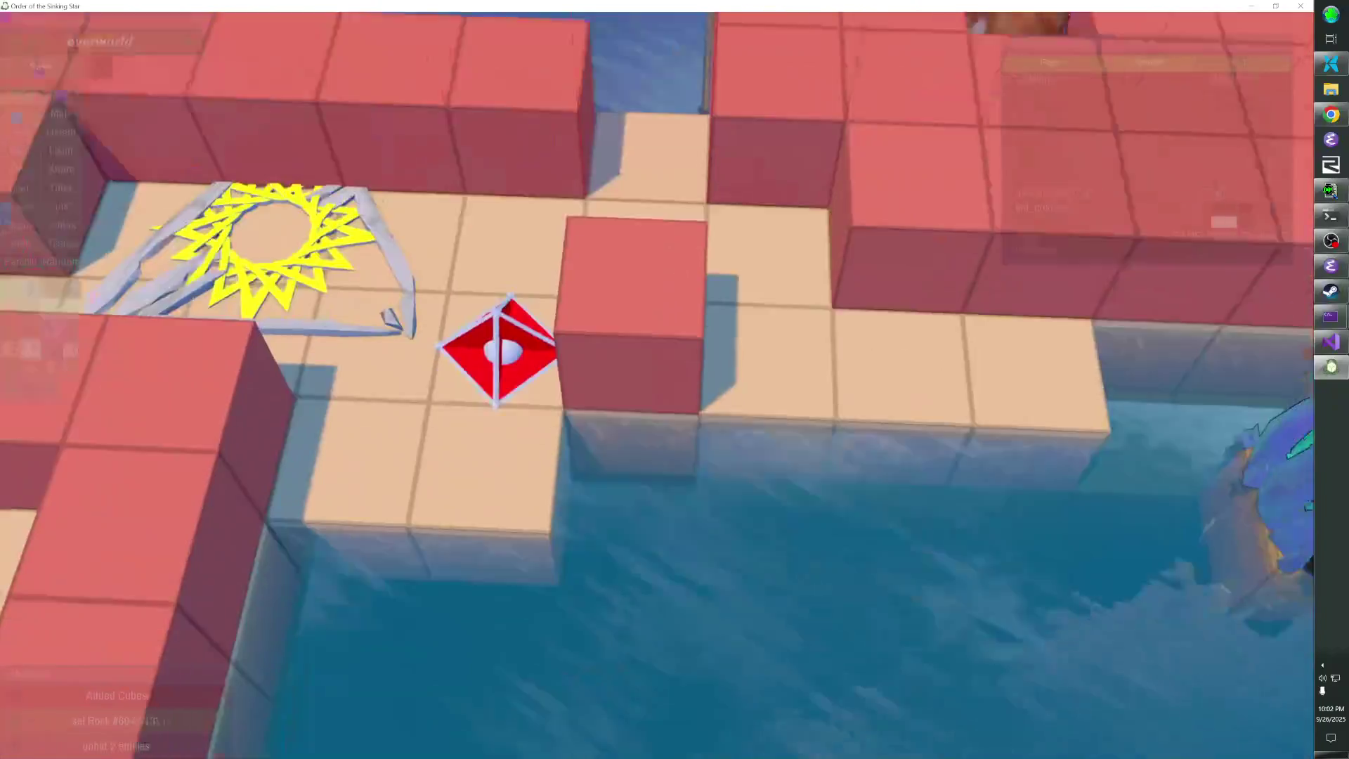
scroll(620, 314, "down", 8)
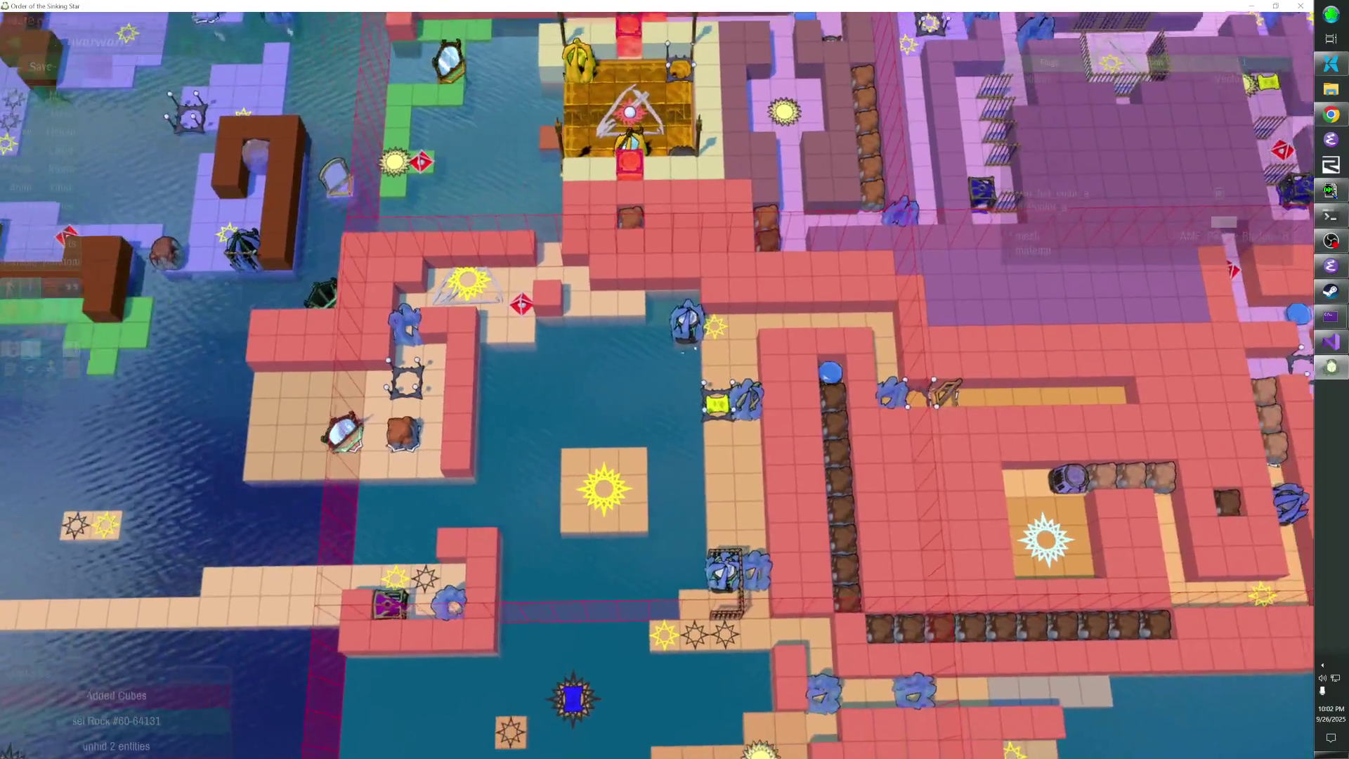
key("d")
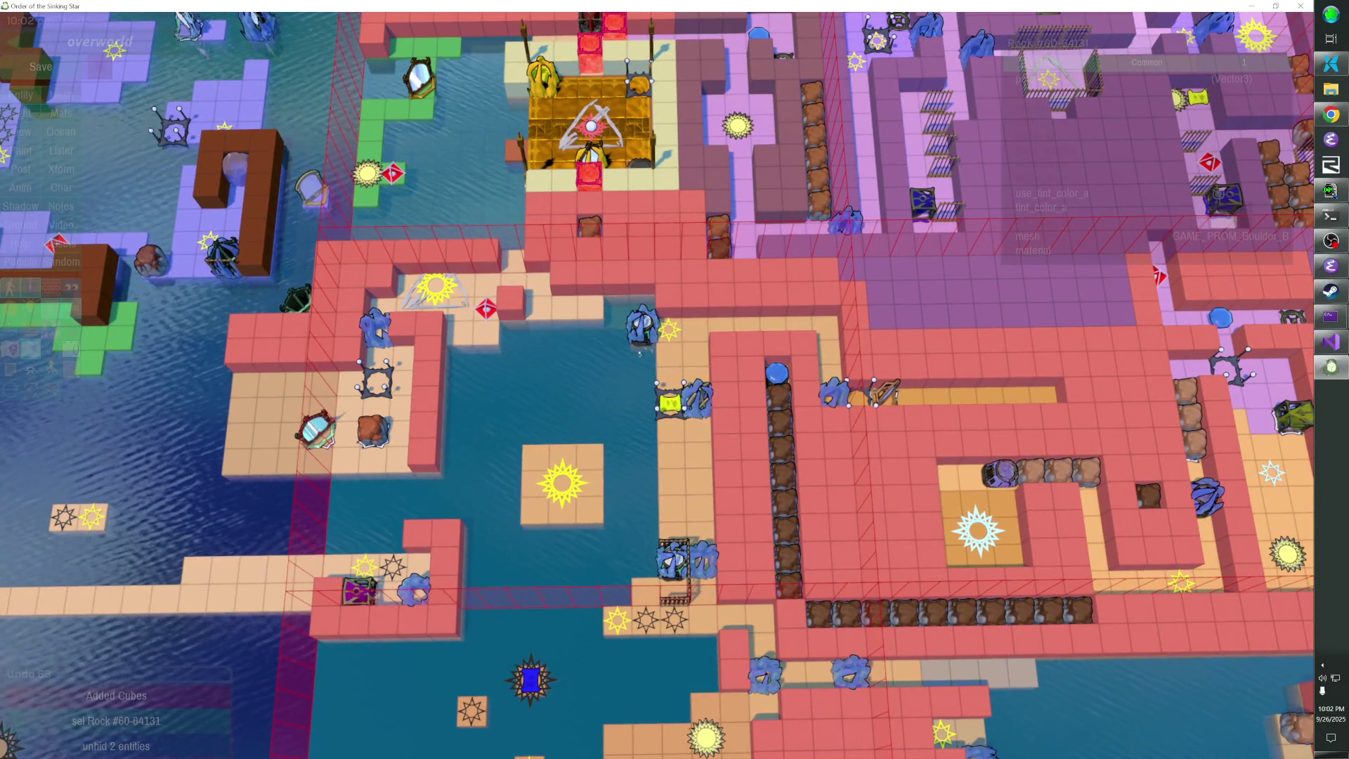
key("s")
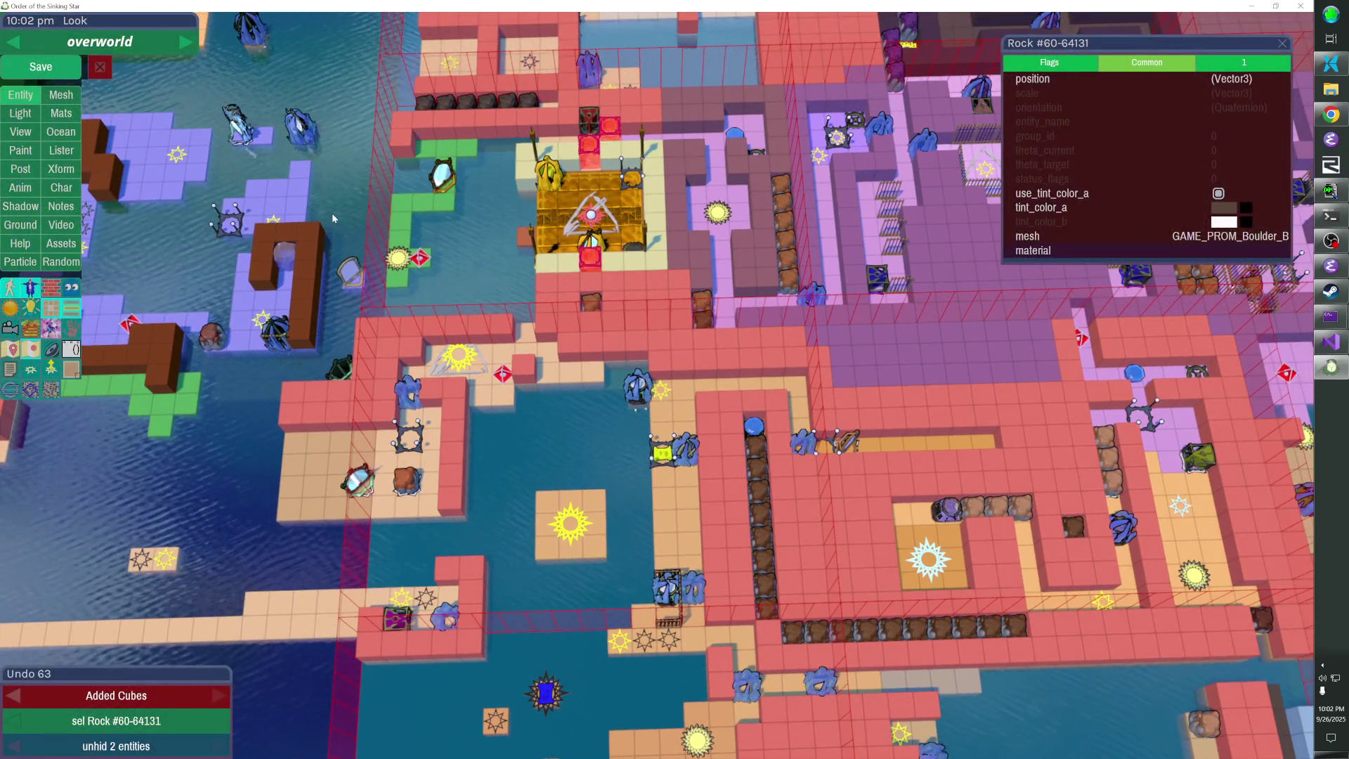
key("ctrl+s")
scroll(674, 379, "up", 3)
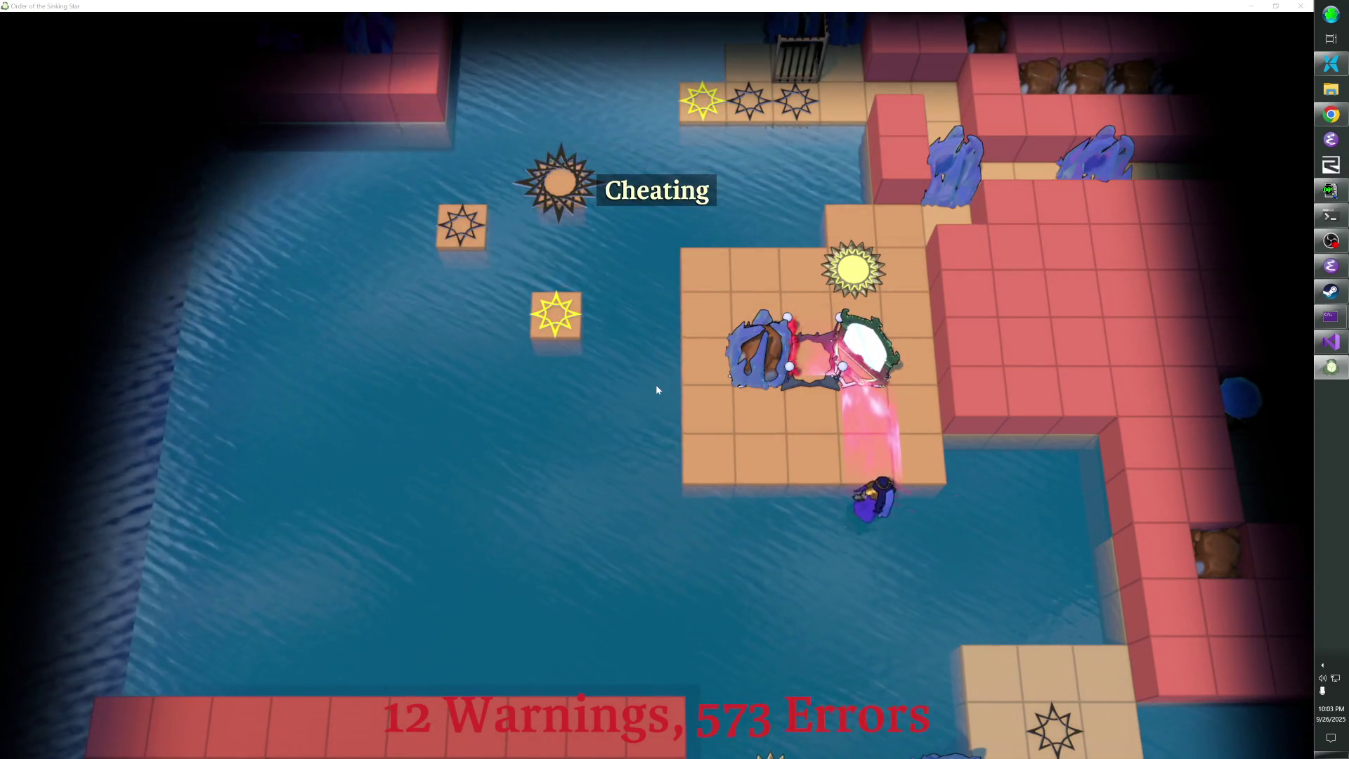
key("alt+Tab")
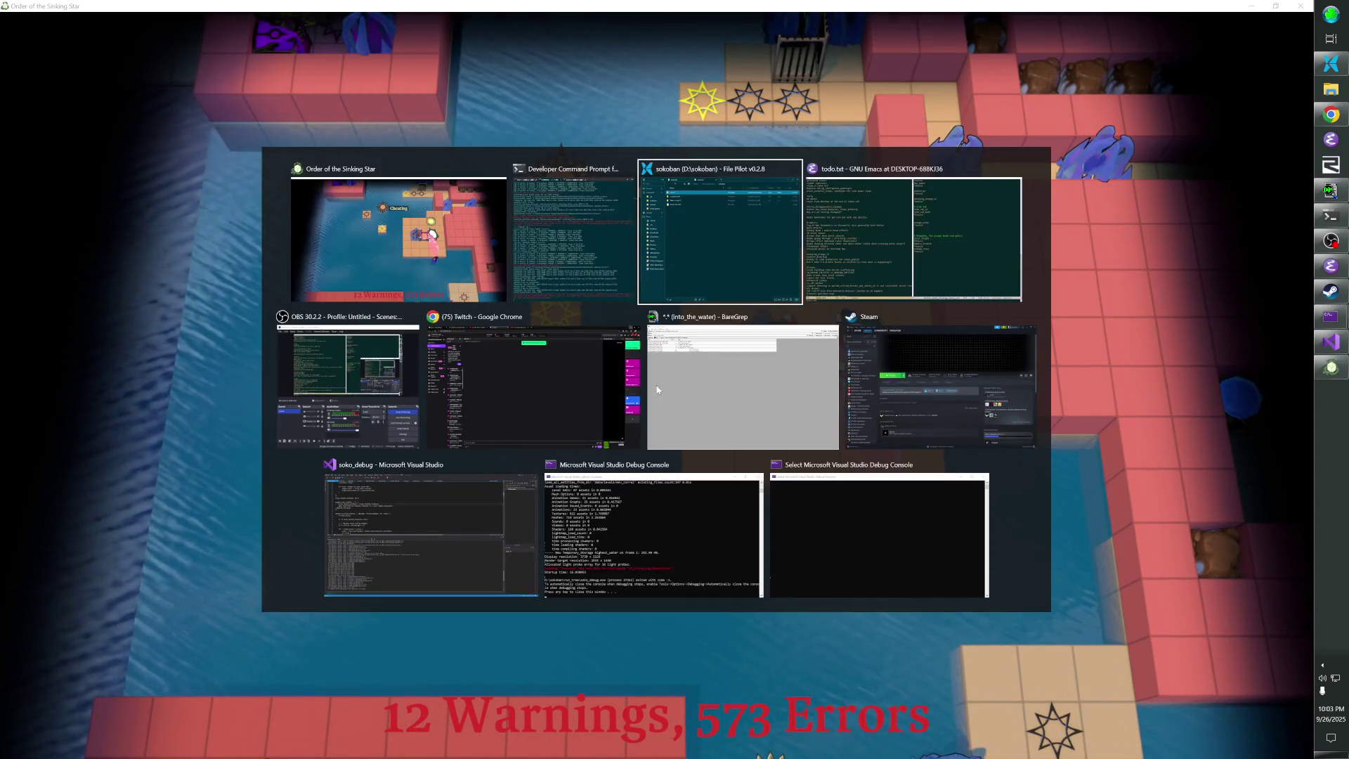
Check the Developer Command Prompt log's Ocean_Map #86-4982 warning, then return to the game
key("alt+Tab")
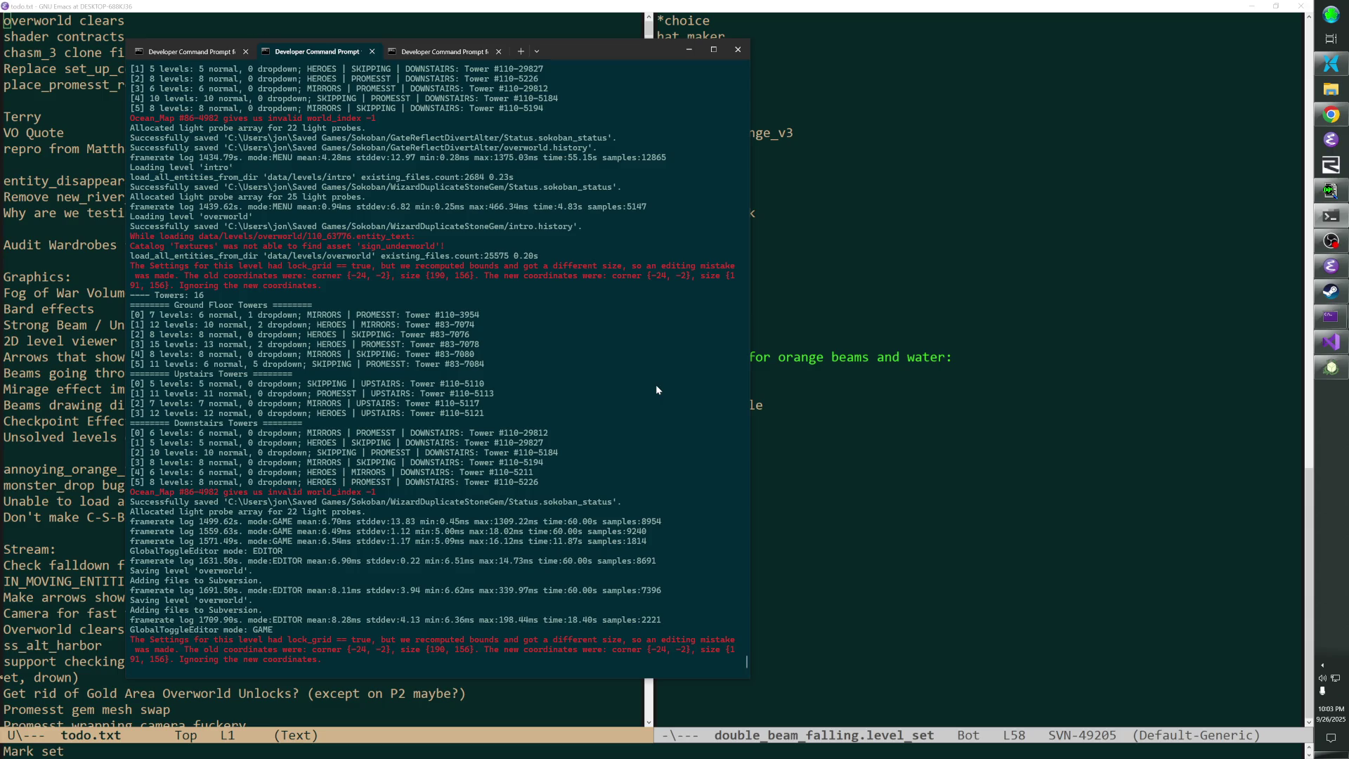
key("alt+Tab")
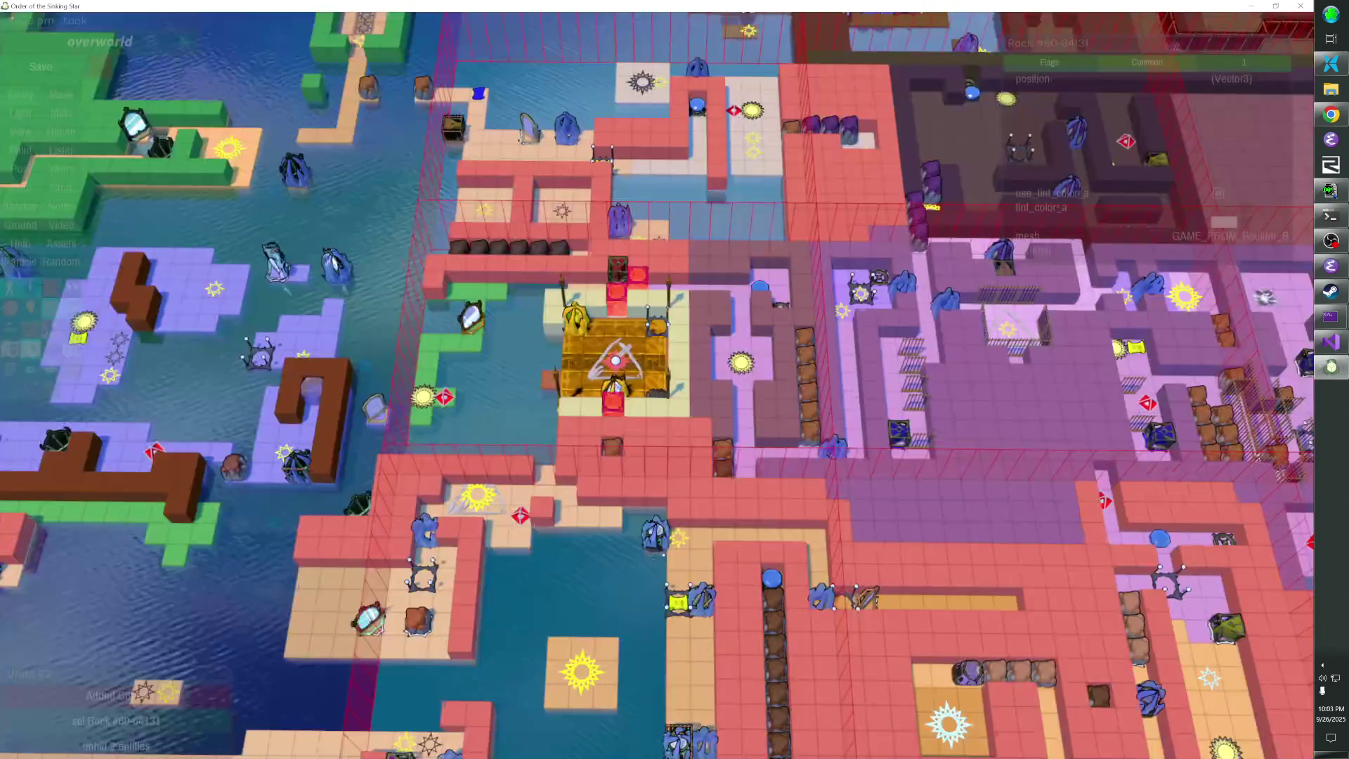
Select Ocean_Map #86-4982 with console command 'select s86-4982' to show its properties
key("grave")
type("select s86-4982")
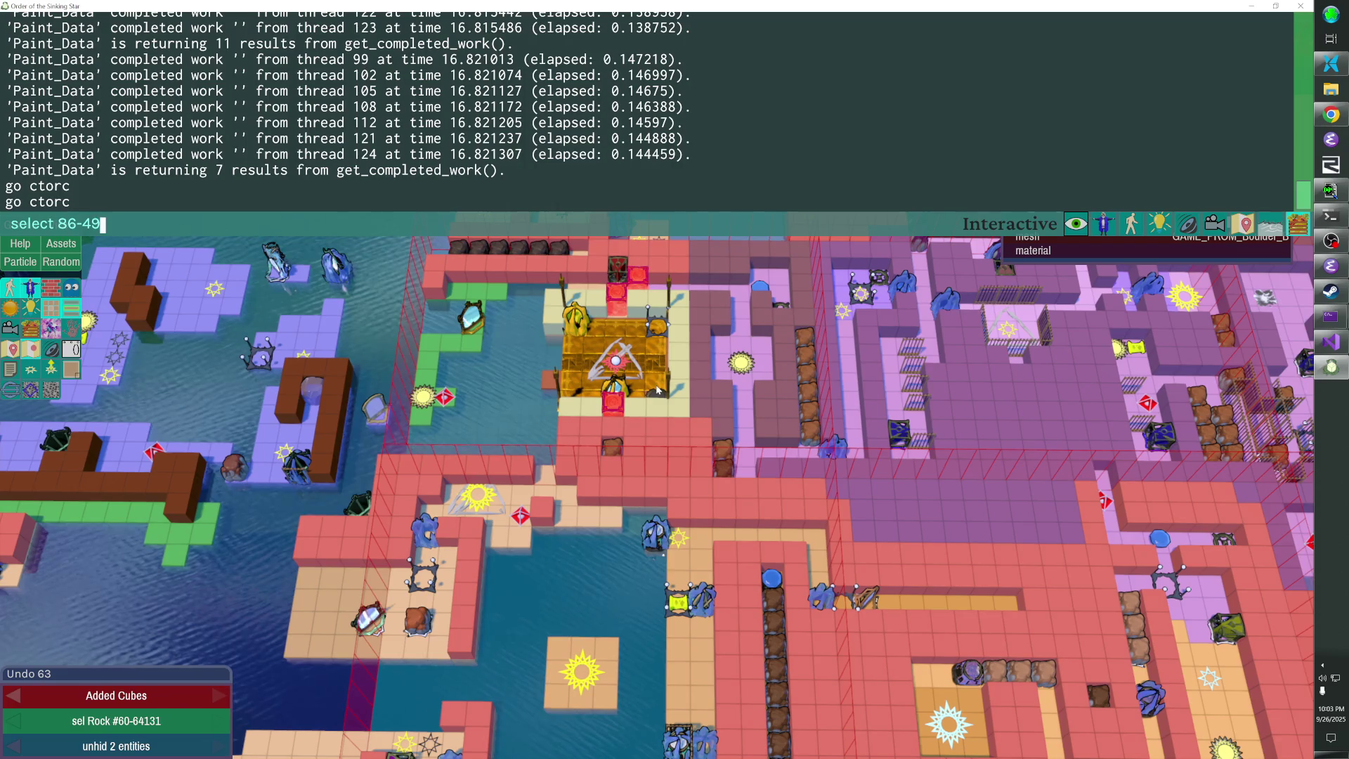
key("Return")
key("grave")
key("w")
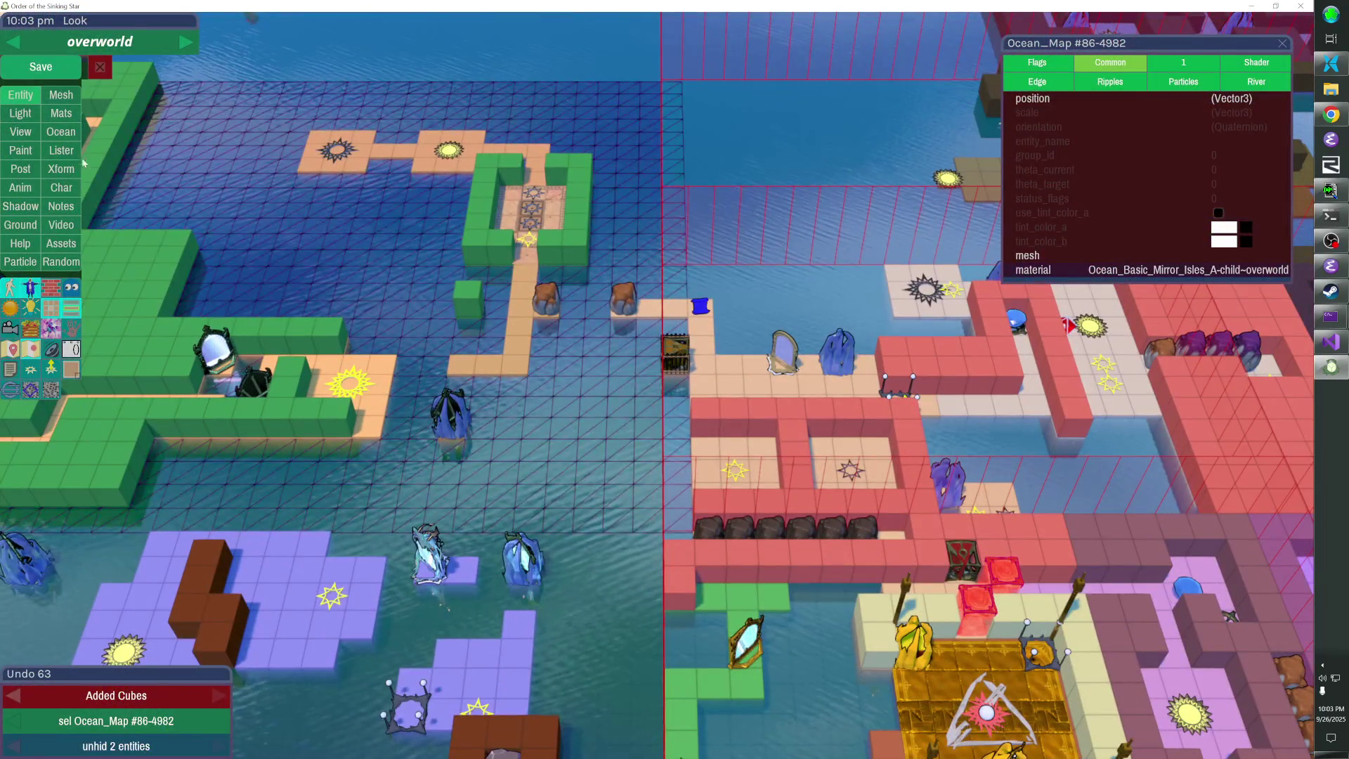
Shrink the ocean map by trimming the marked column off its edge, then deselect it
left_click(62, 132)
left_click(267, 281)
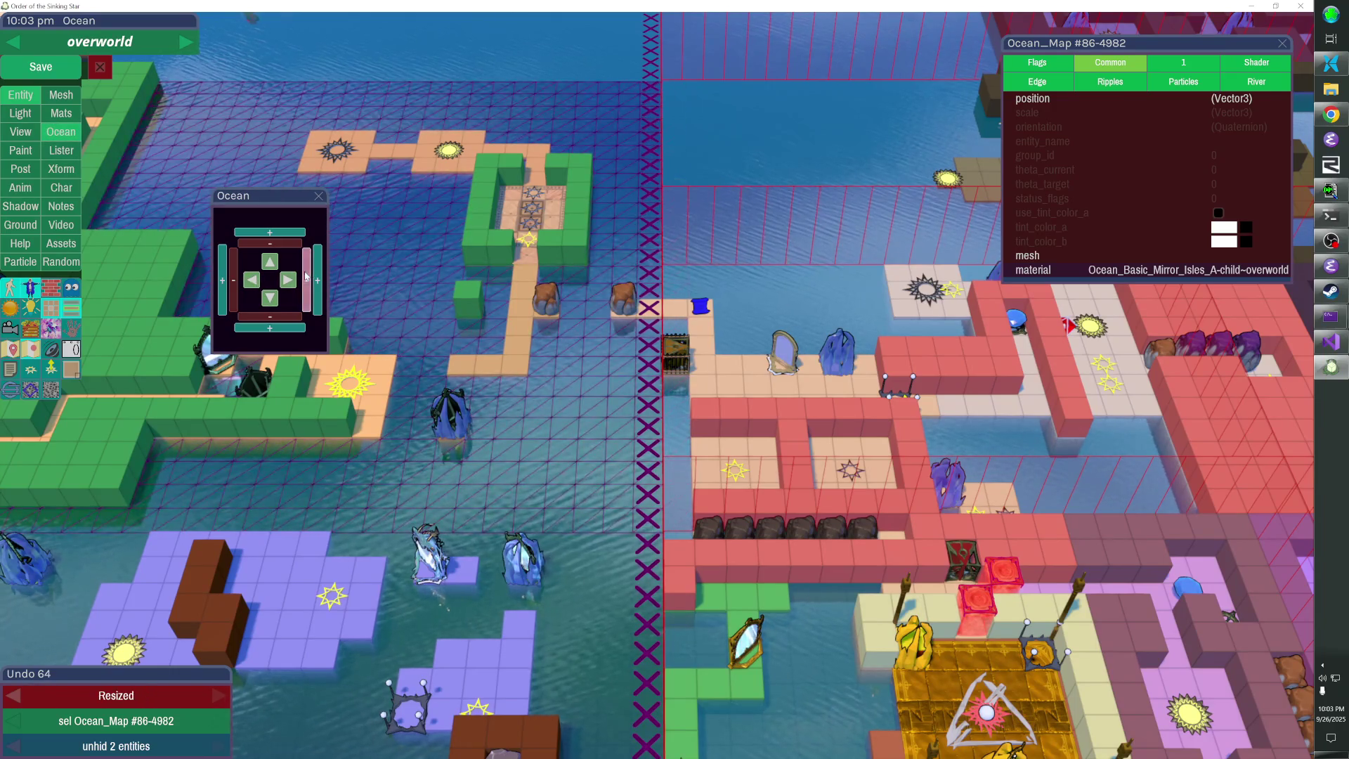
left_click(319, 196)
left_click(325, 206)
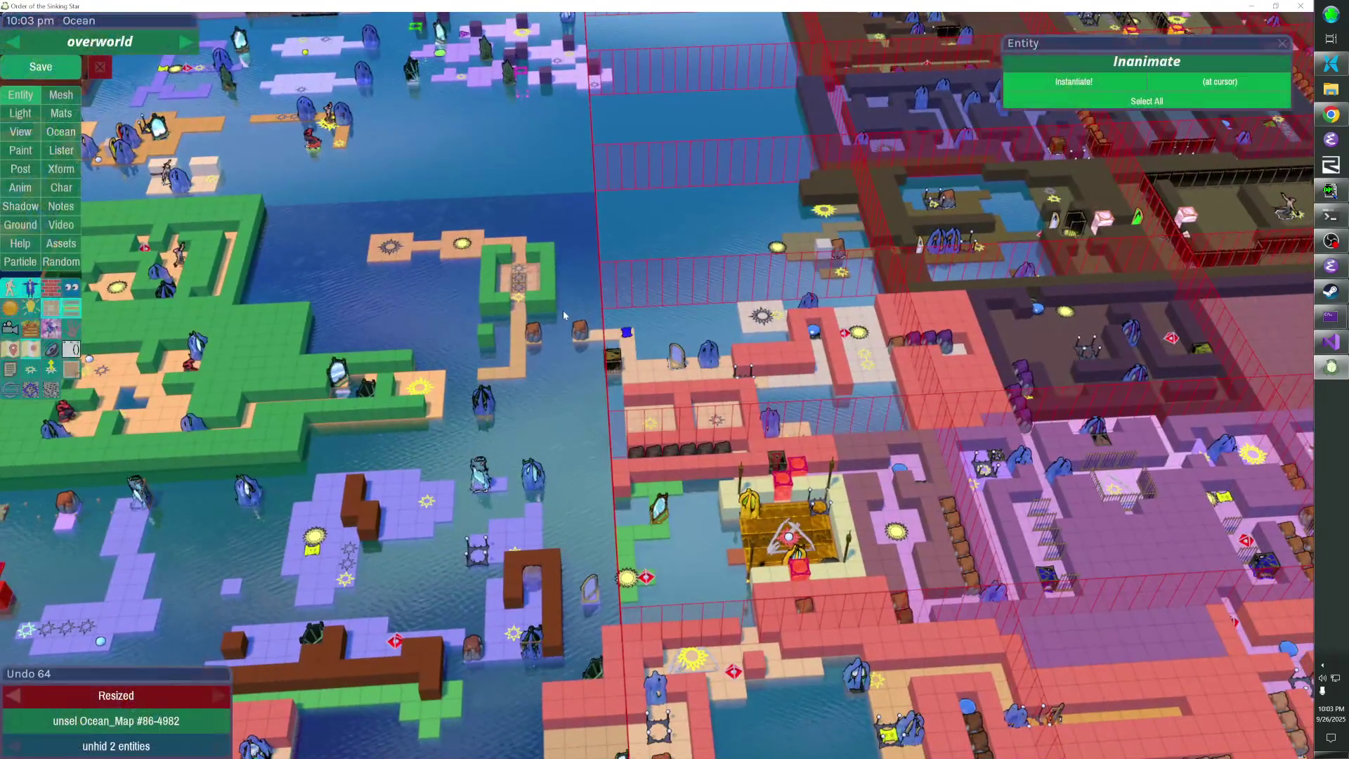
Save the level, check the command prompt log, then reselect and deselect the ocean map
key("ctrl+s")
key("alt+Tab")
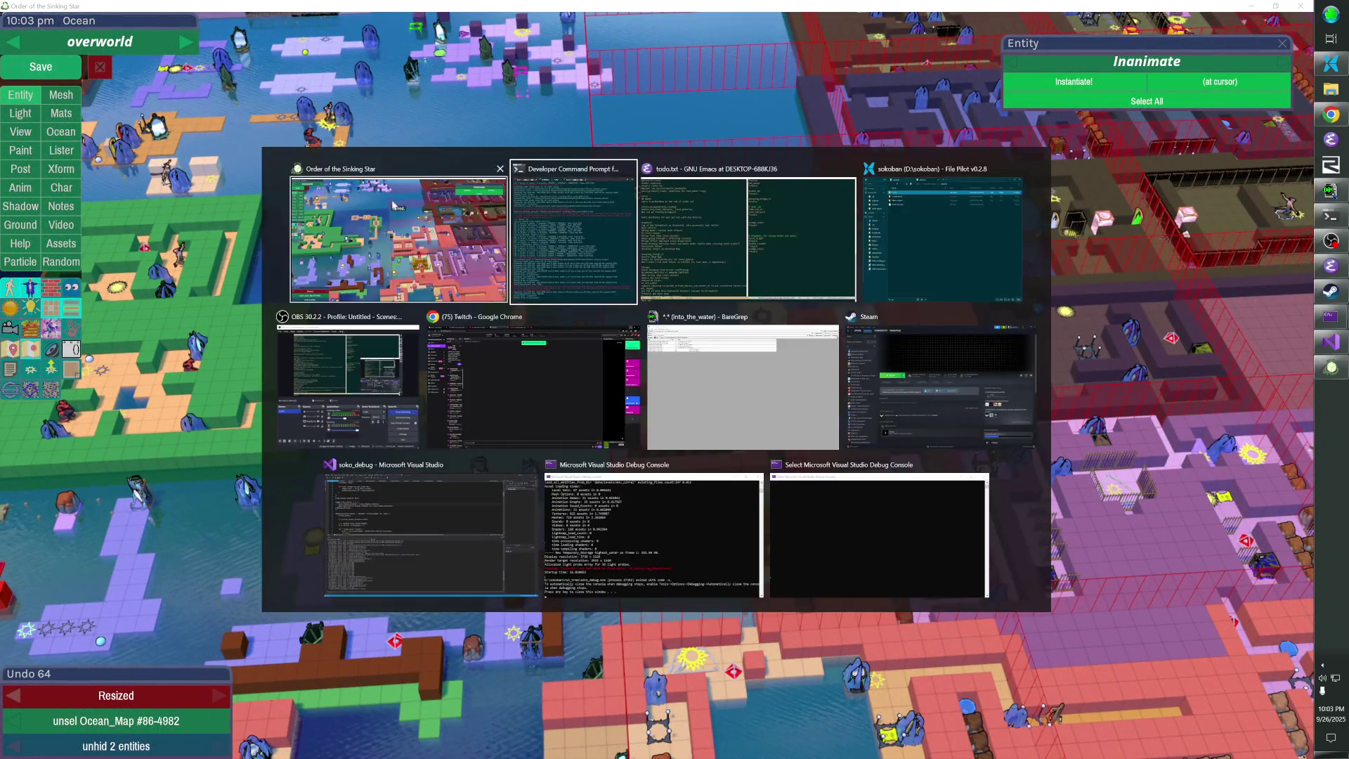
key("alt+Tab")
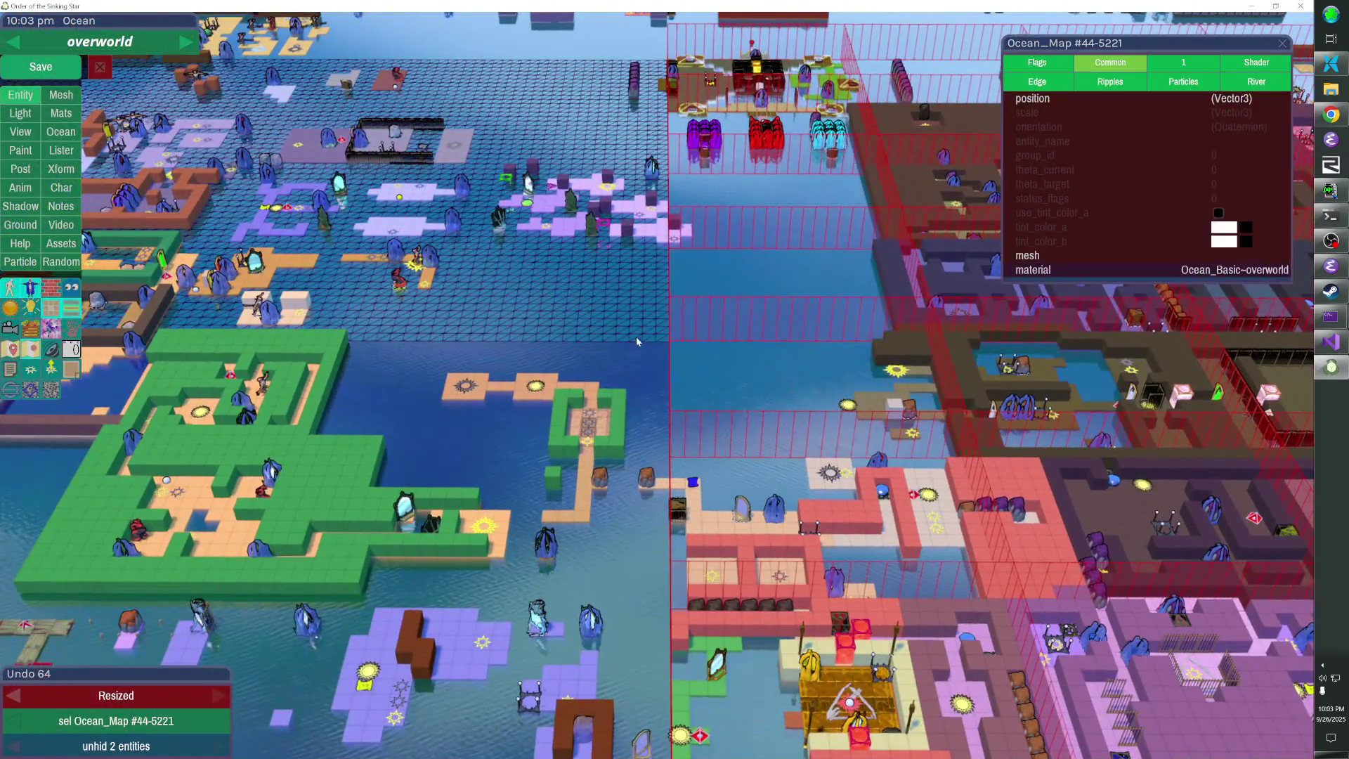
left_click(637, 342)
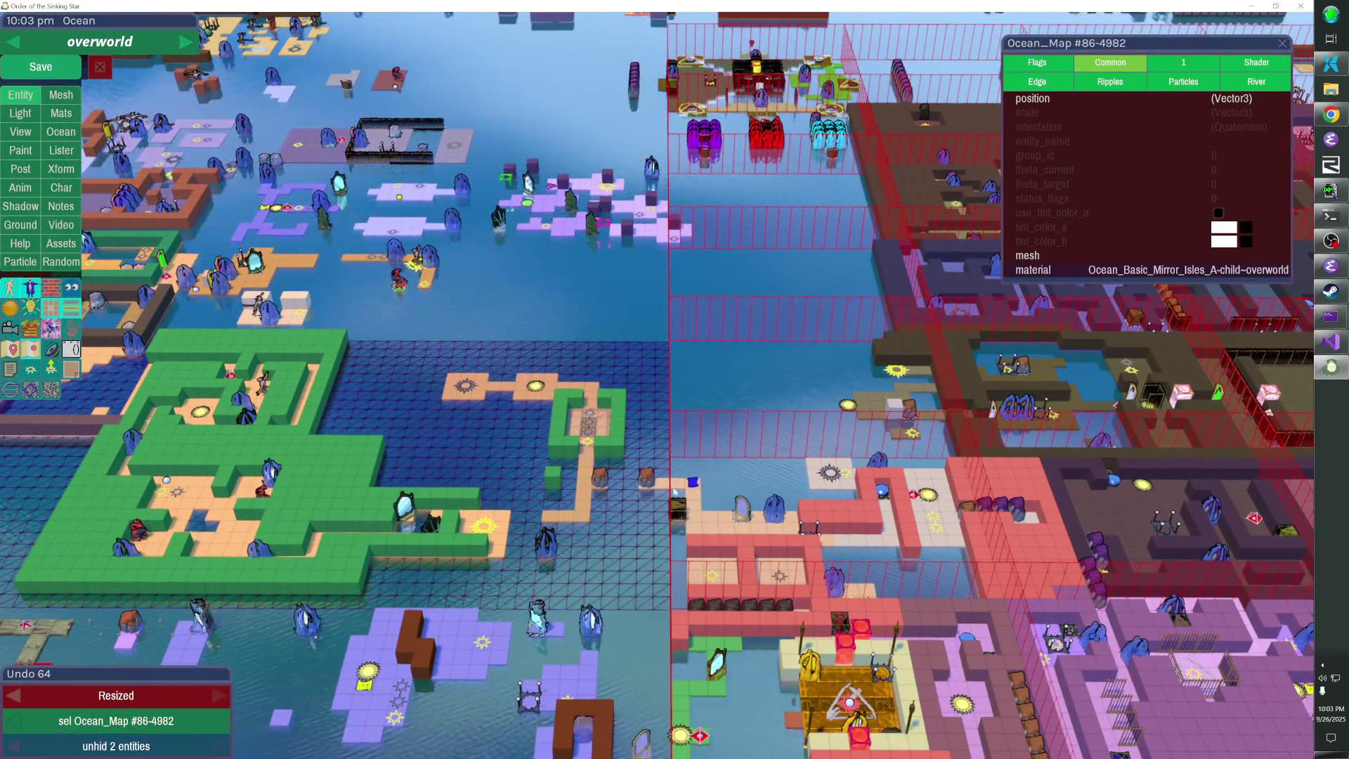
key("Escape")
key("w")
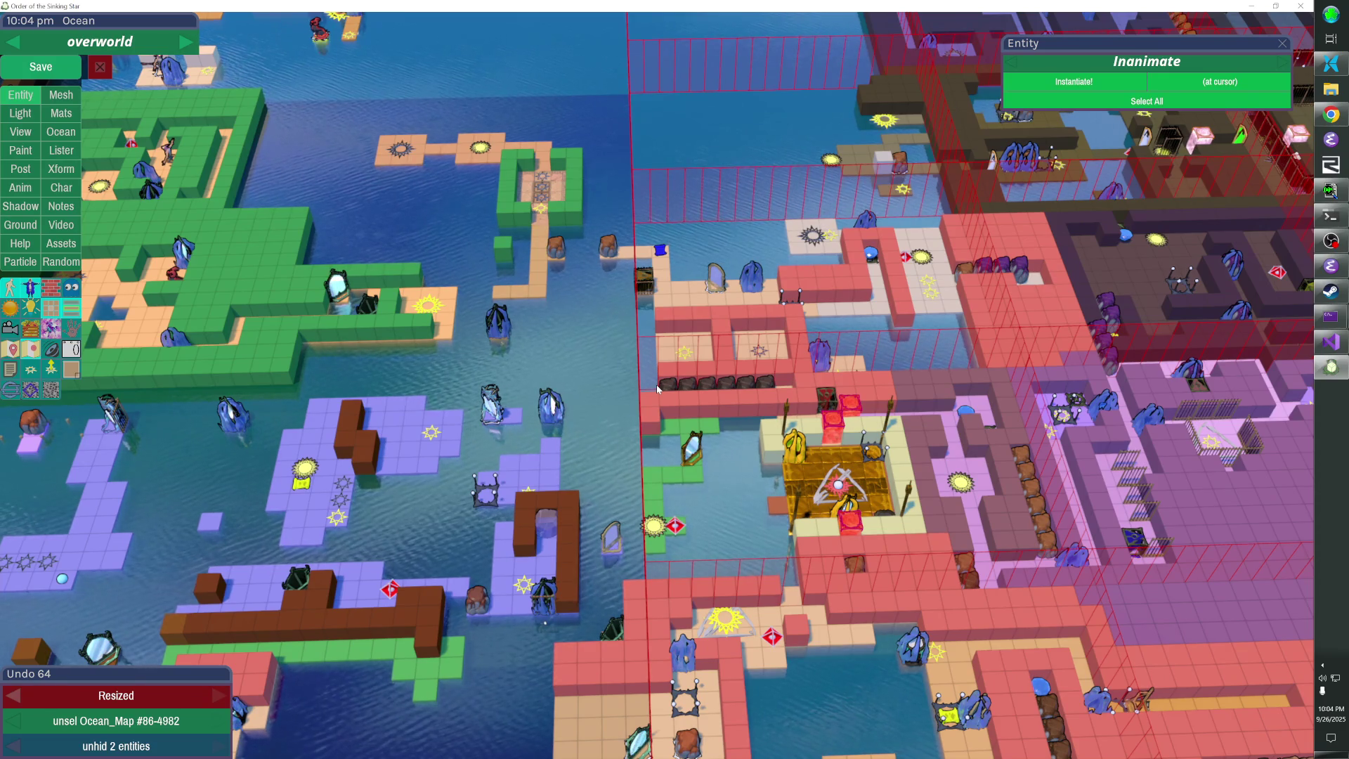
Pan the camera across the overworld map
key("d")
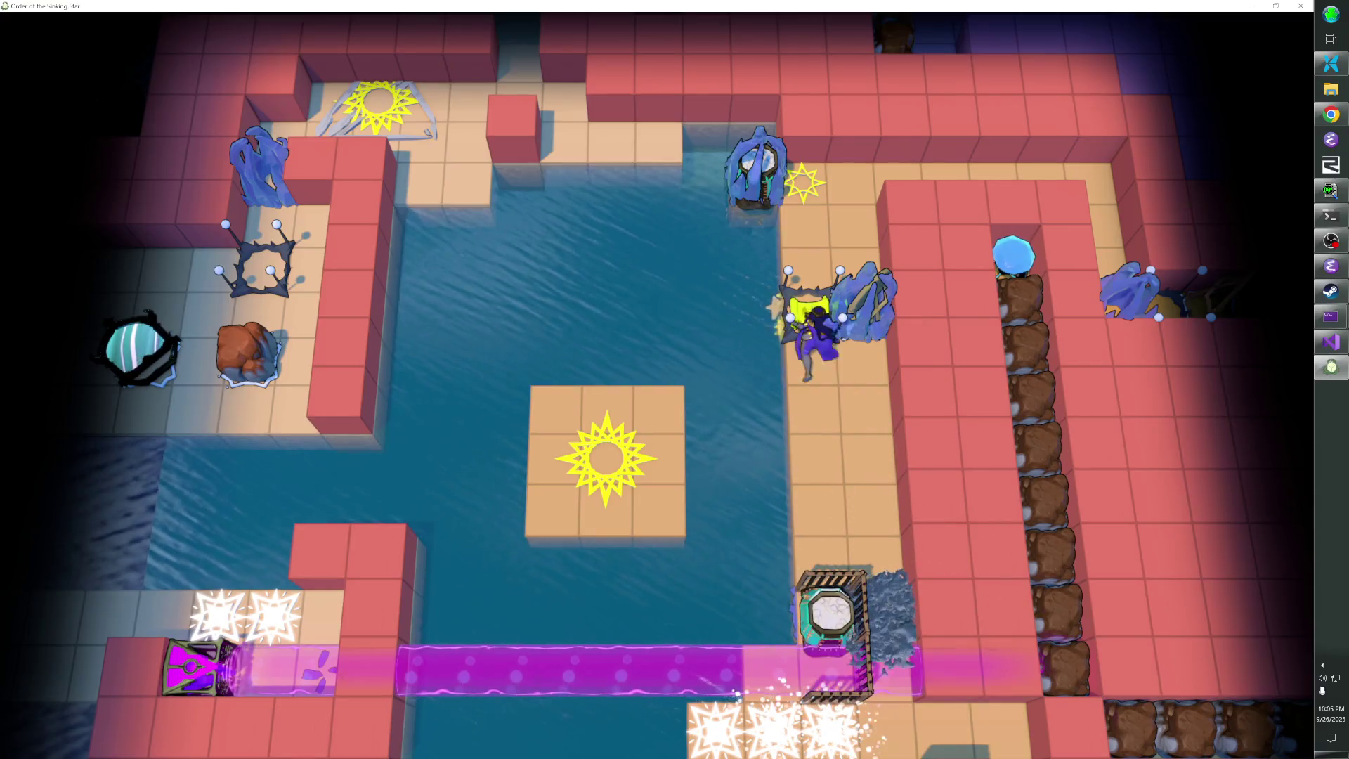
Pull the cage down, then ride the extended purple beam into the next area
key("Down")
key("Up")
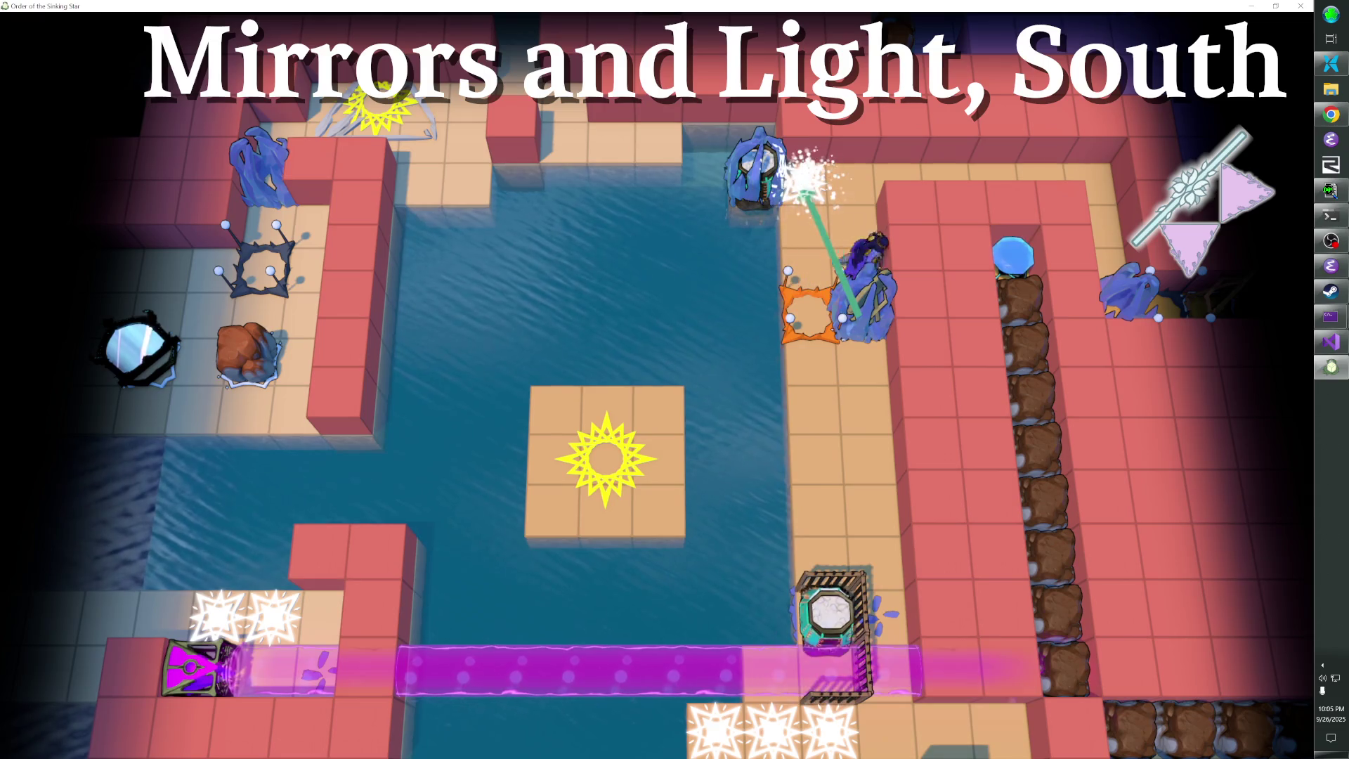
key("Down")
key("Down")
key("Down")
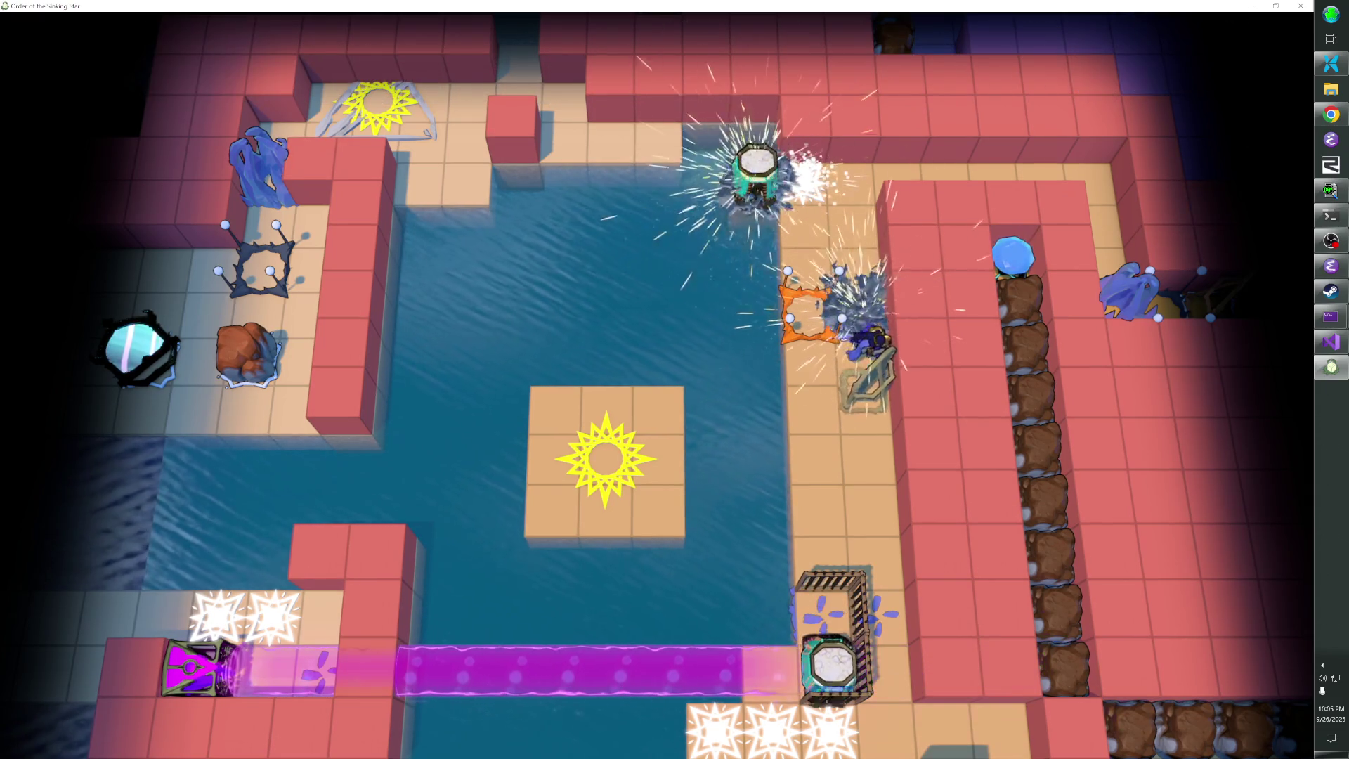
key("Up")
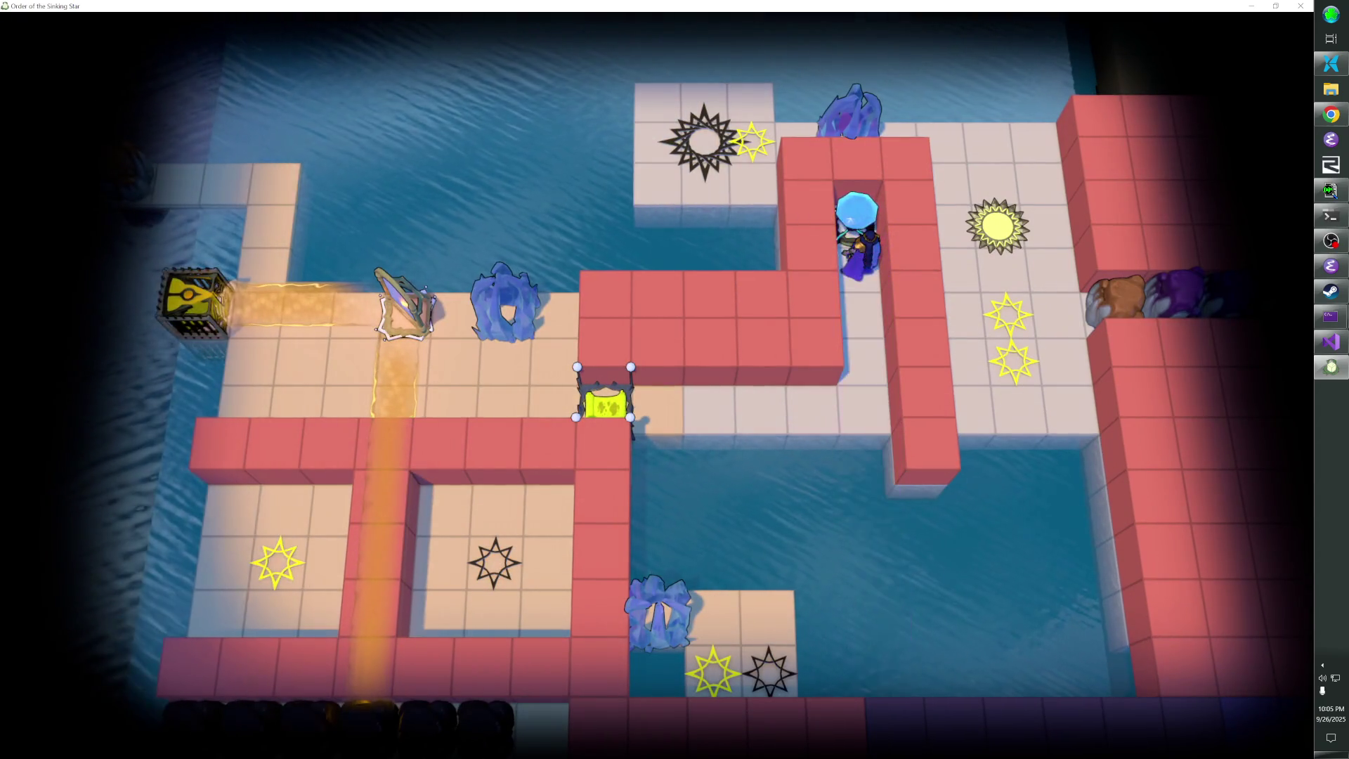
Walk through the cage gate up into the north room so the blue crystal fires its beam
key("Down")
key("Down")
key("Down")
key("Left")
key("Left")
key("Left")
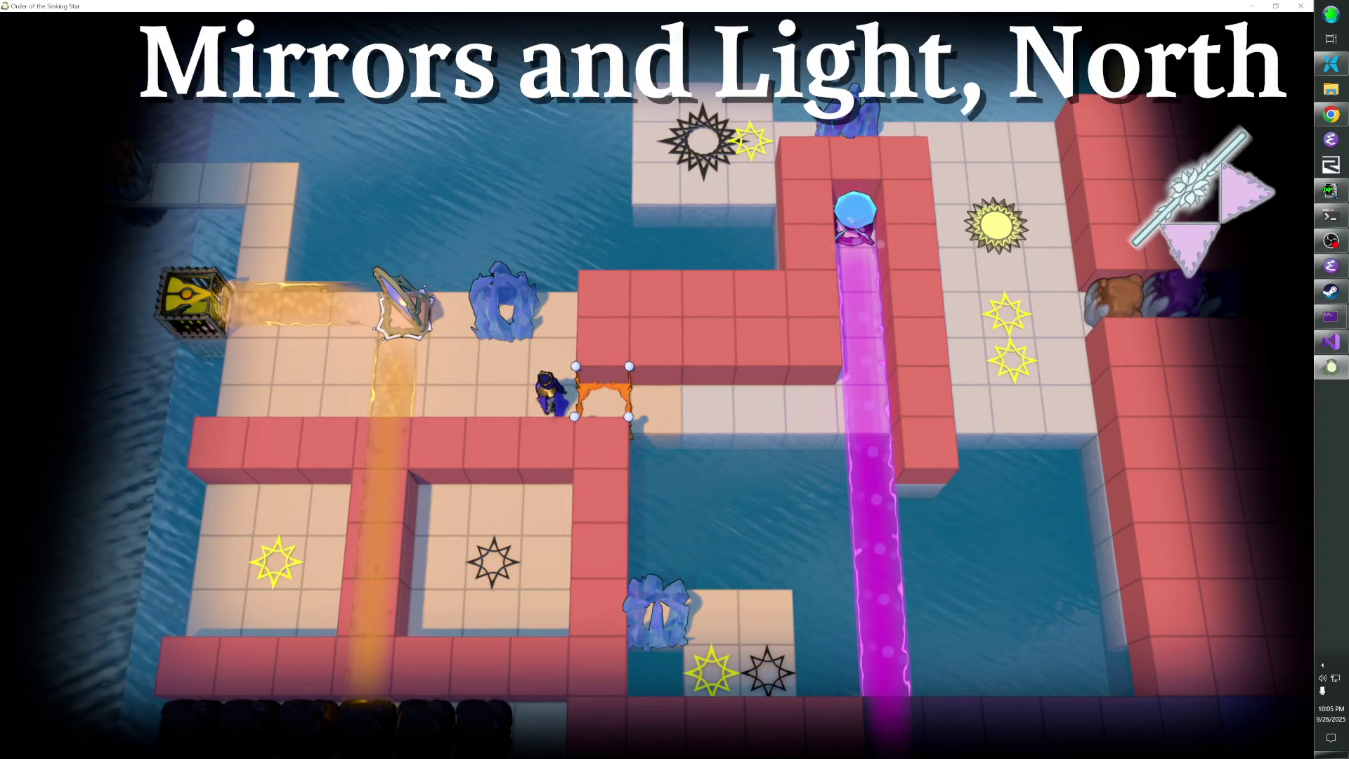
key("Left")
key("Left")
key("Left")
key("Left")
key("Left")
key("Left")
key("Up")
key("Up")
key("Up")
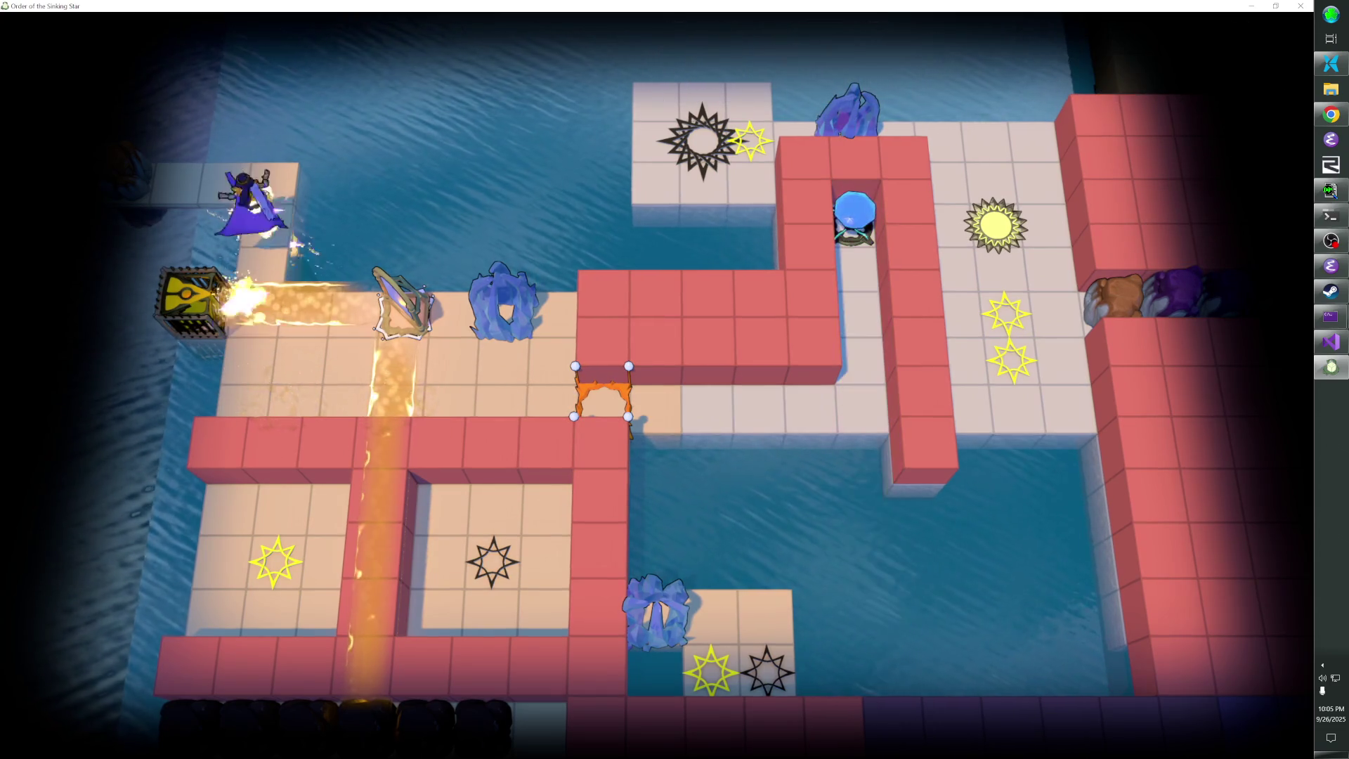
key("Left")
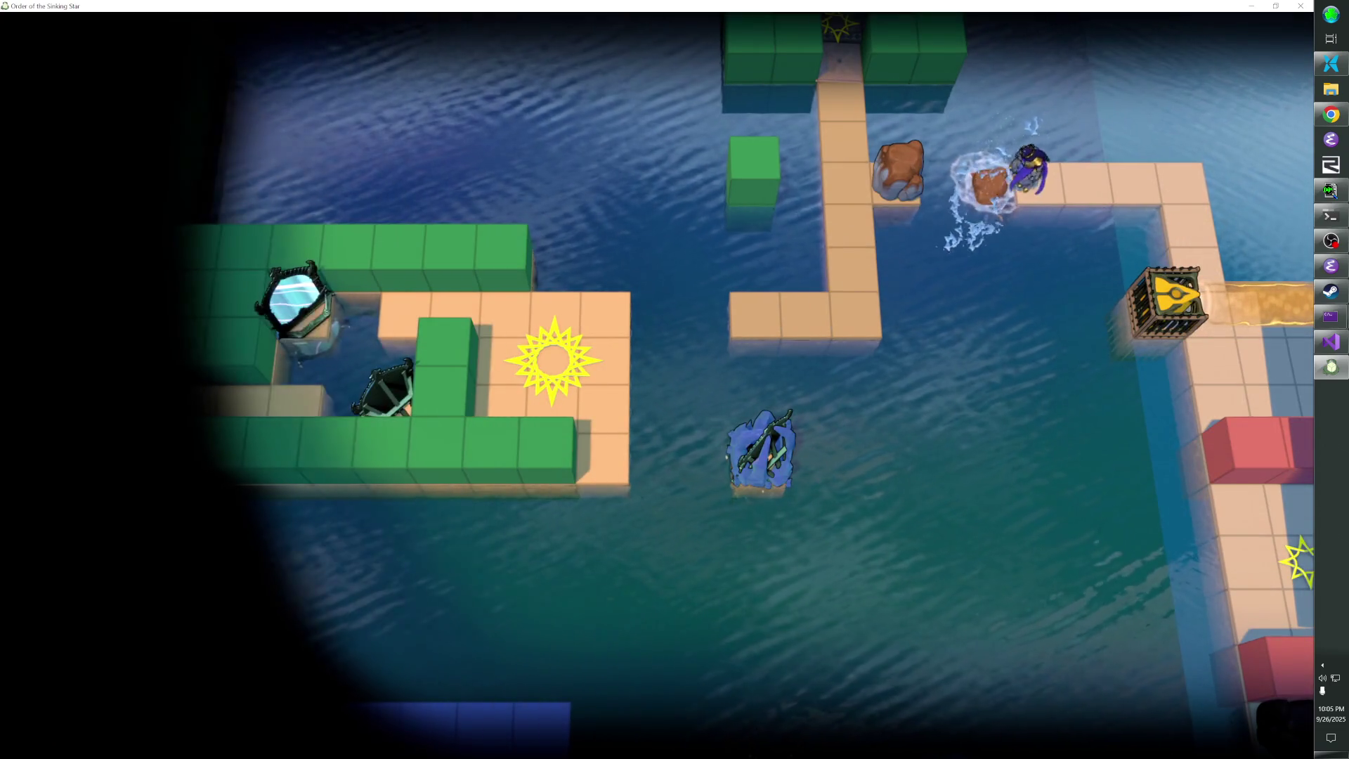
key("Right")
key("Right")
key("Down")
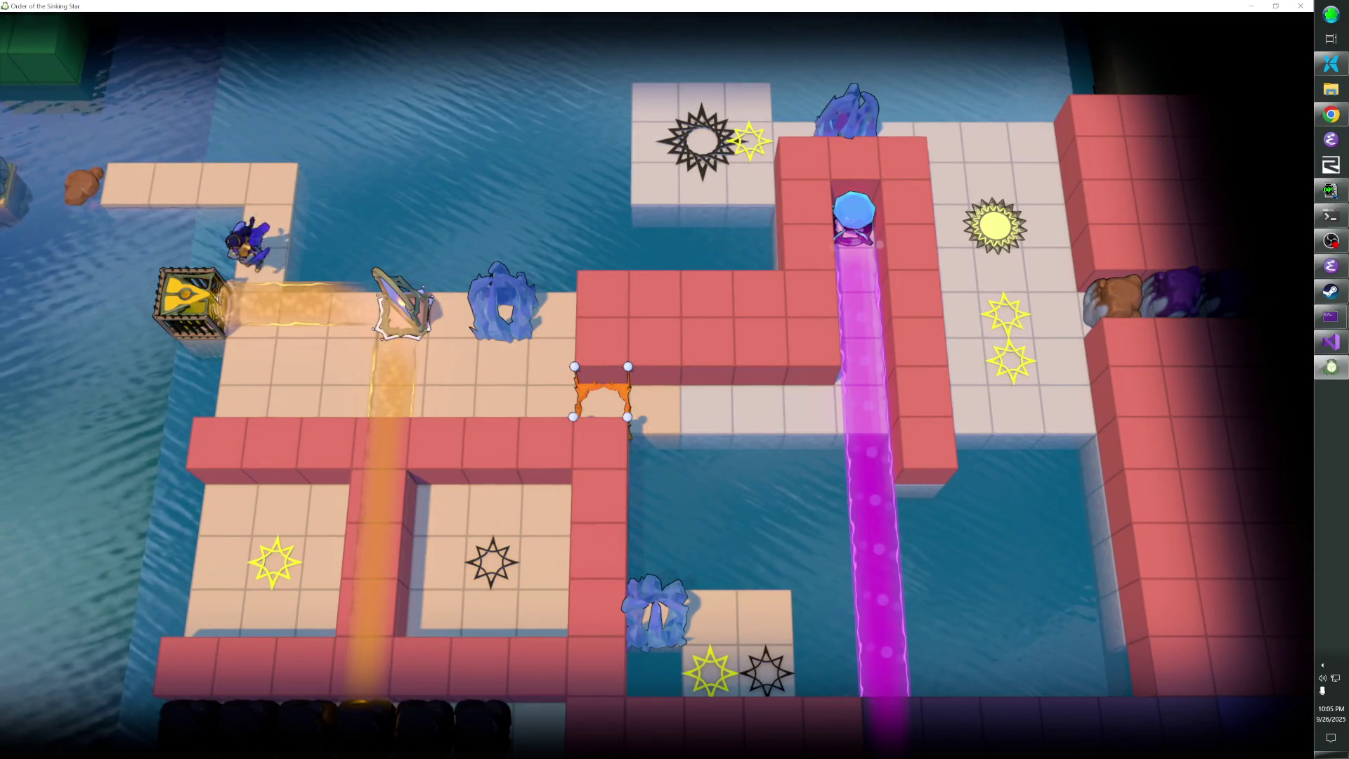
Push the mirror one tile left, stand on the lower-left star pad, then ride the yellow beam up
key("Right")
key("Right")
key("Right")
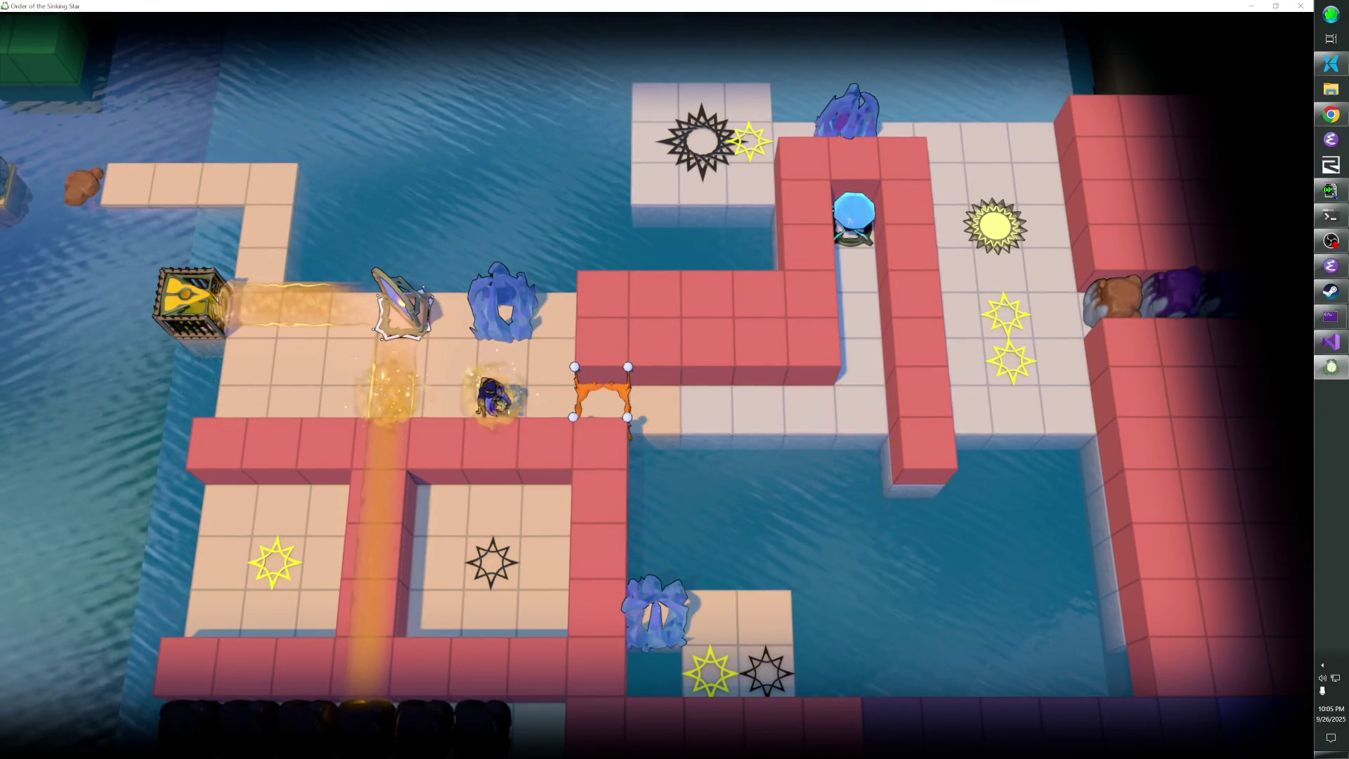
key("Left")
key("Left")
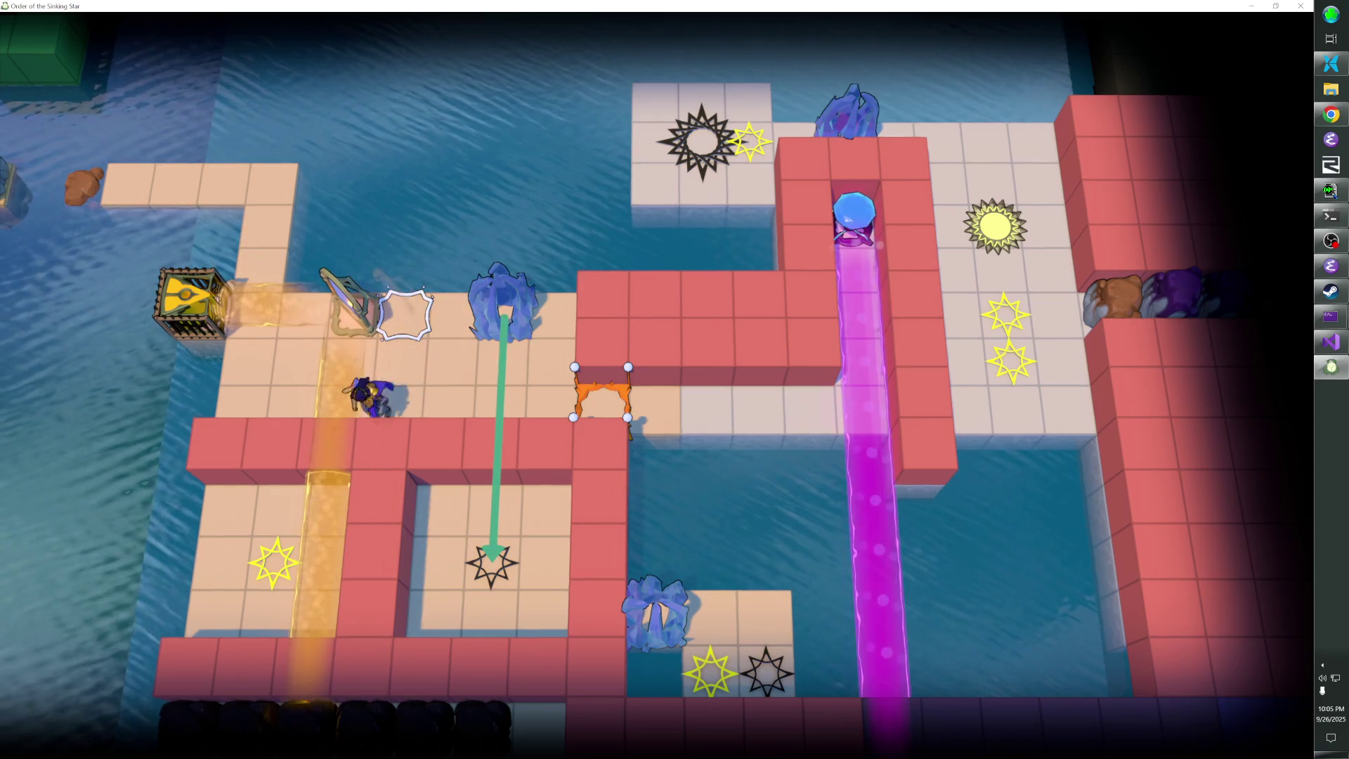
key("Left")
key("Down")
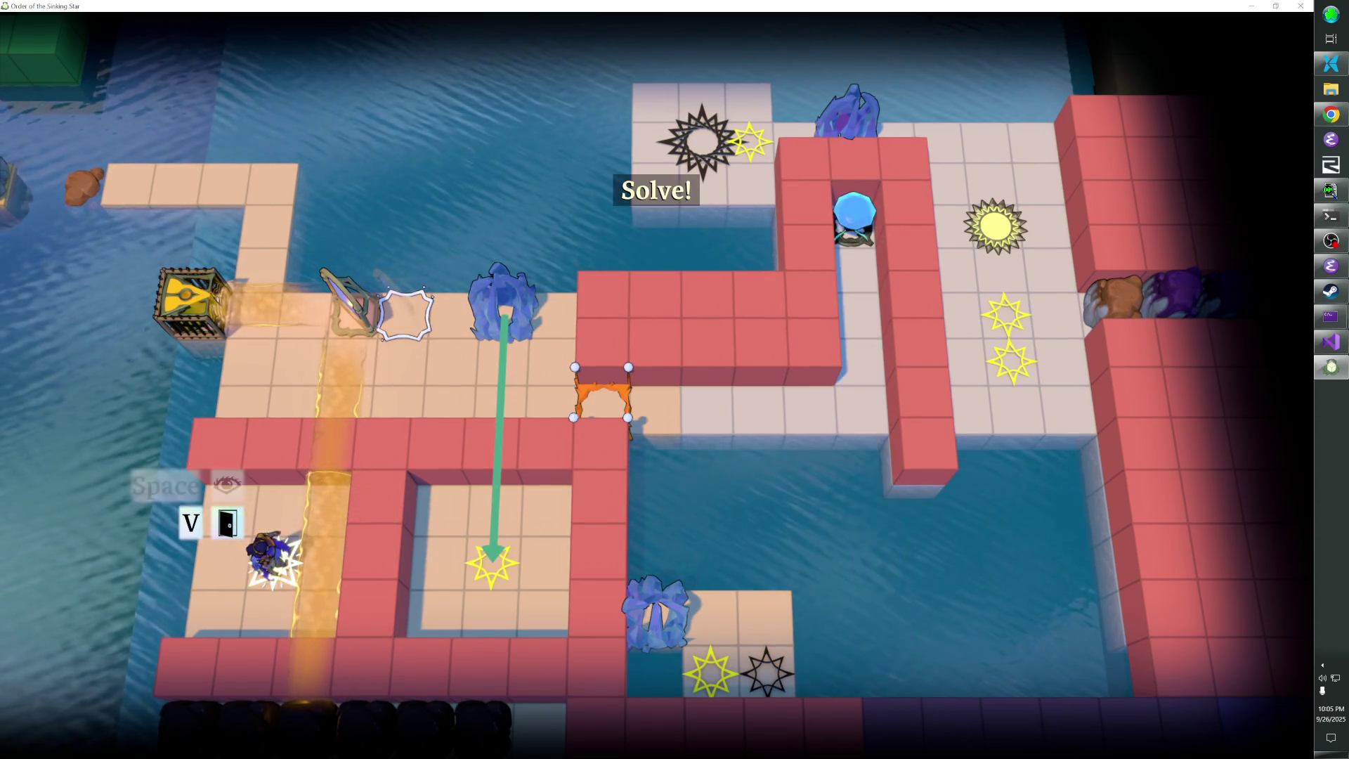
key("Left")
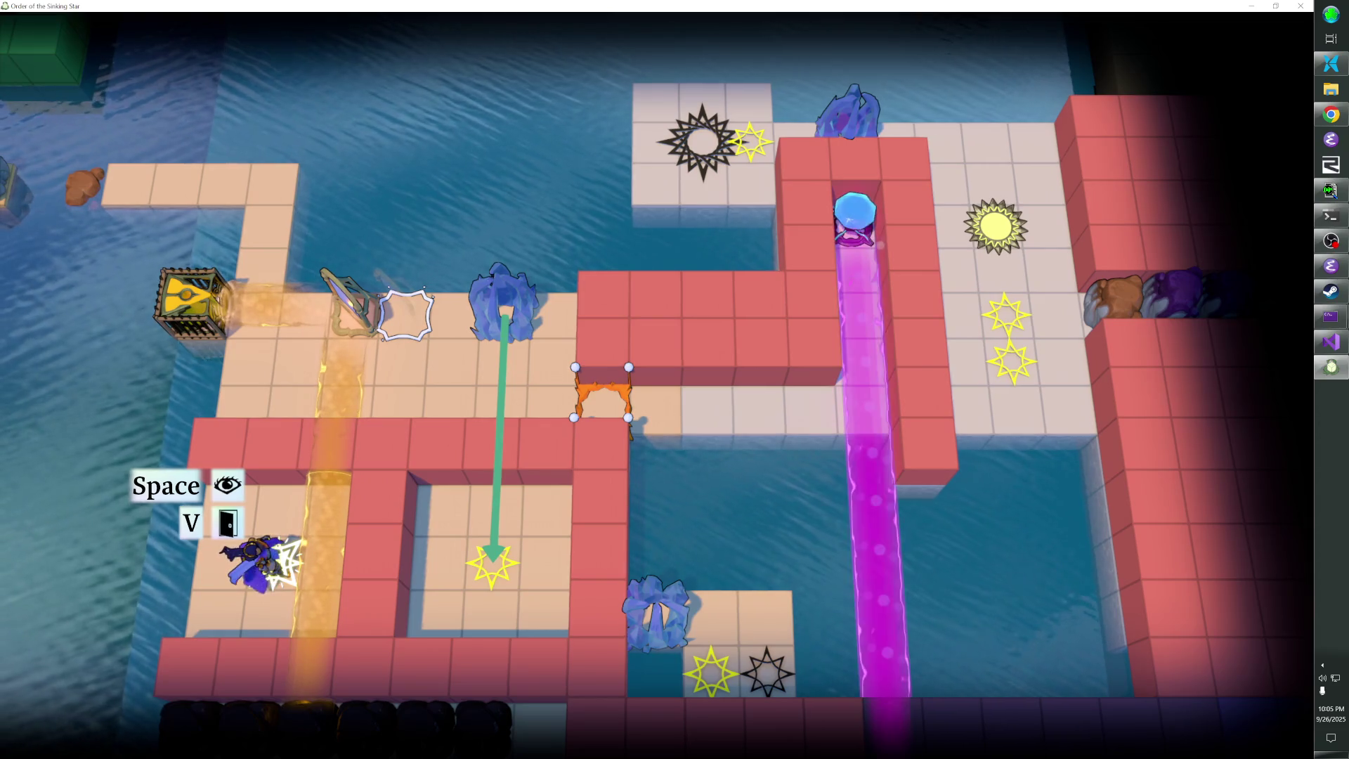
key("Up")
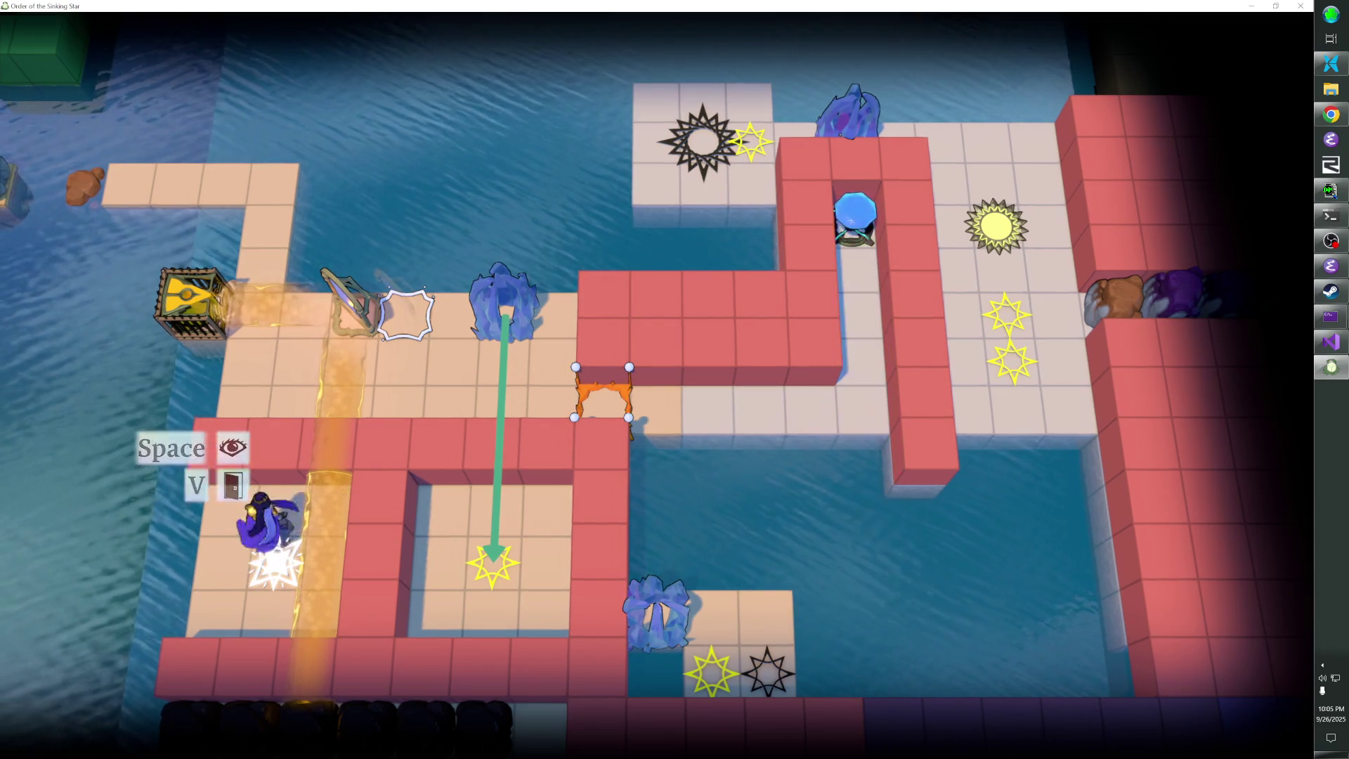
Push the mirror right until the beam hits the second star pad, then step onto and off it
key("Right")
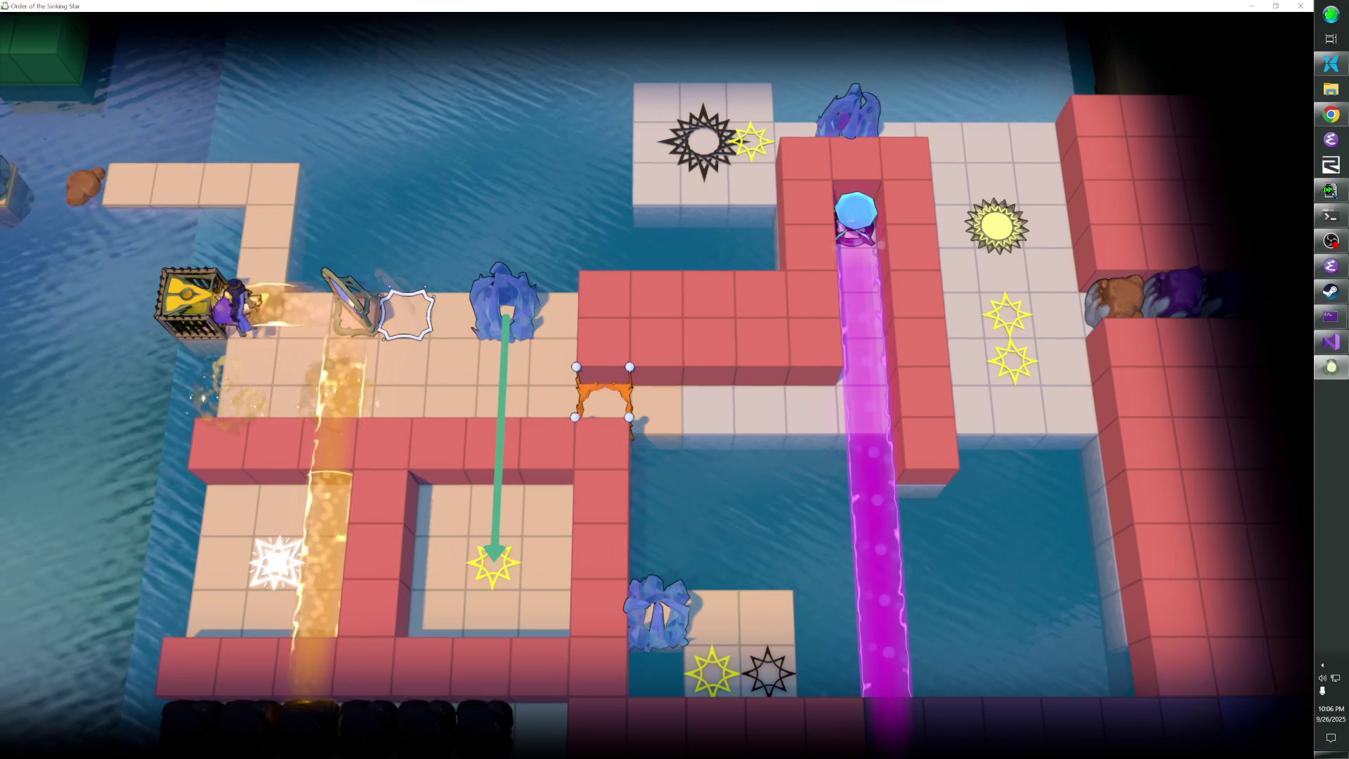
key("Right")
key("Up")
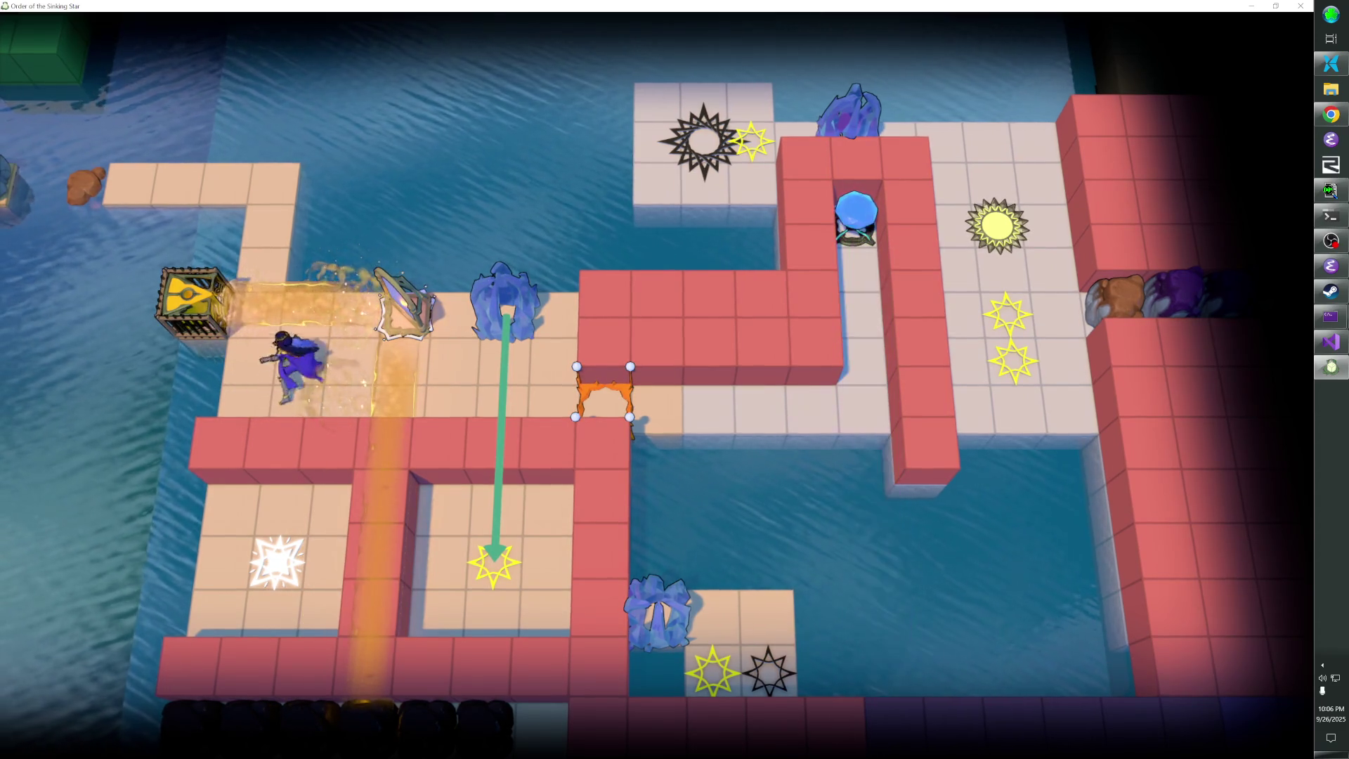
key("Right")
key("Down")
key("Right")
key("Right")
key("Down")
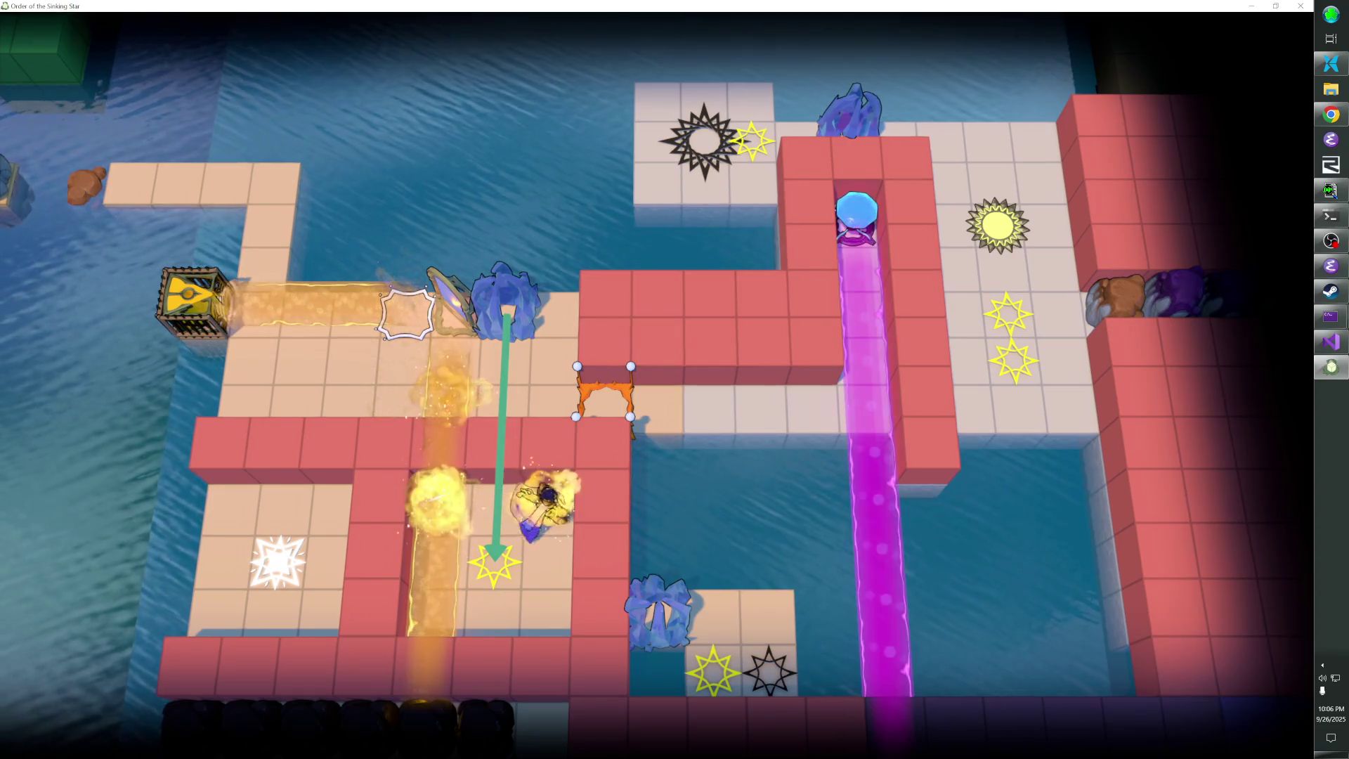
key("Left")
key("Right")
key("Right")
key("Up")
Break the mirror so the beam crosses the room, then walk through the orange gate toward the blue crystal
key("Left")
key("Left")
key("Up")
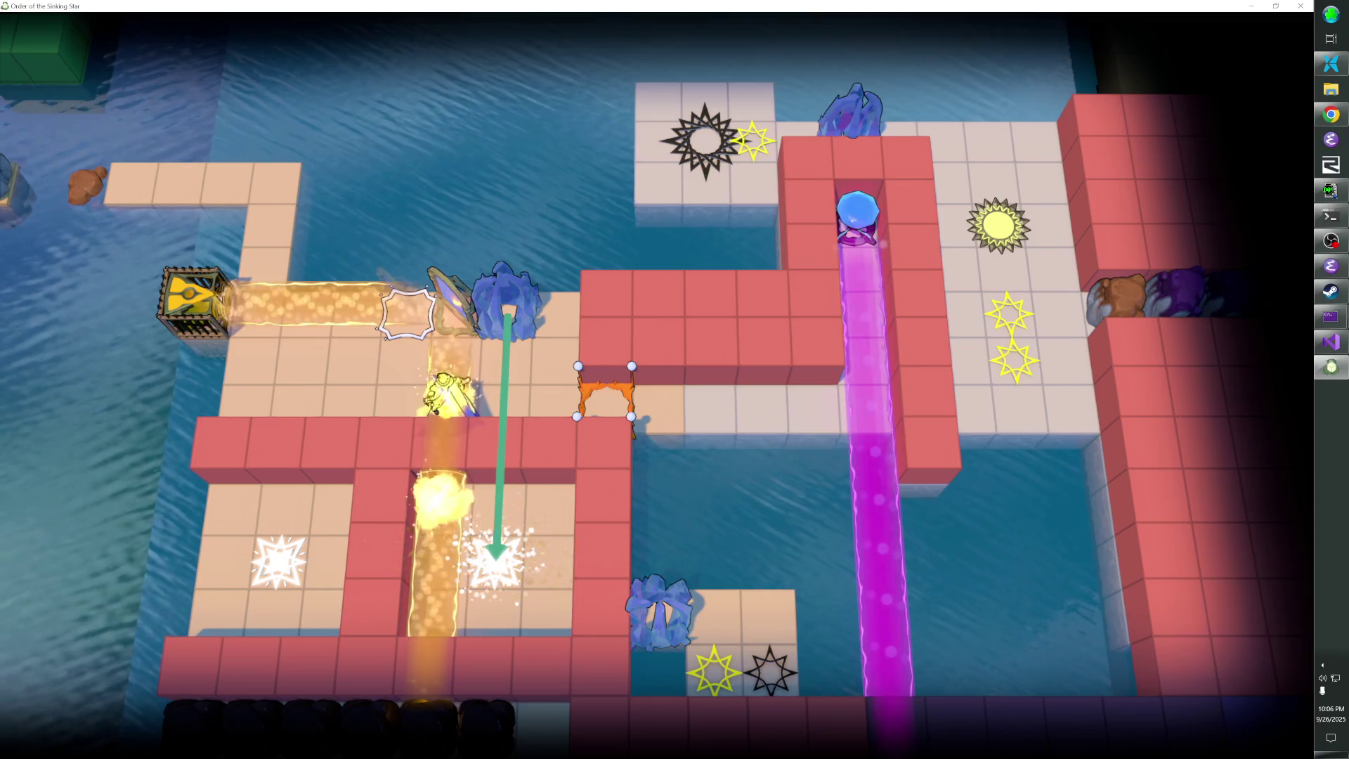
key("Left")
key("Left")
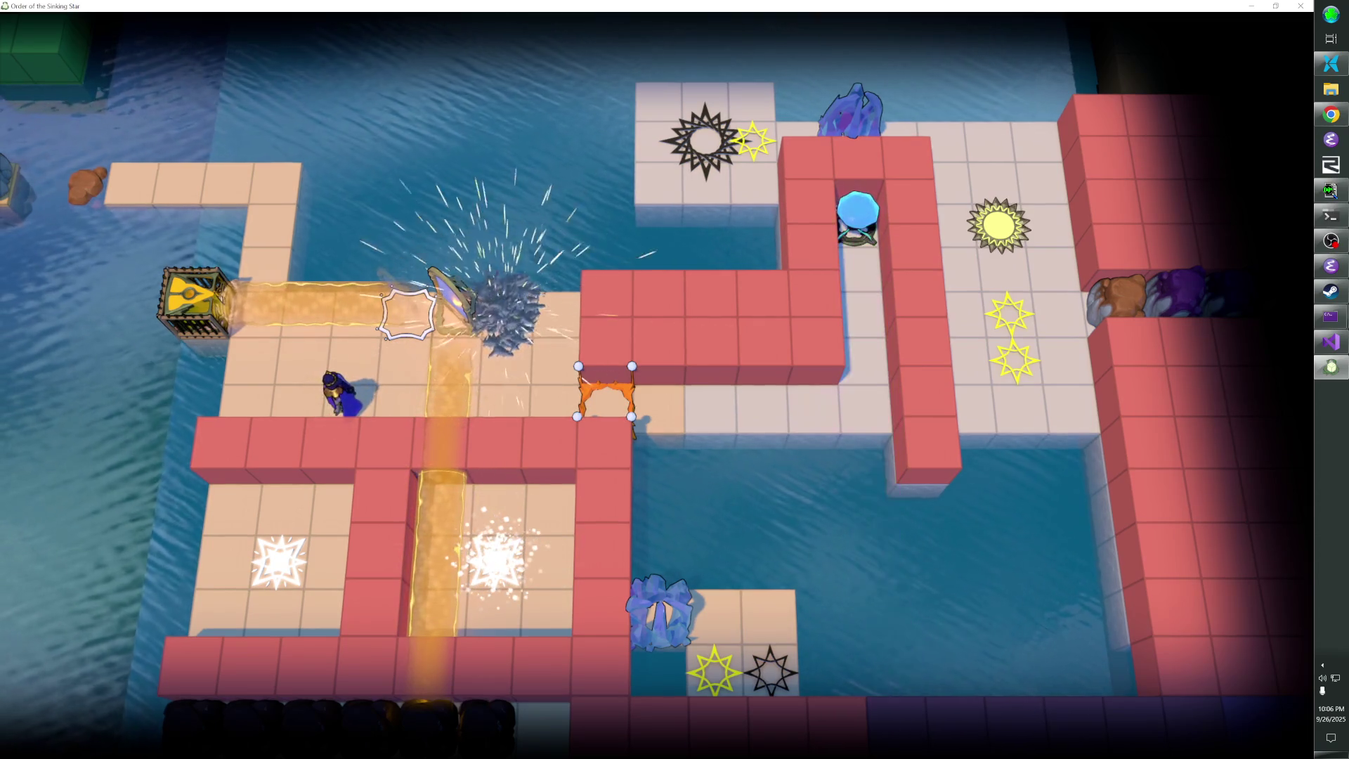
key("Right")
key("Right")
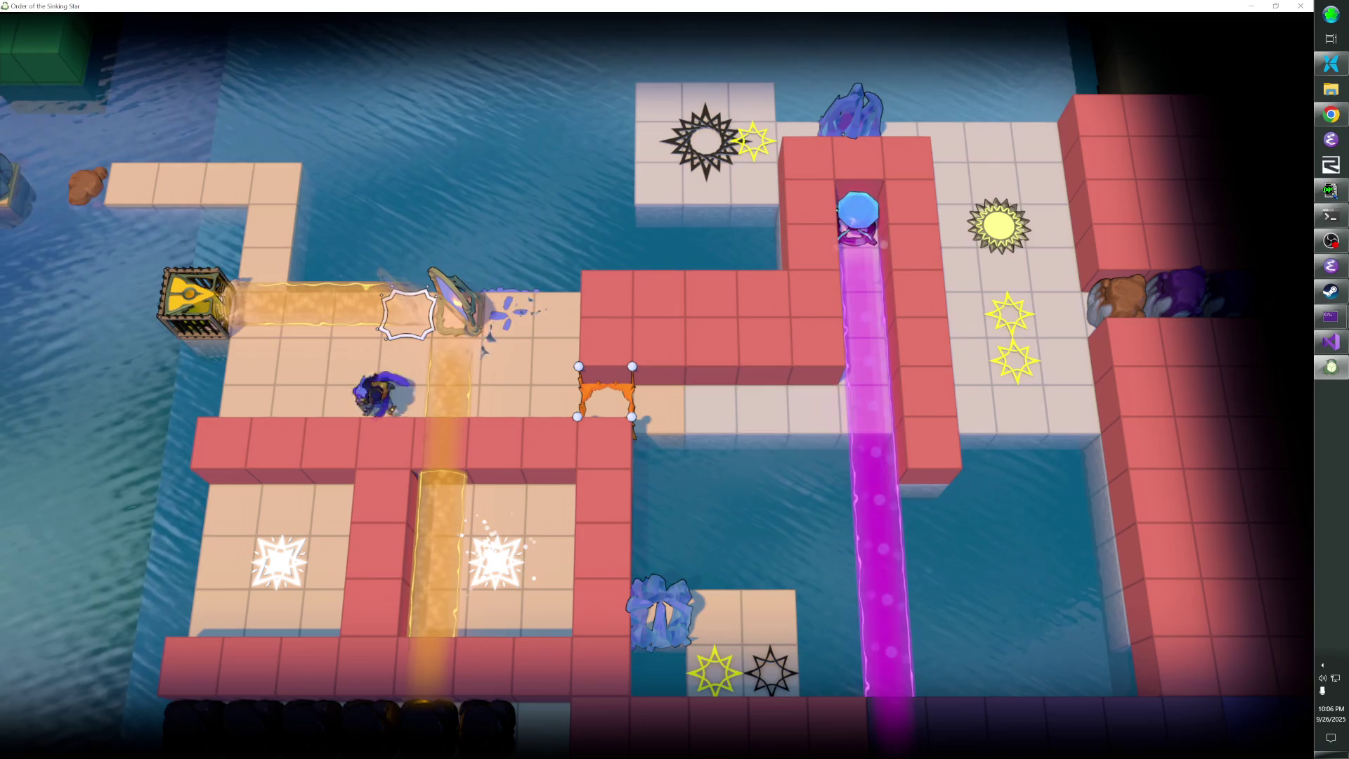
key("Up")
key("Right")
key("Right")
key("Right")
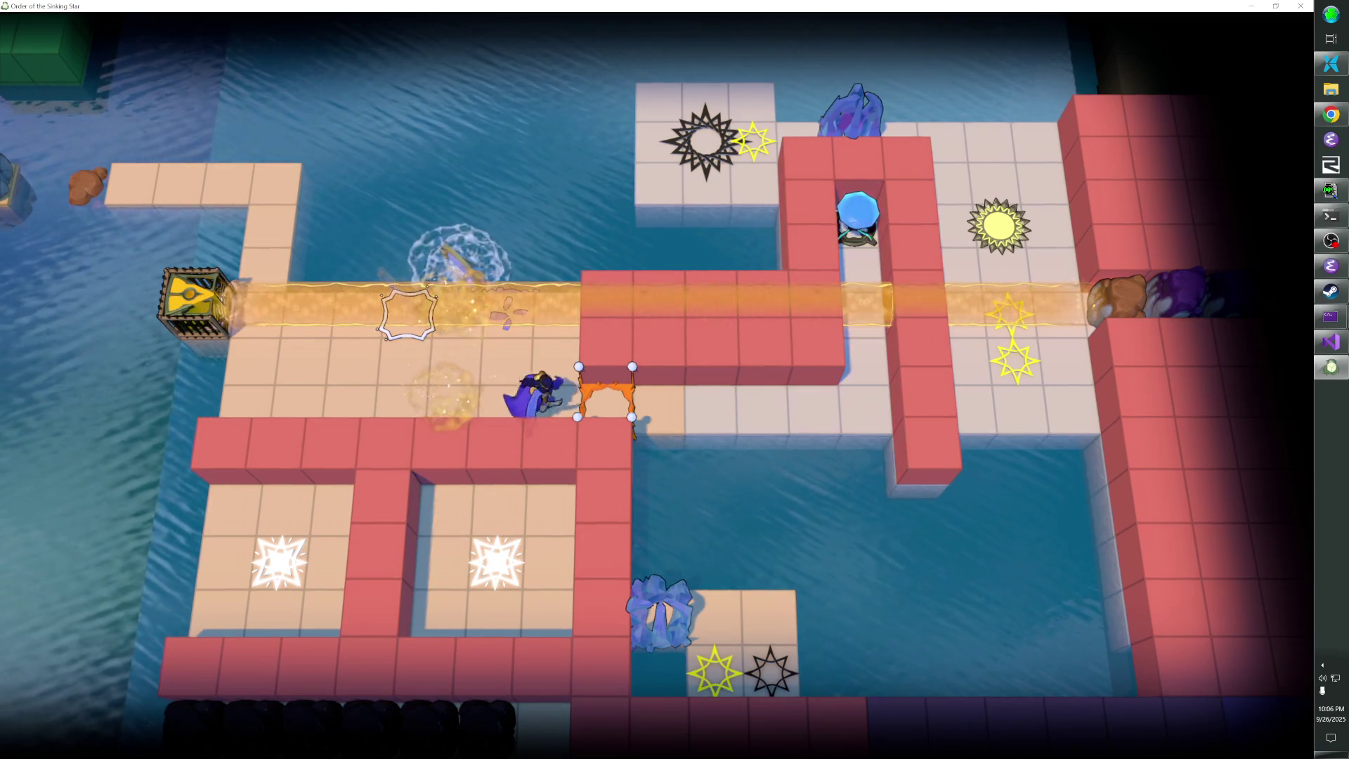
key("Up")
key("Up")
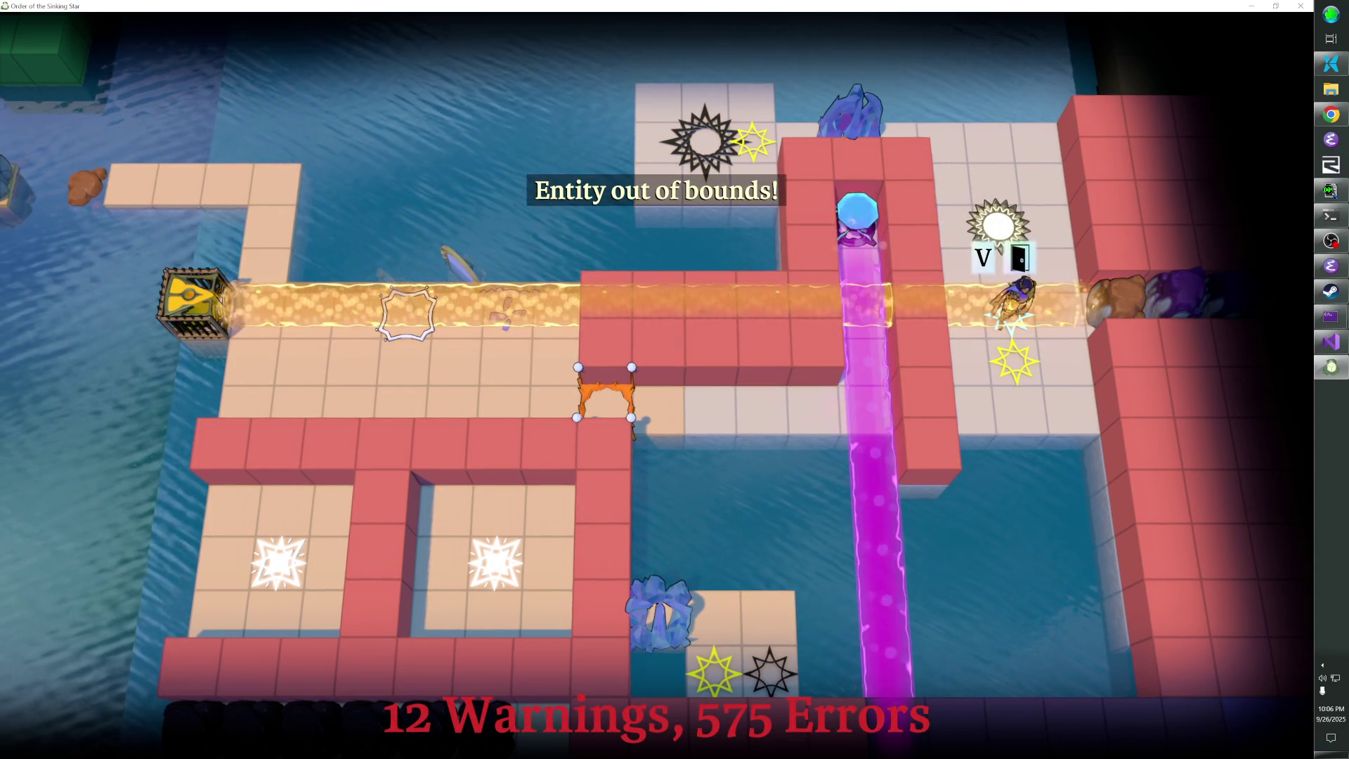
Walk the wizard across the white sun tile and down to the orange gate
key("Down")
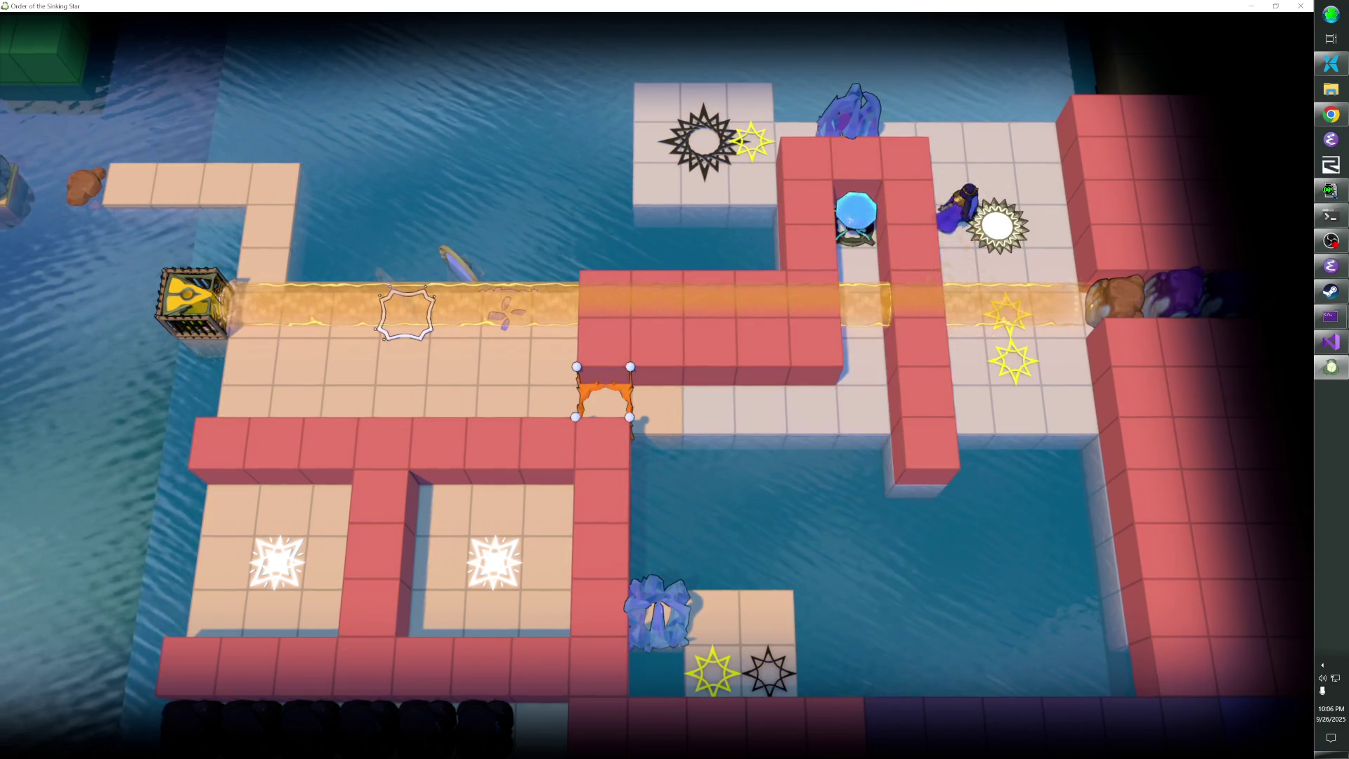
key("Right")
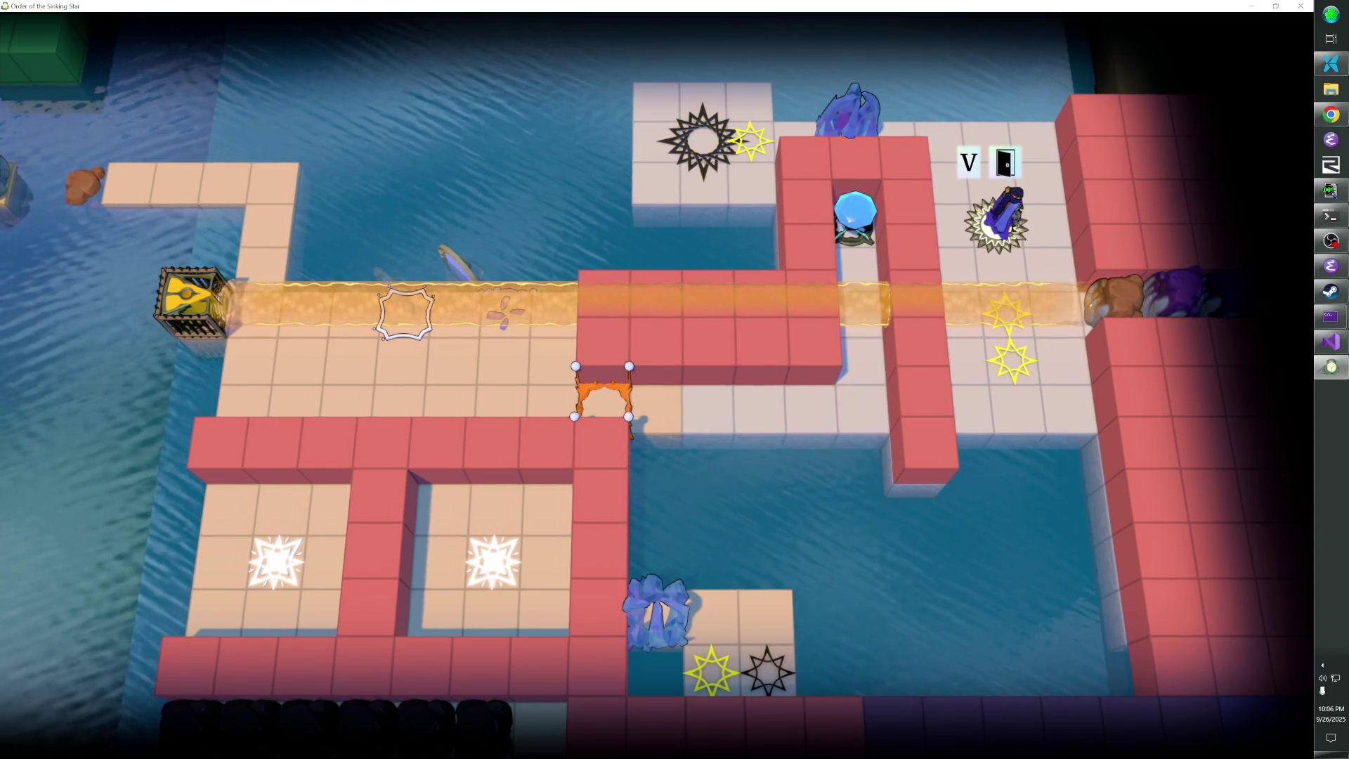
key("Up")
key("Up")
key("Left")
key("Left")
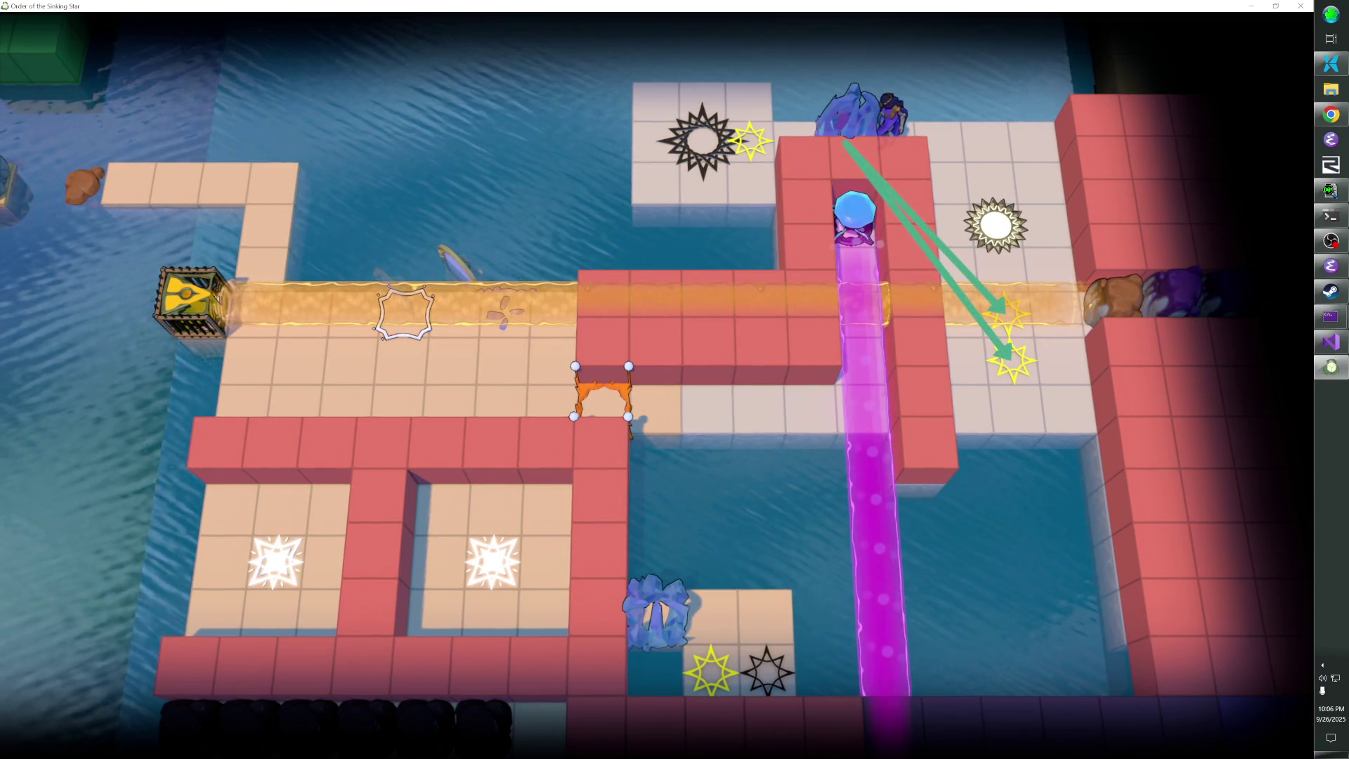
key("Right")
key("Down")
key("Down")
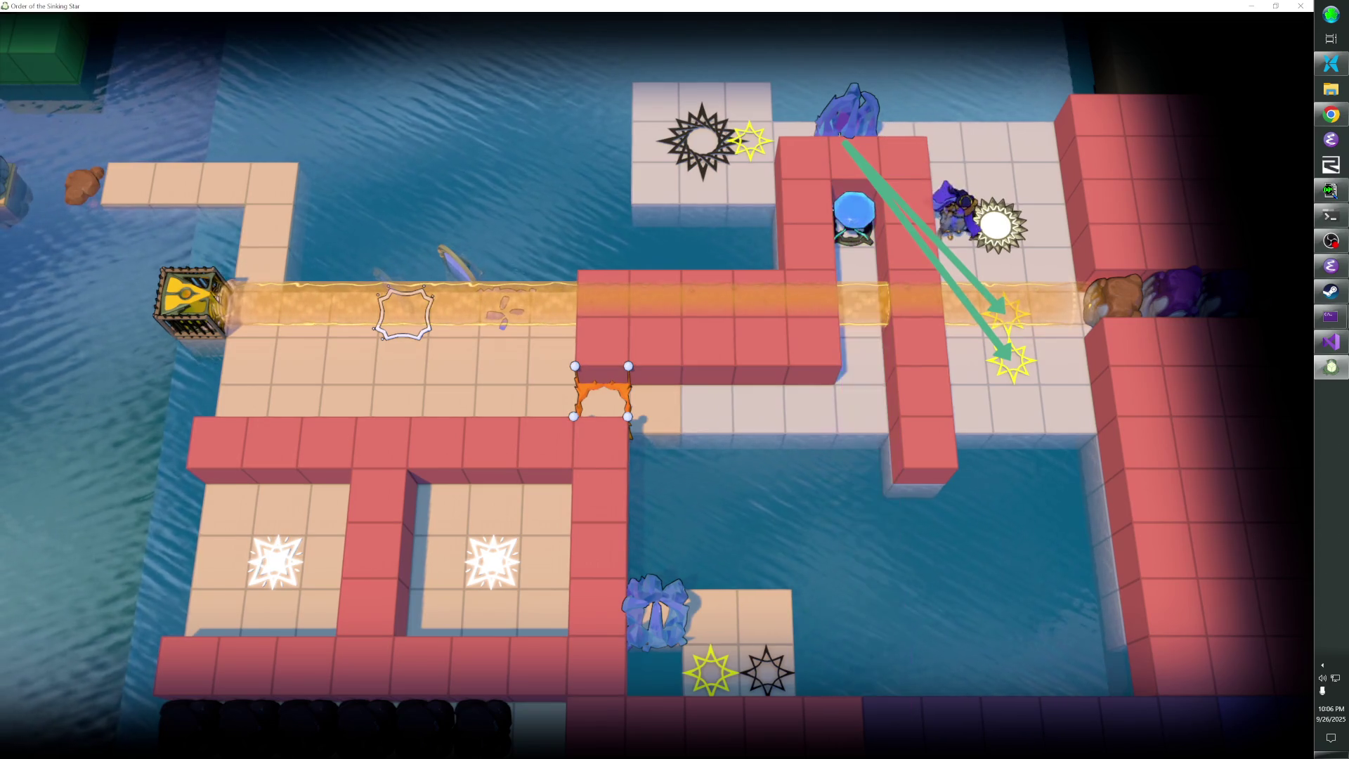
key("Down")
key("Down")
key("Left")
key("Left")
key("Left")
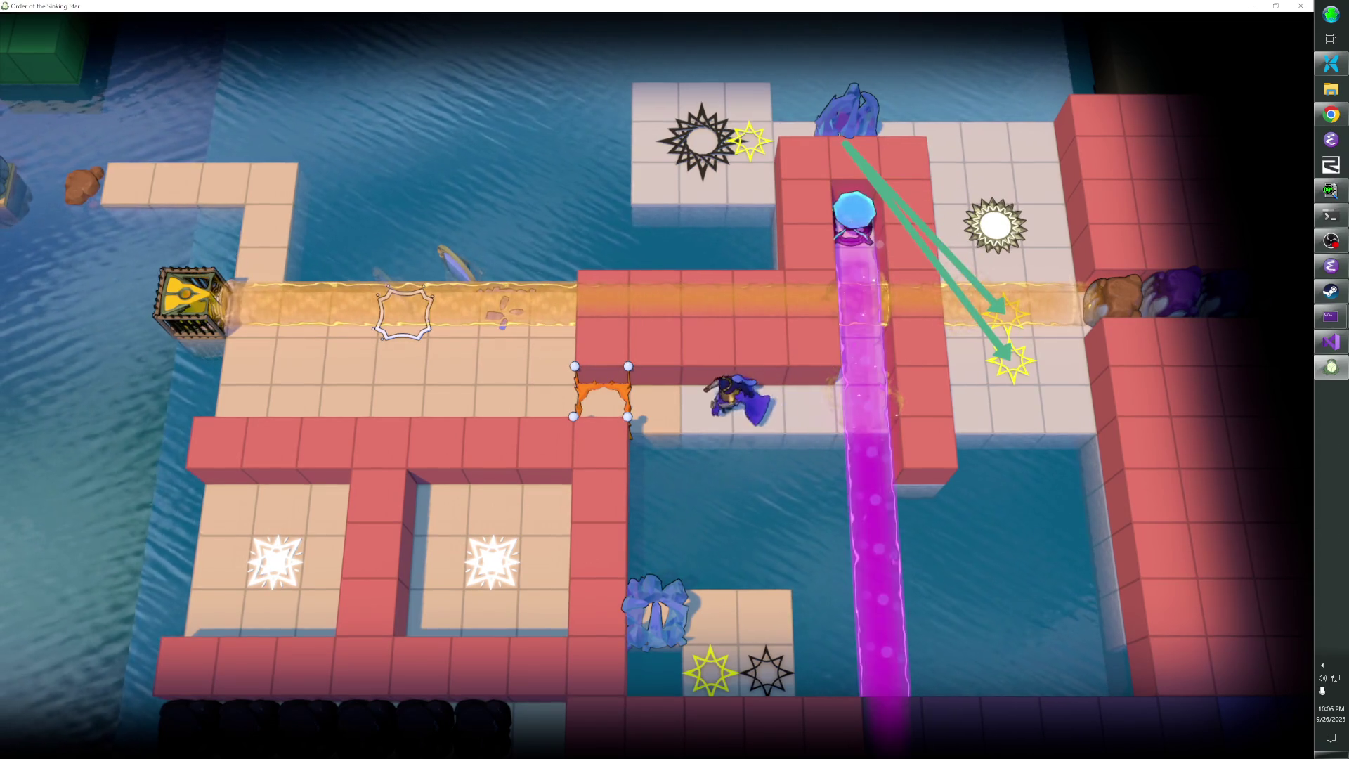
key("Left")
key("Left")
key("Left")
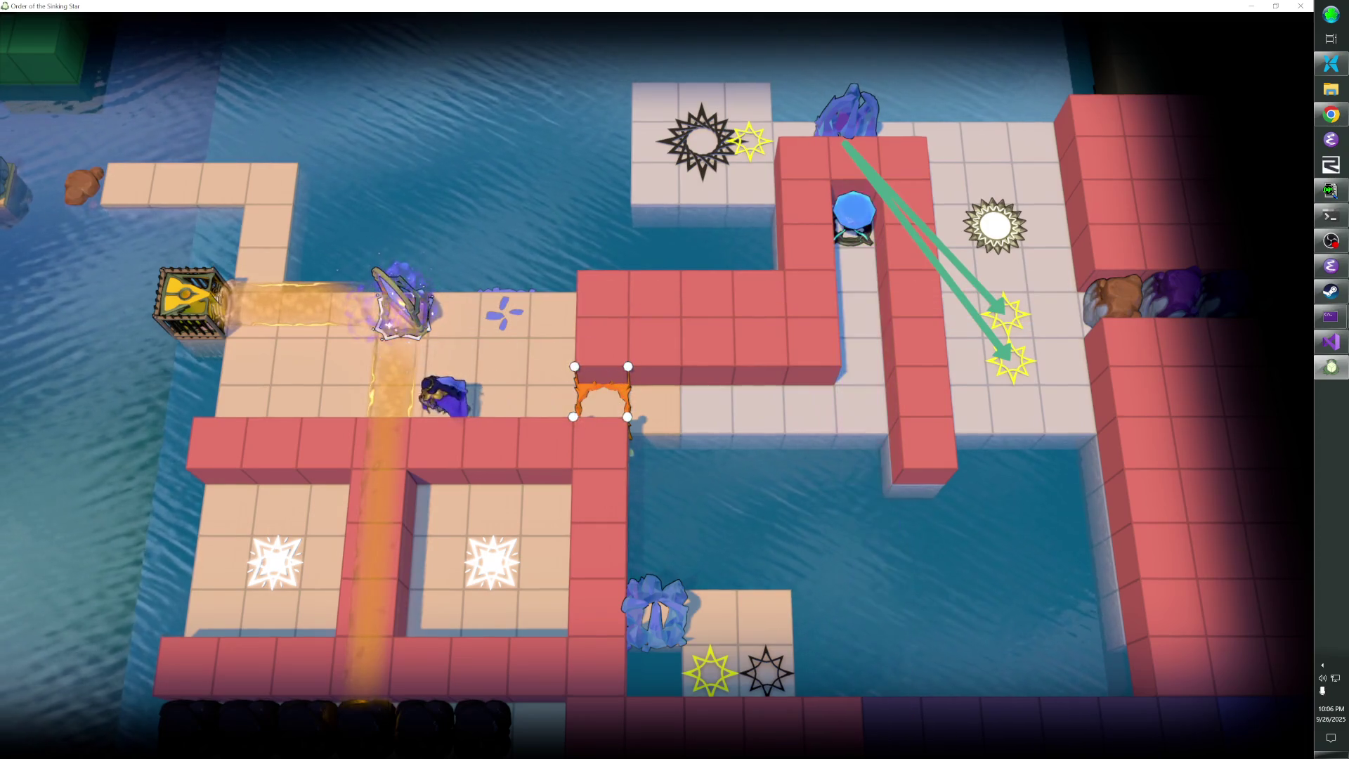
Push the mirror right twice so the orange beam bends downward, returning beside the gate
key("Left")
key("Left")
key("Up")
key("Right")
key("Left")
key("Up")
key("Right")
key("Down")
key("Left")
key("Up")
key("Right")
key("Right")
key("Down")
key("Right")
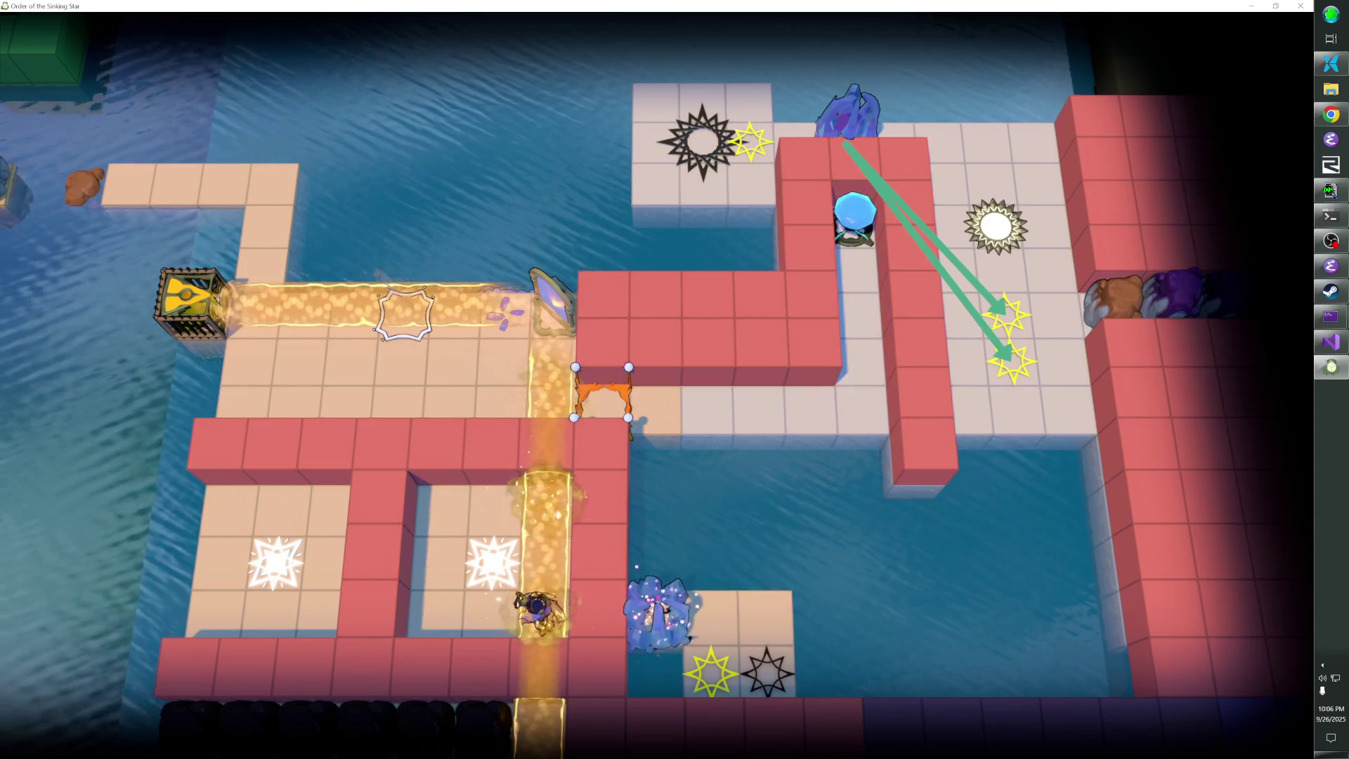
Undo the last move, test crossing the water with cheating on and off, and preview the map
key("z")
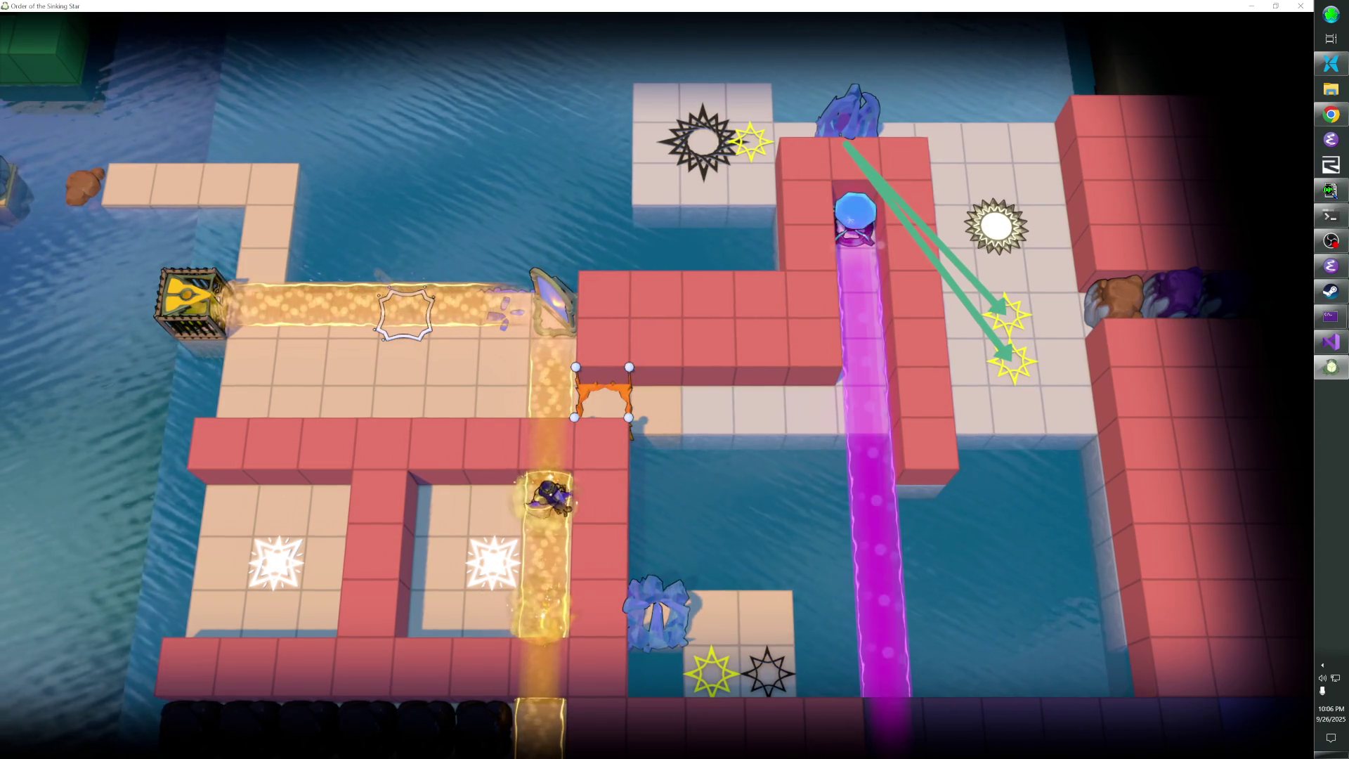
key("Right")
key("Right")
key("Right")
key("Down")
key("Down")
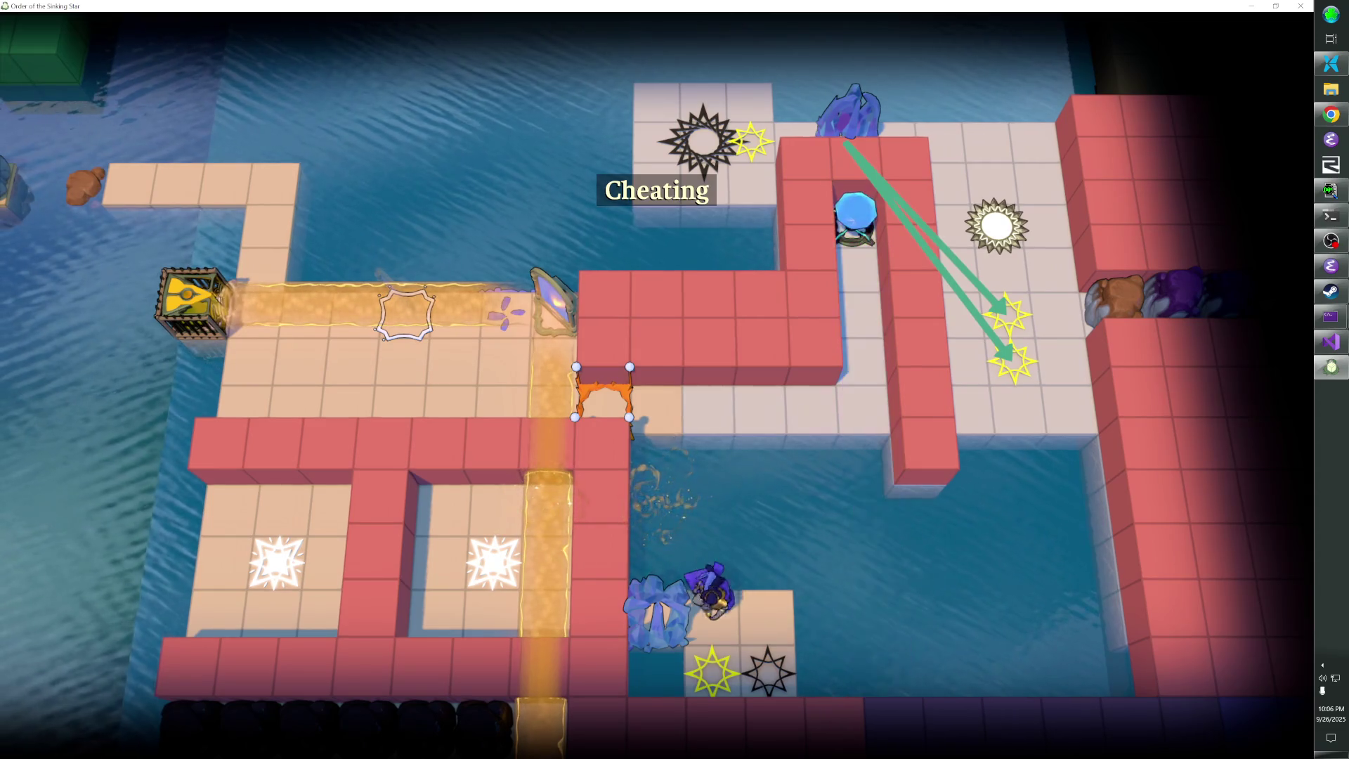
key("c")
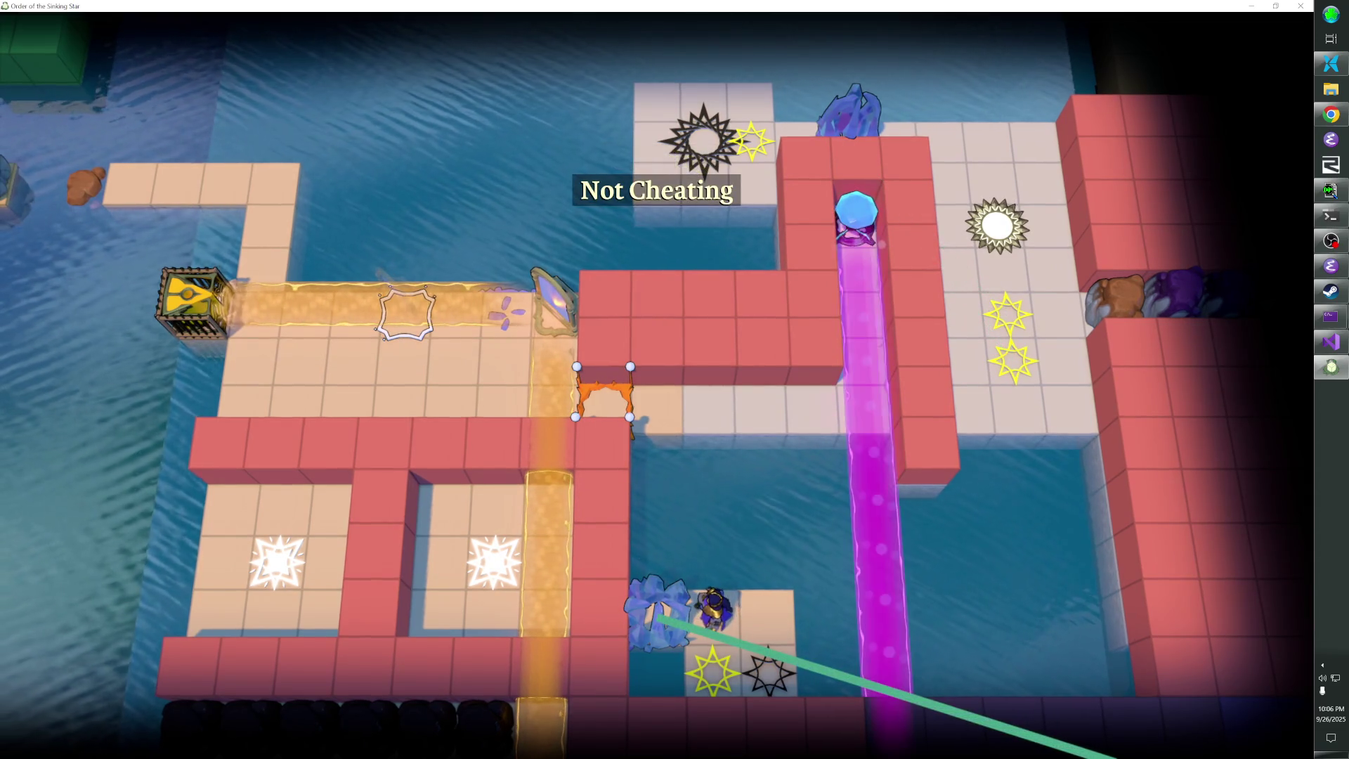
key("m")
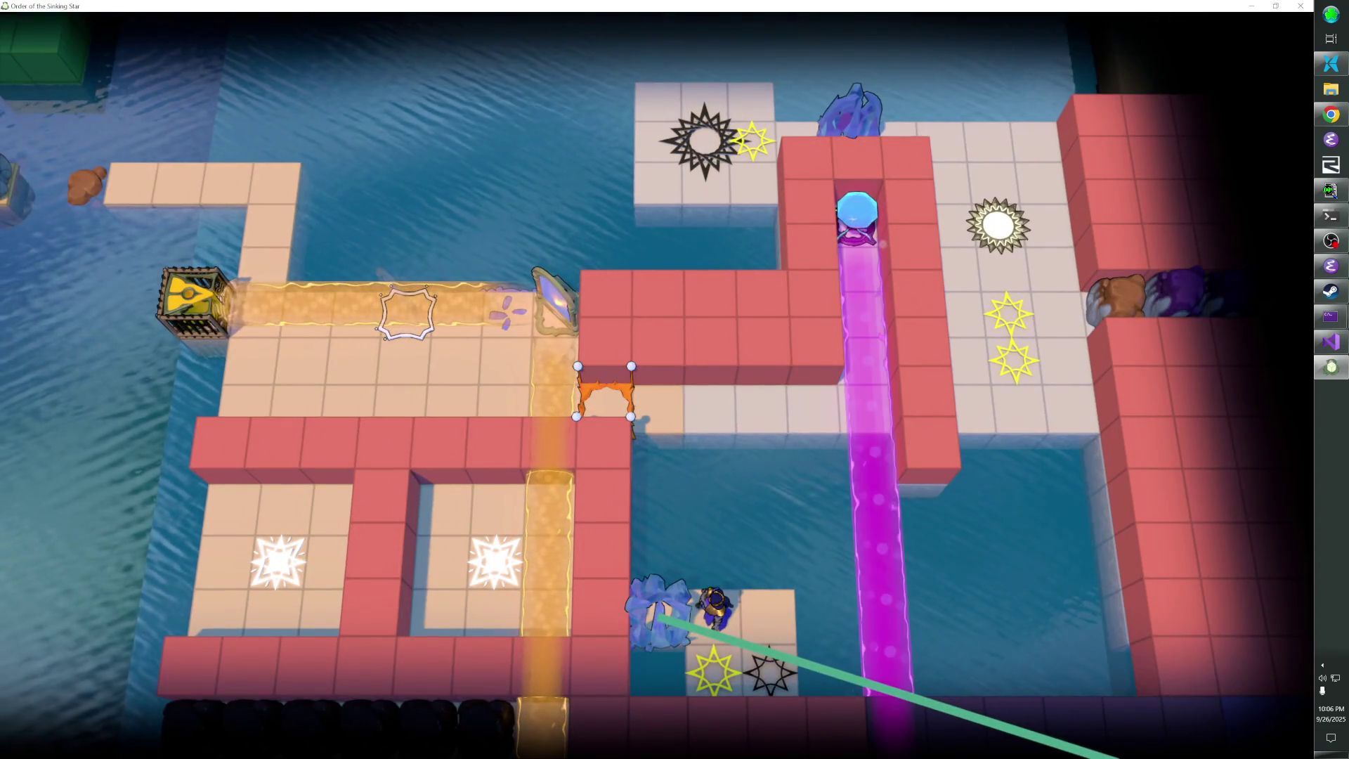
Run unfog from the developer console and show the full labelled world map
key("grave")
type("unfo")
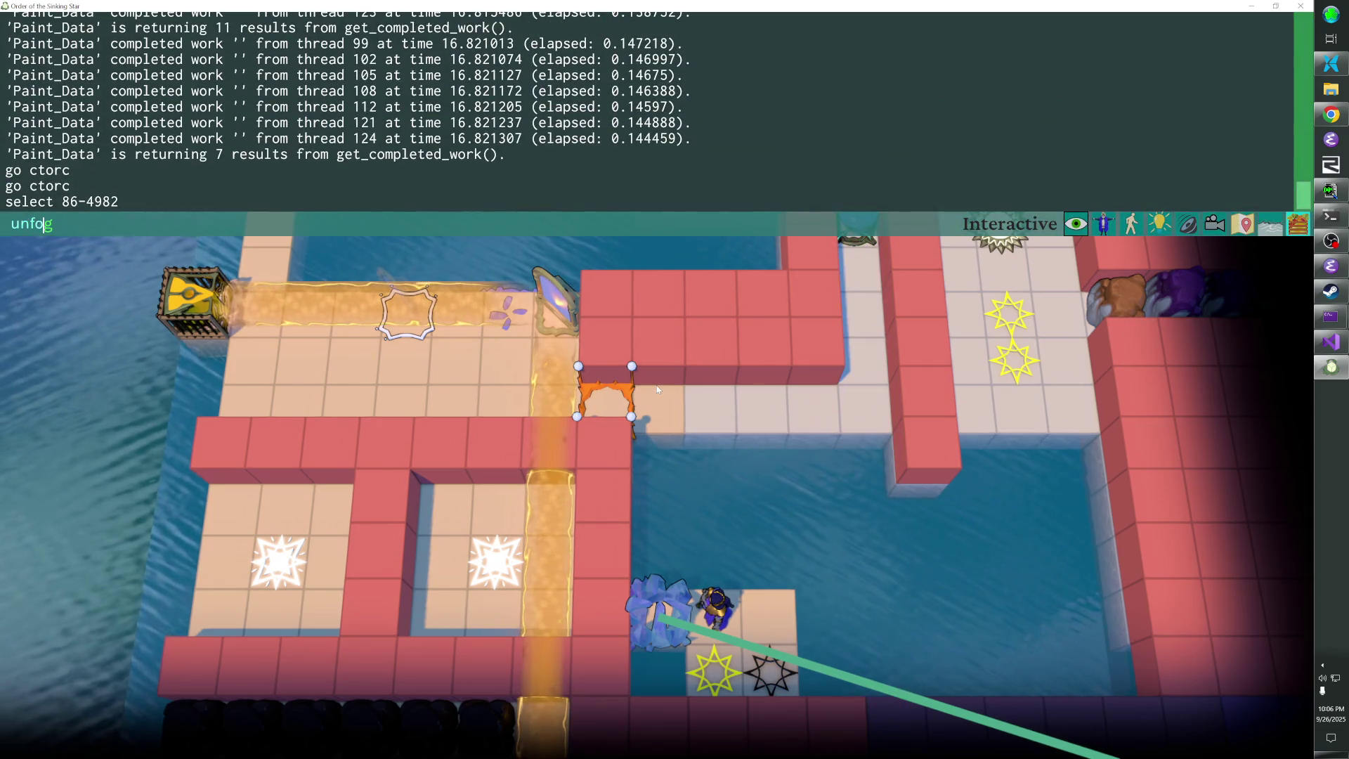
key("Return")
key("grave")
key("Tab")
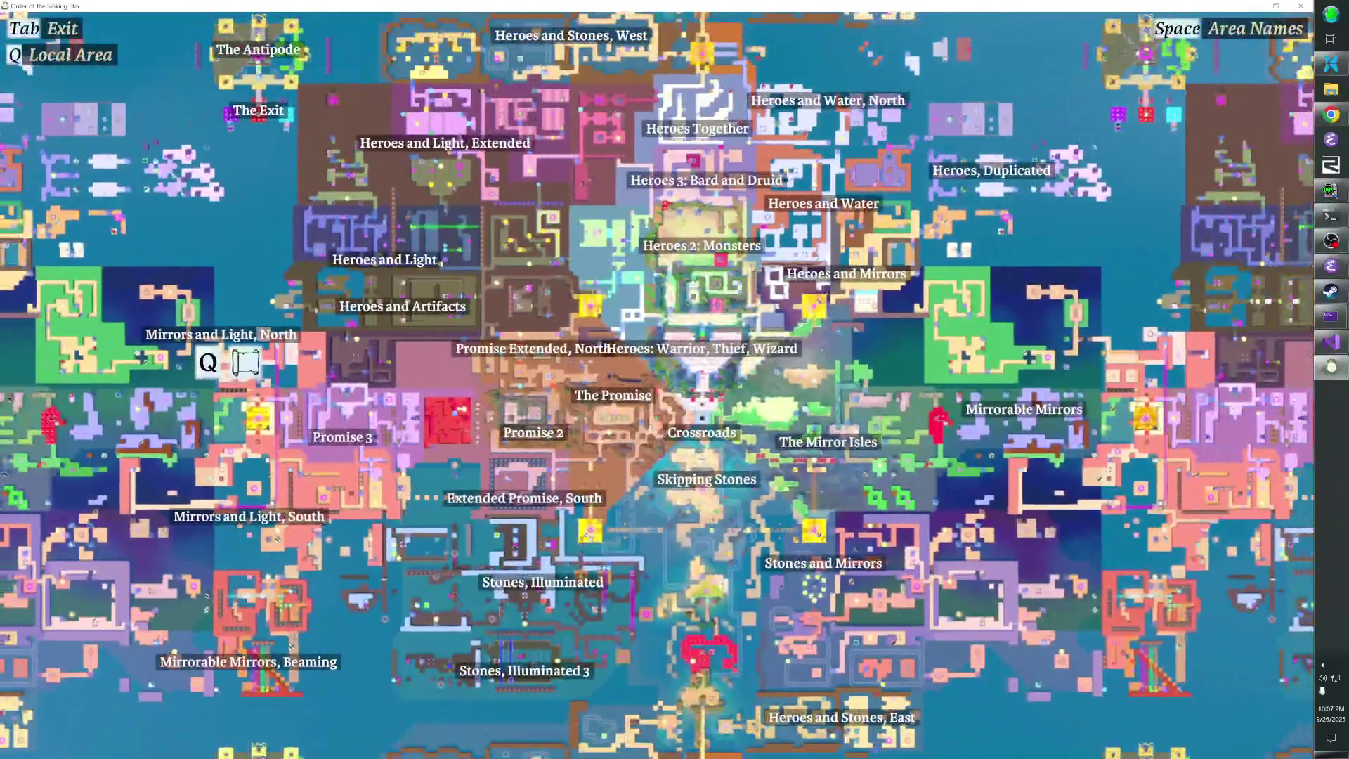
Close the map, walk the player through the orange portal onto the top-right sun pad, then enter the editor with F1
key("Tab")
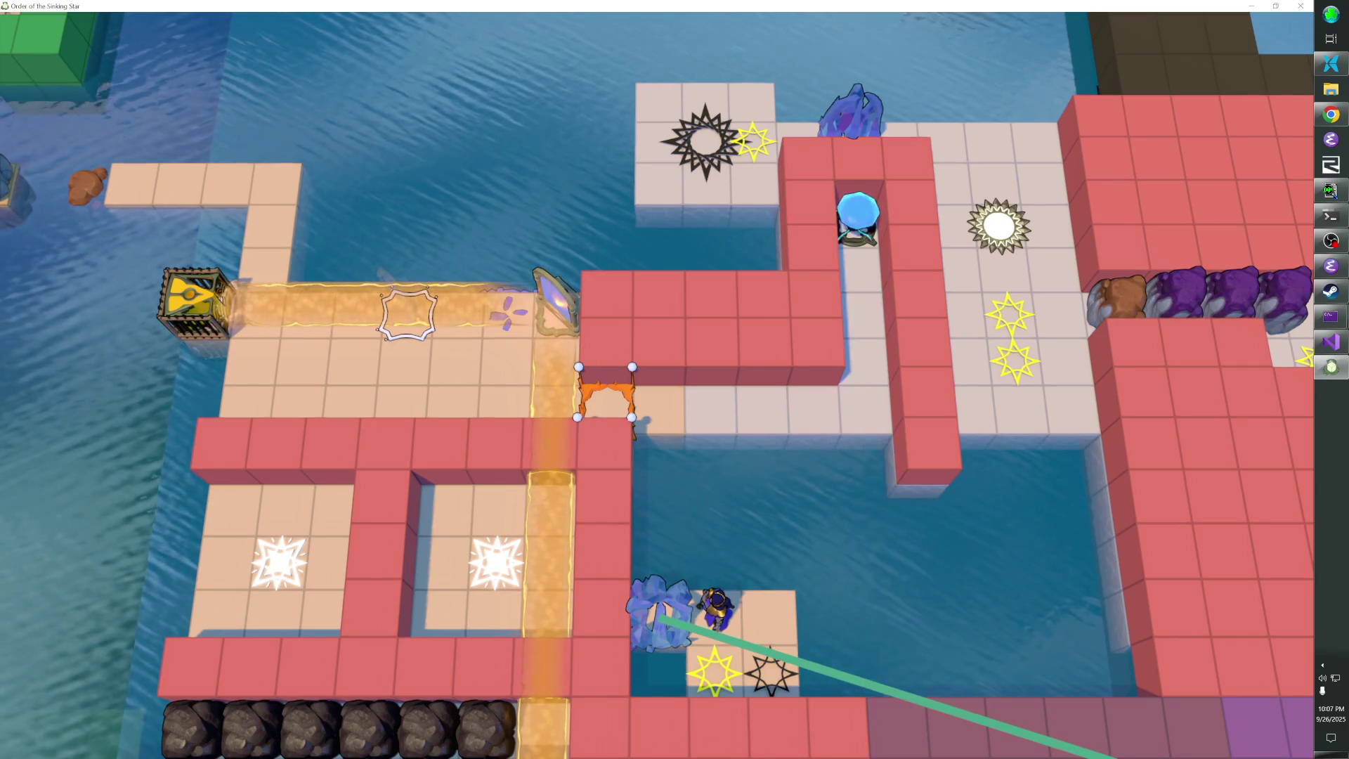
key("Left")
key("z")
key("Left")
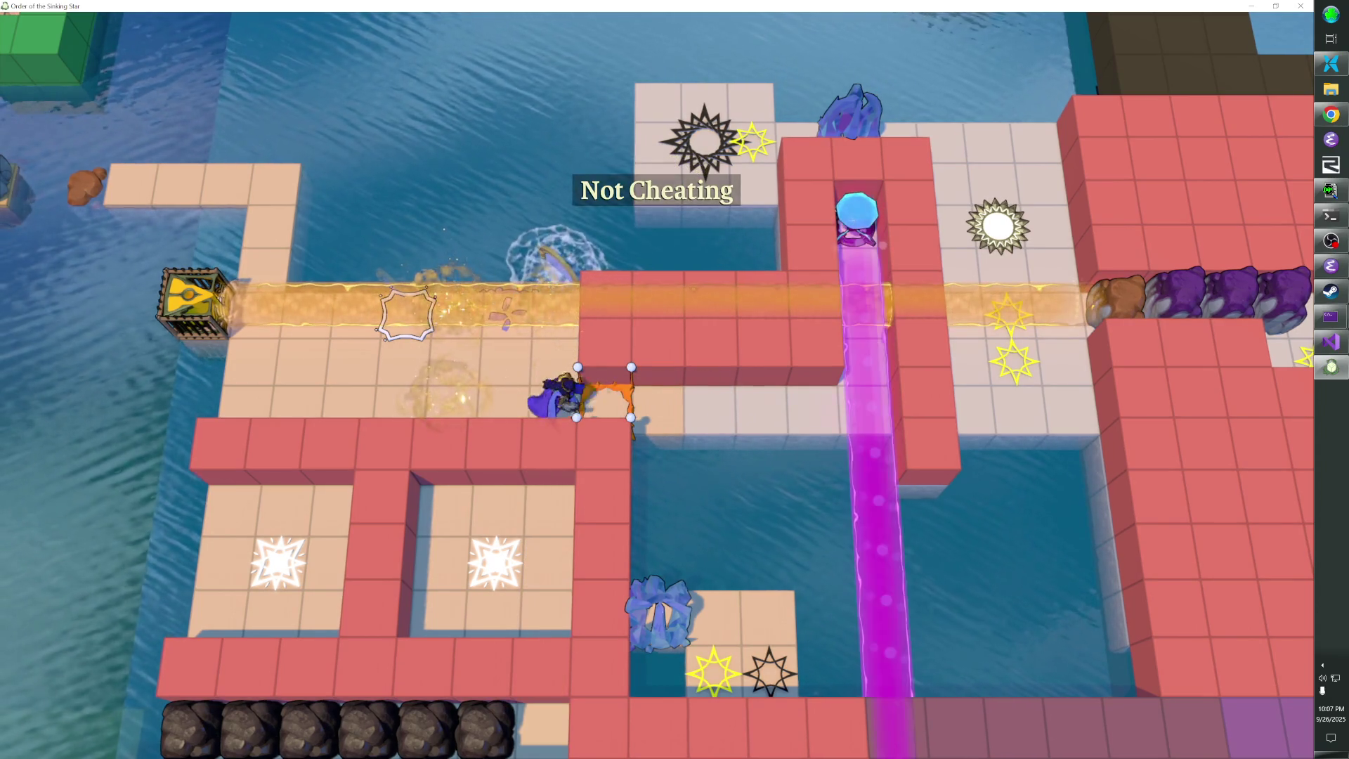
key("Right")
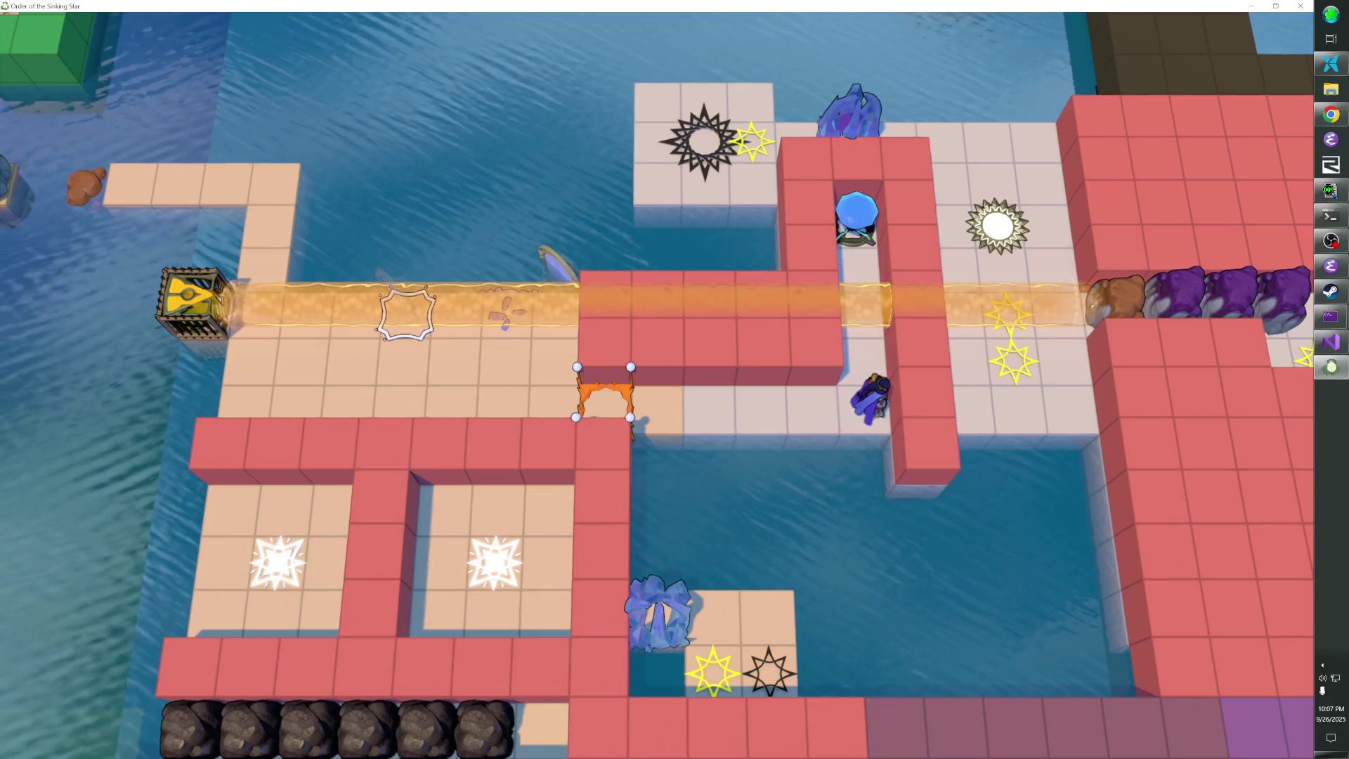
key("Up")
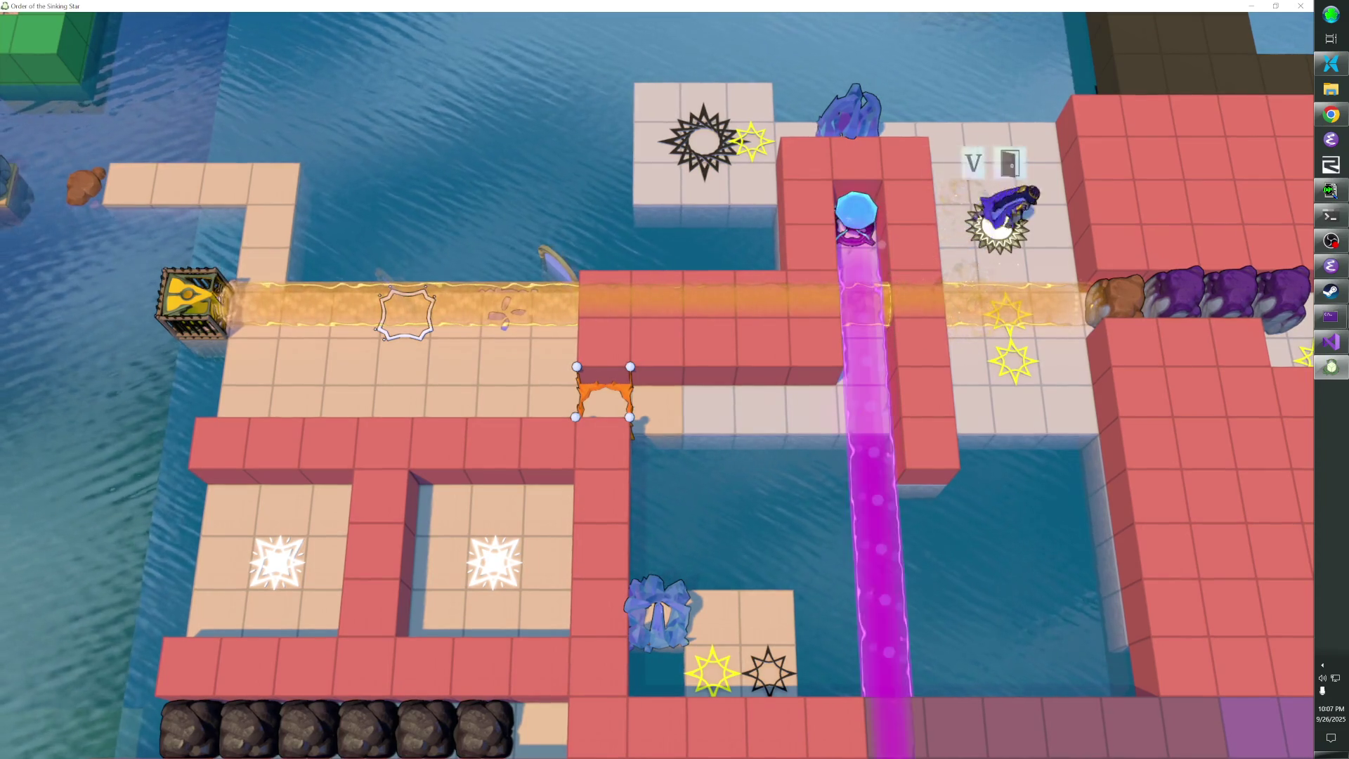
key("F1")
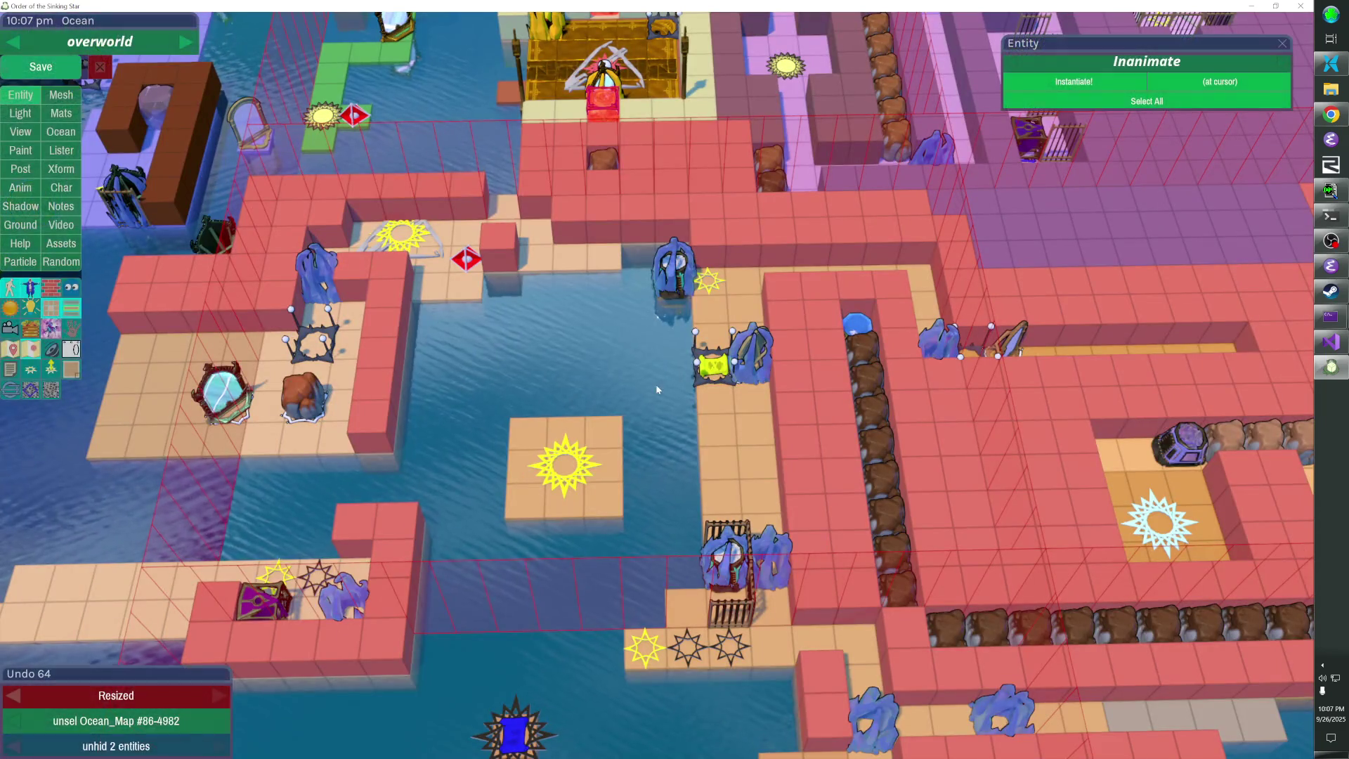
Select the star Level_Entry, view its Config level_name 'sidetrack', and open that linked level
key("F1")
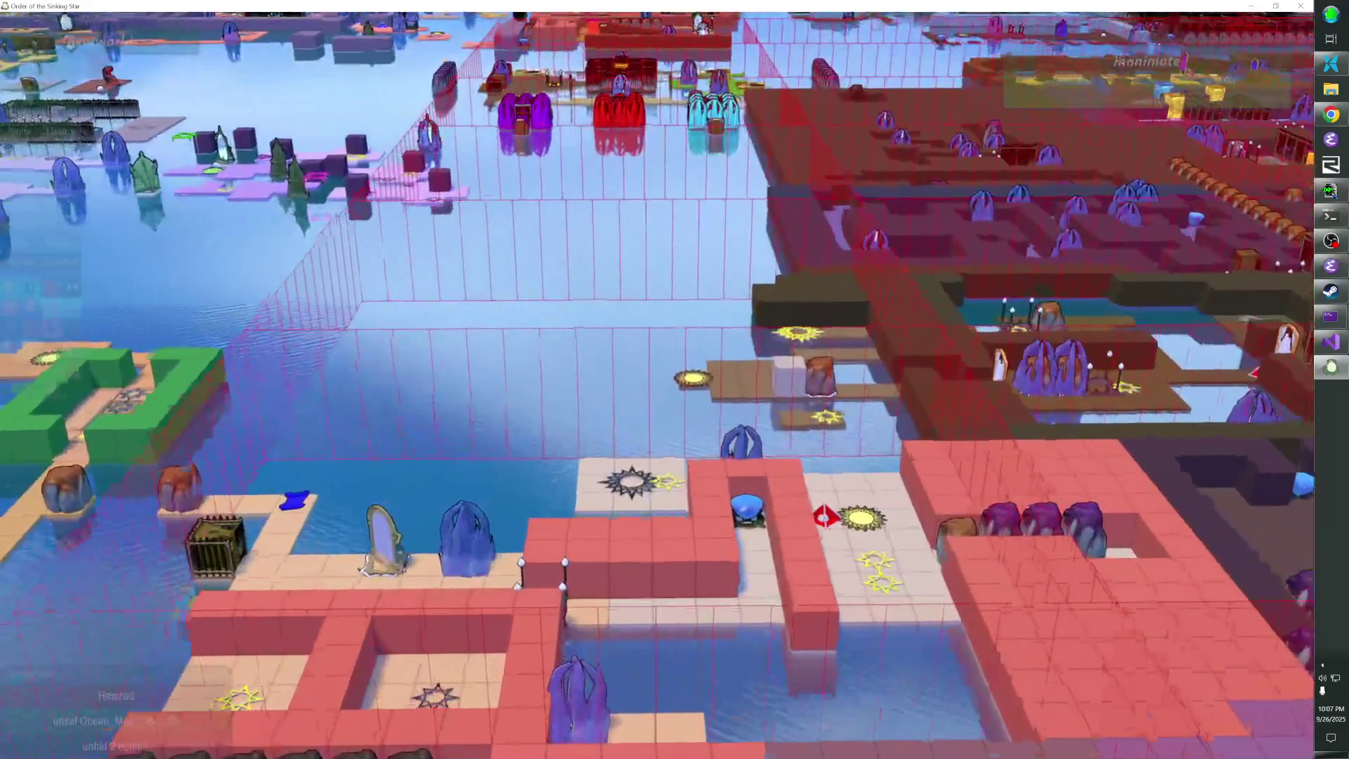
scroll(675, 380, "down", 5)
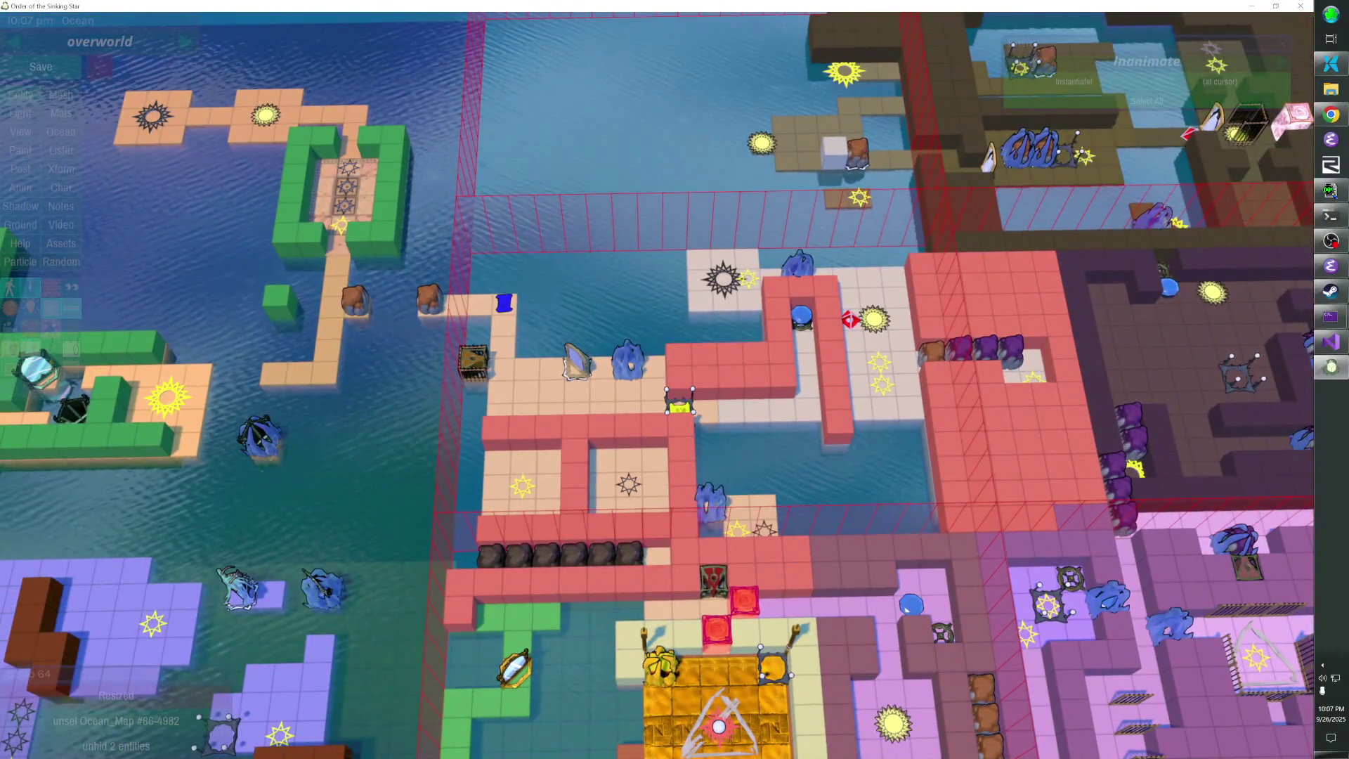
scroll(680, 405, "up", 3)
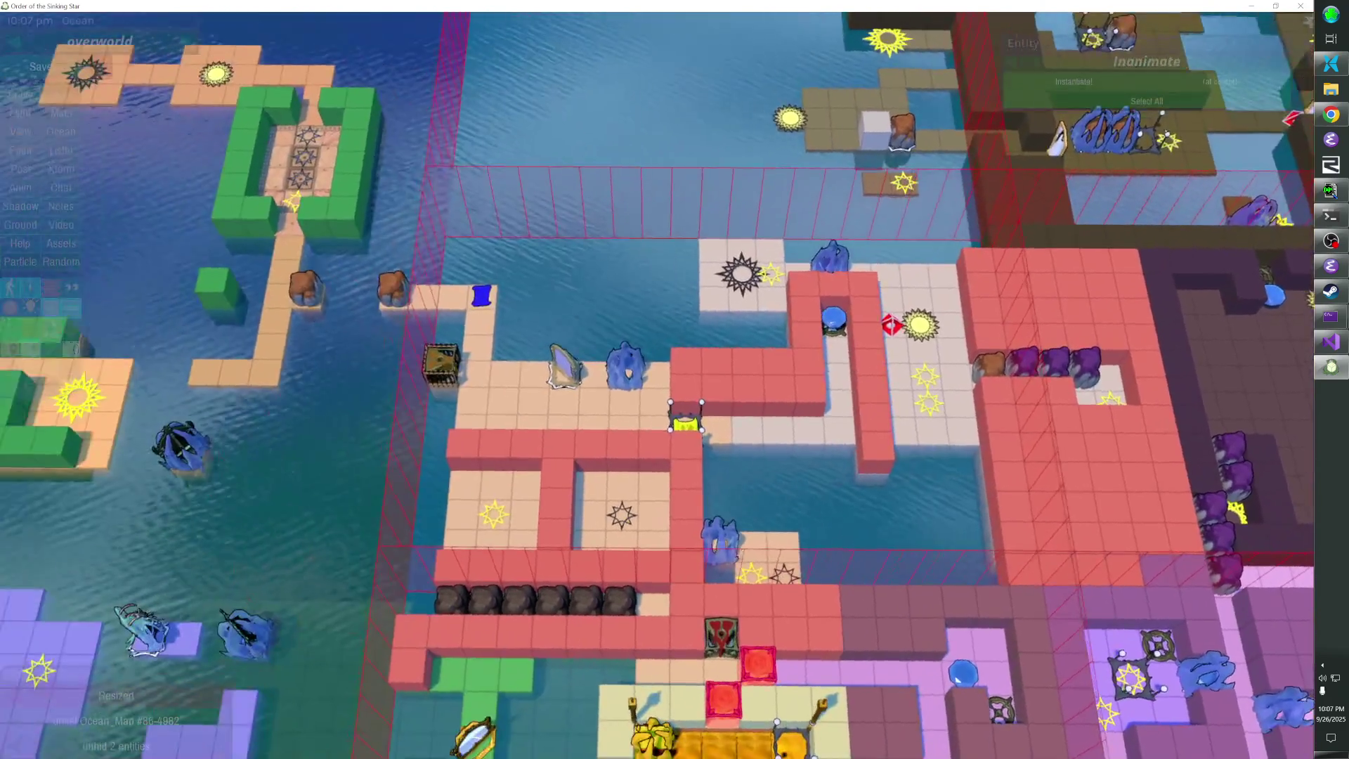
scroll(676, 379, "up", 4)
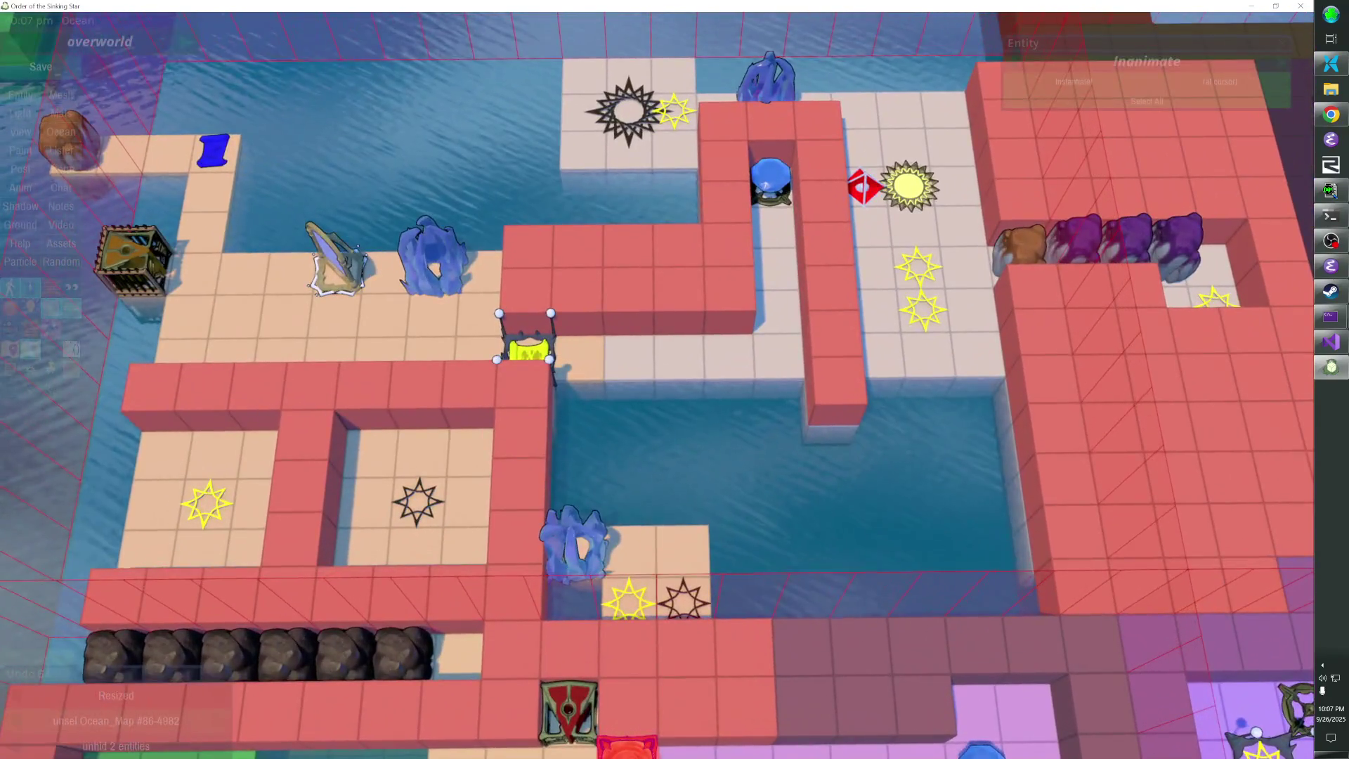
scroll(914, 708, "down", 1)
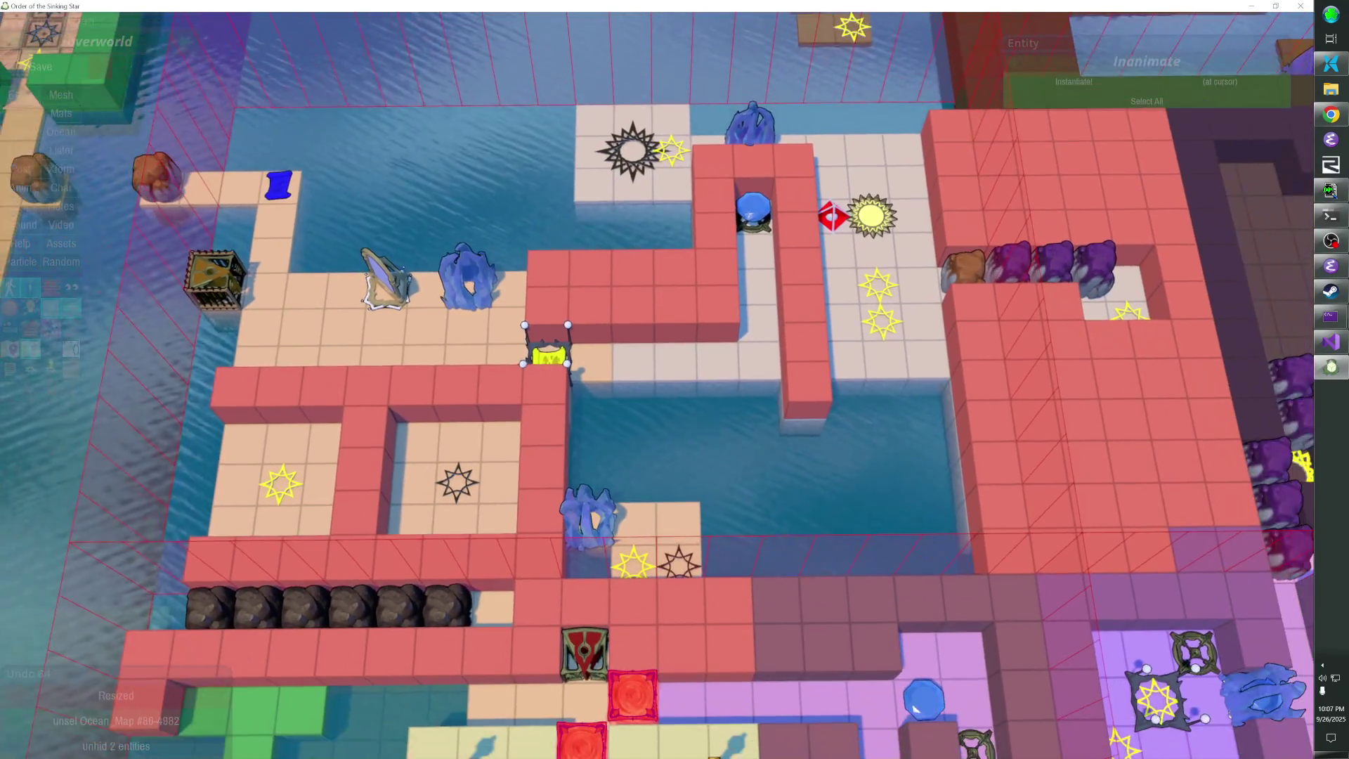
left_click(878, 284)
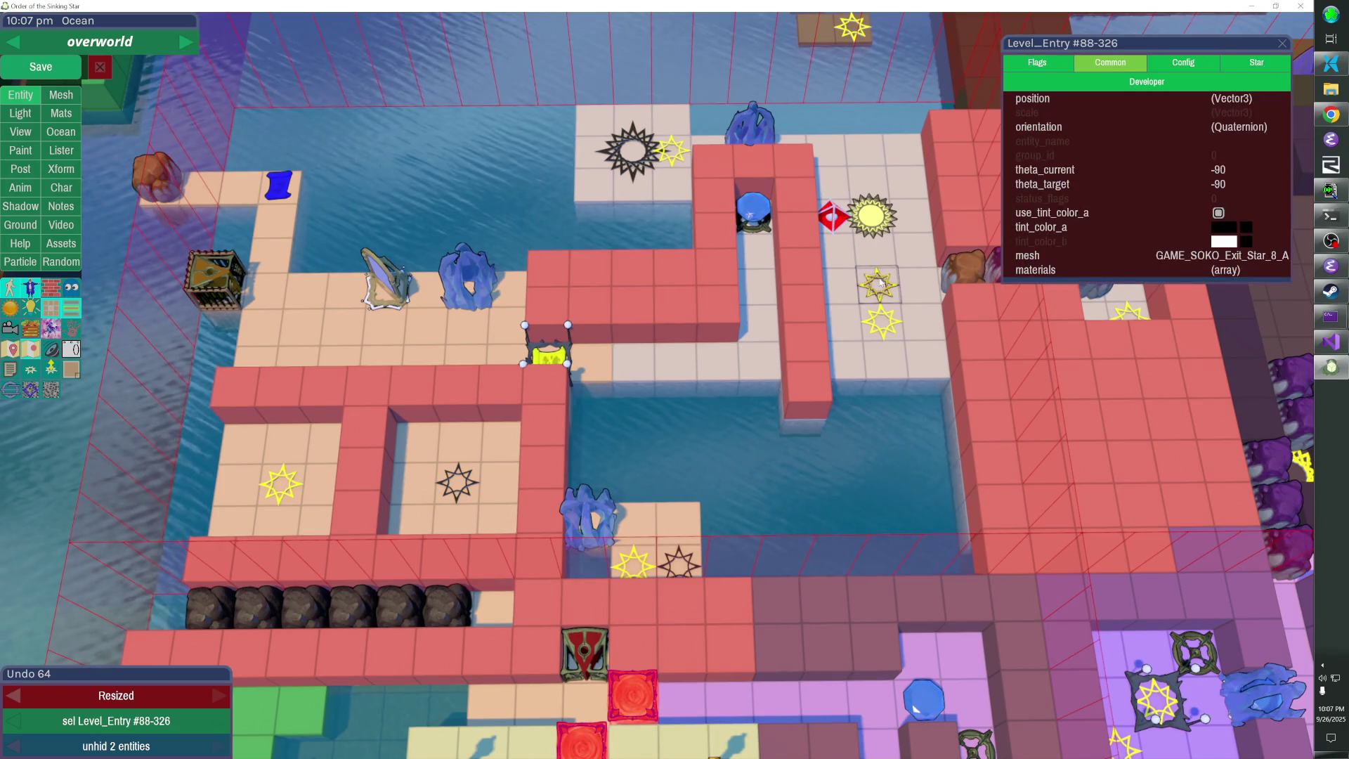
left_click(1184, 65)
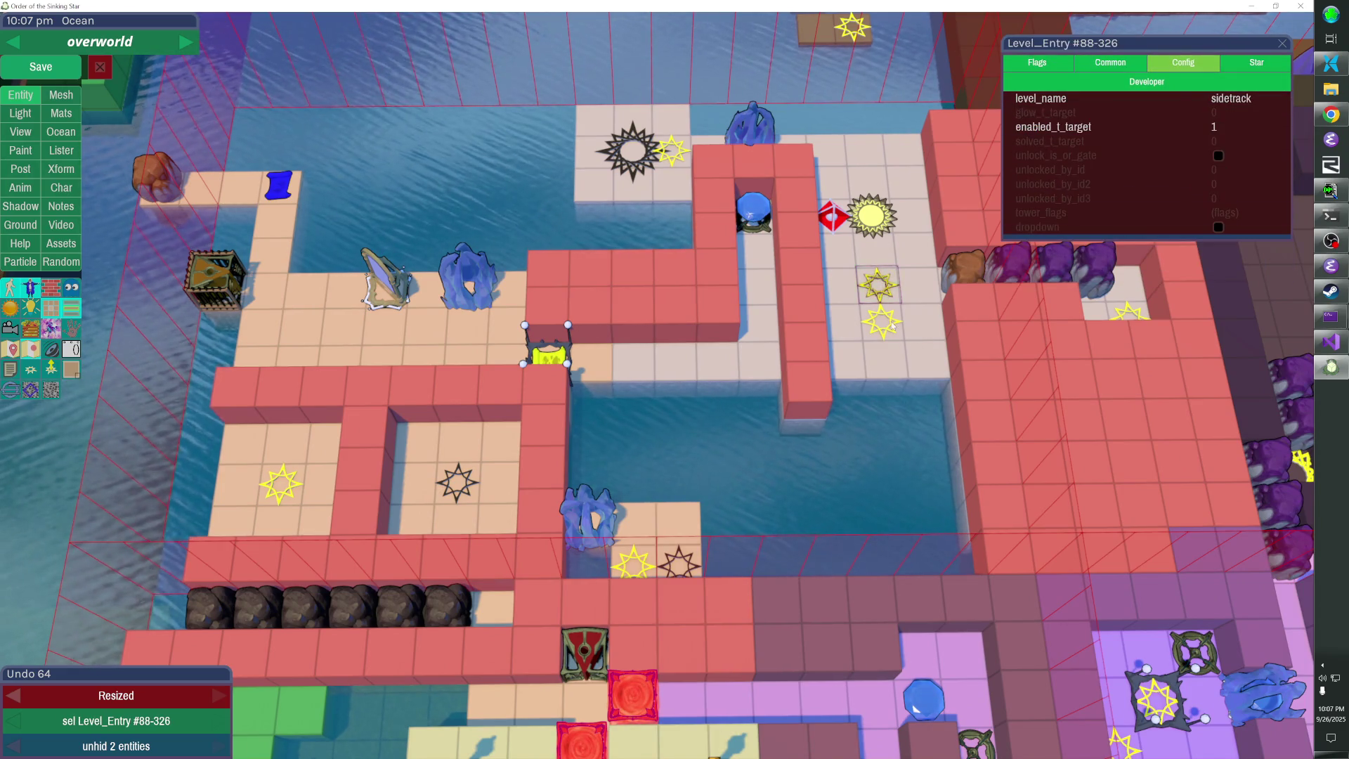
double_click(878, 283)
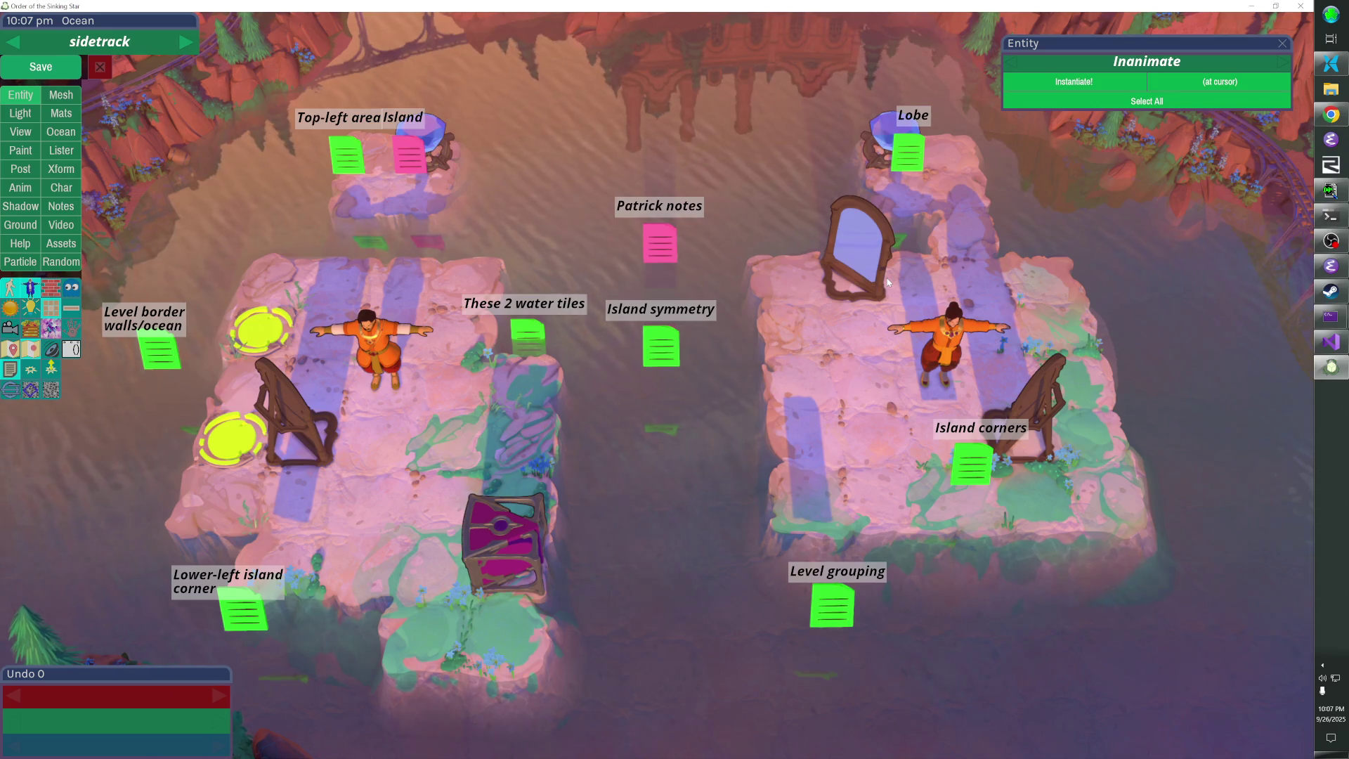
Leave the editor with Escape to play the 'sidetrack' level
key("Escape")
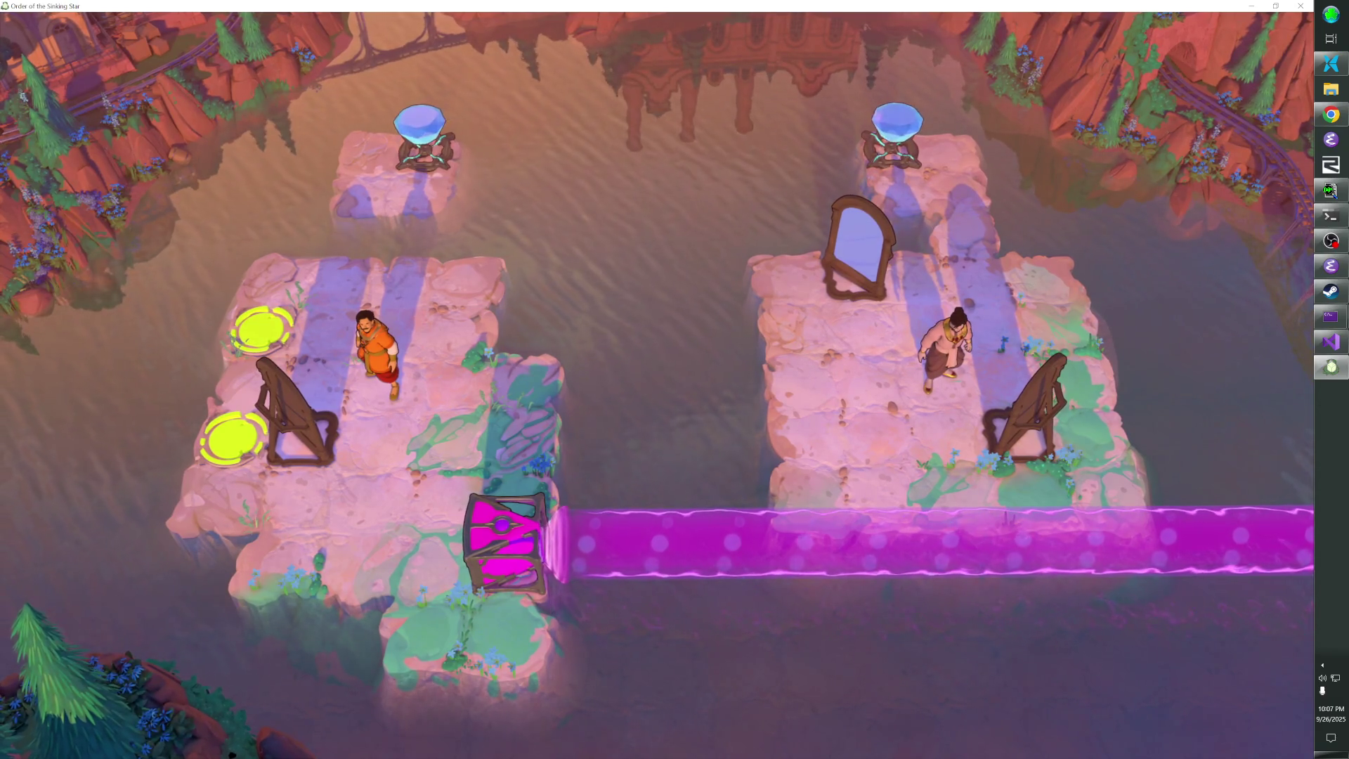
Walk the orange character onto the upper yellow pad and push the wooden mirror right, then up
key("Down")
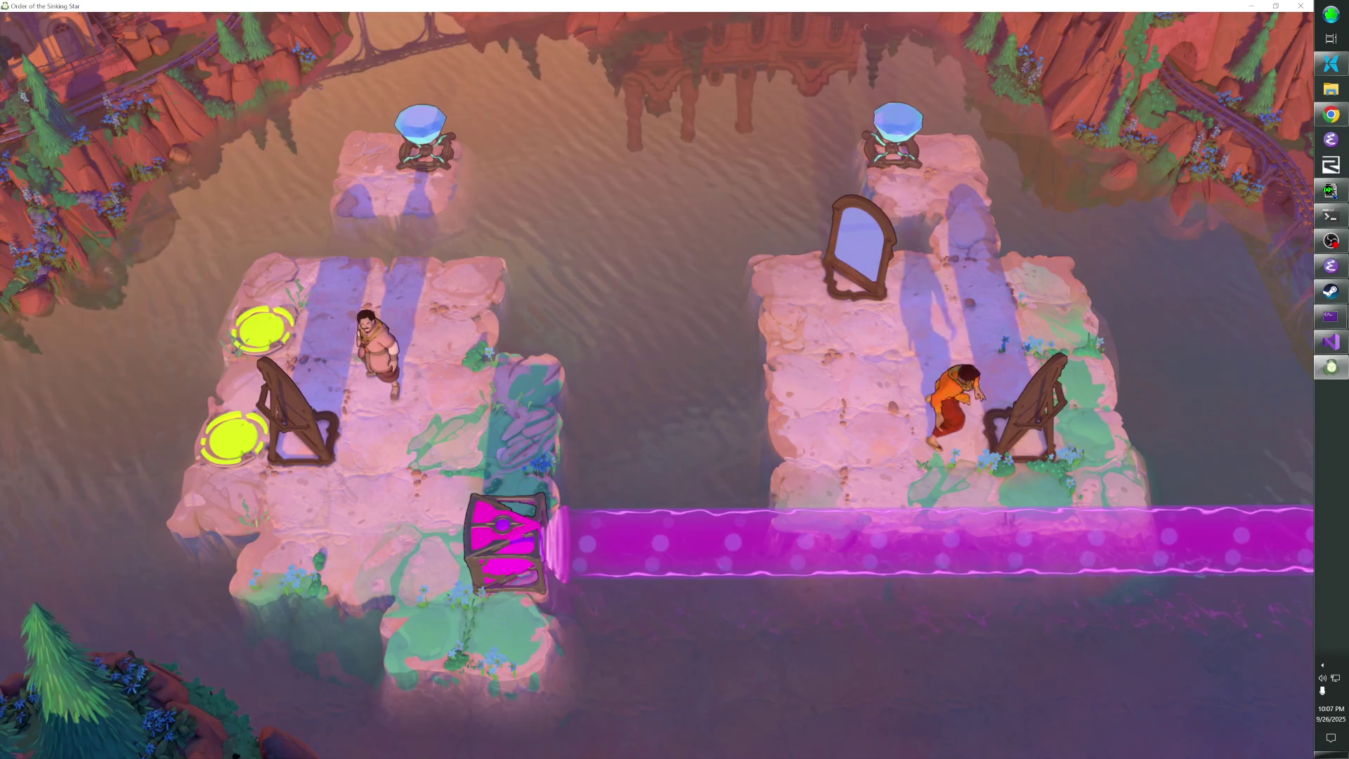
key("Up")
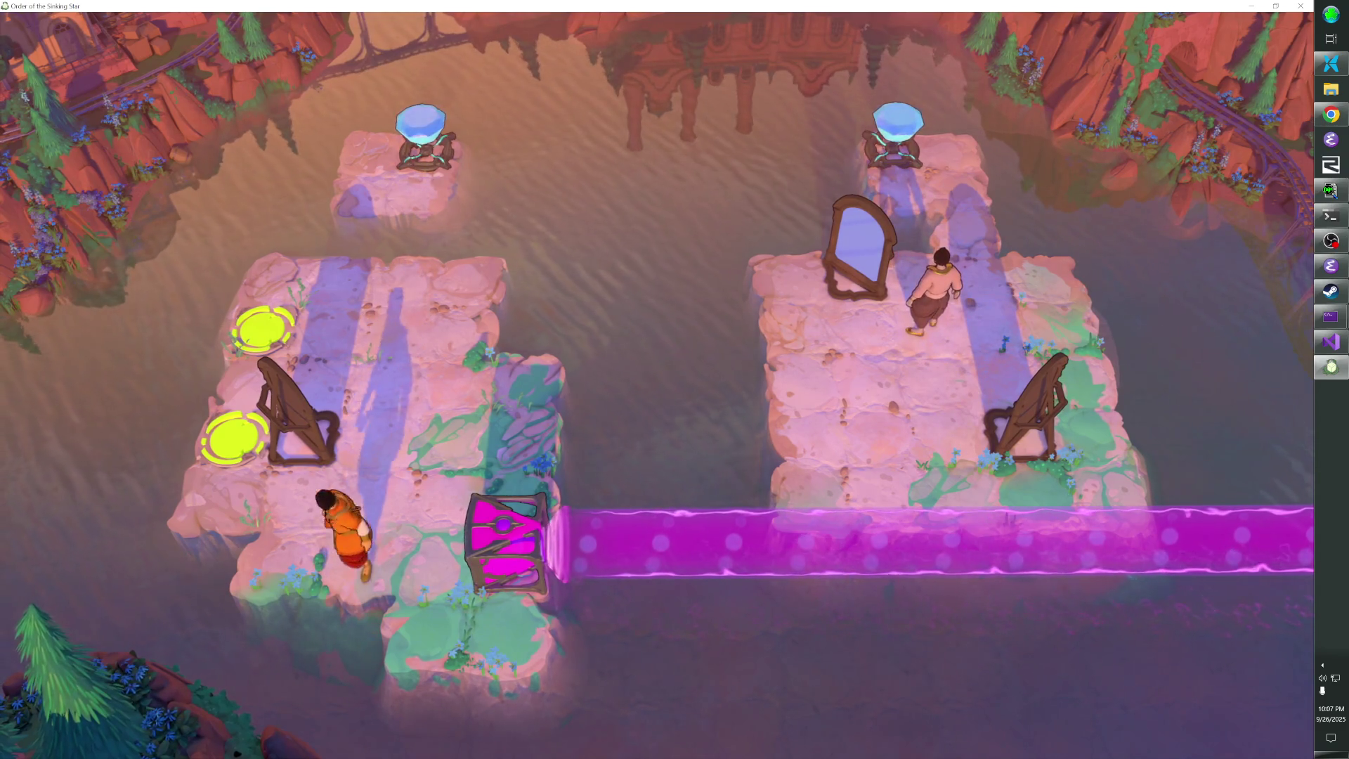
key("Left")
key("Down")
key("Right")
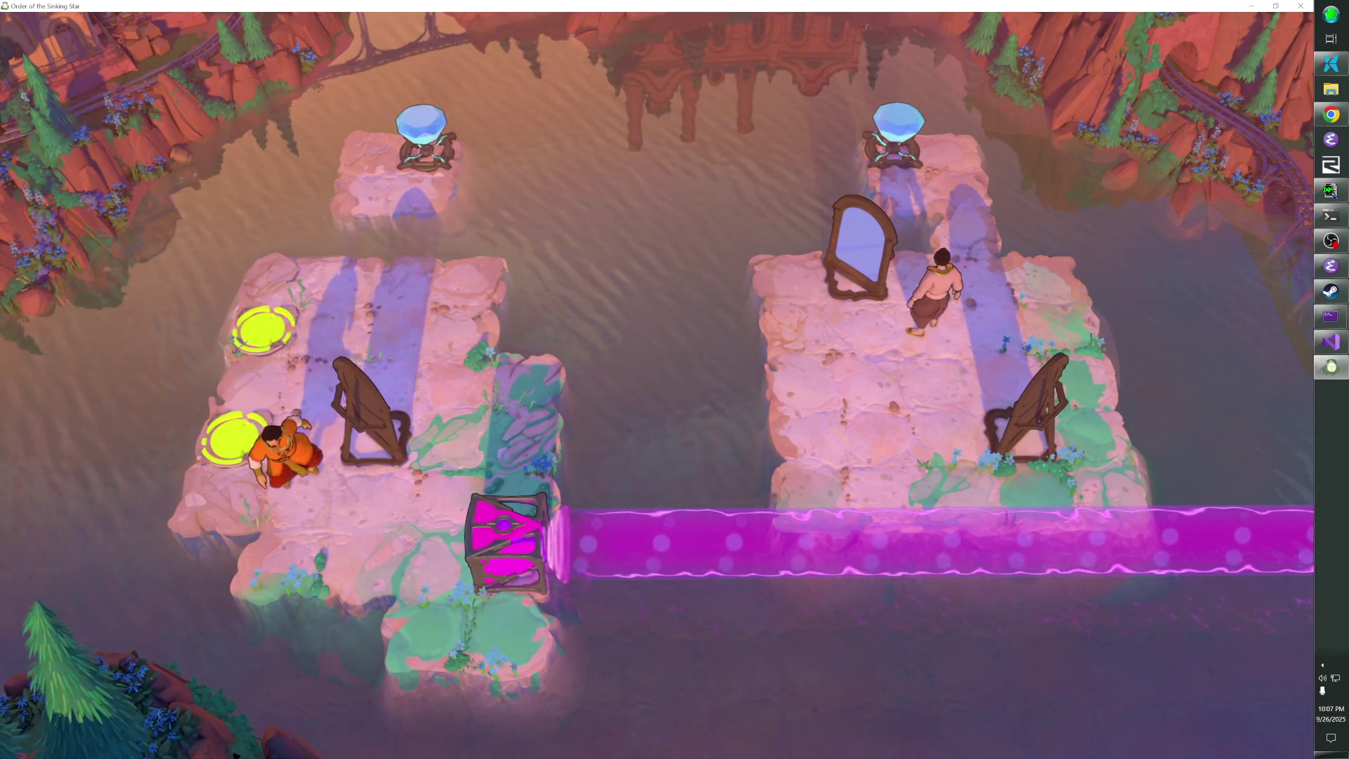
key("Down")
key("Right")
key("Up")
Push the wooden mirror up one more tile, move below the magenta box, and swap characters
key("Up")
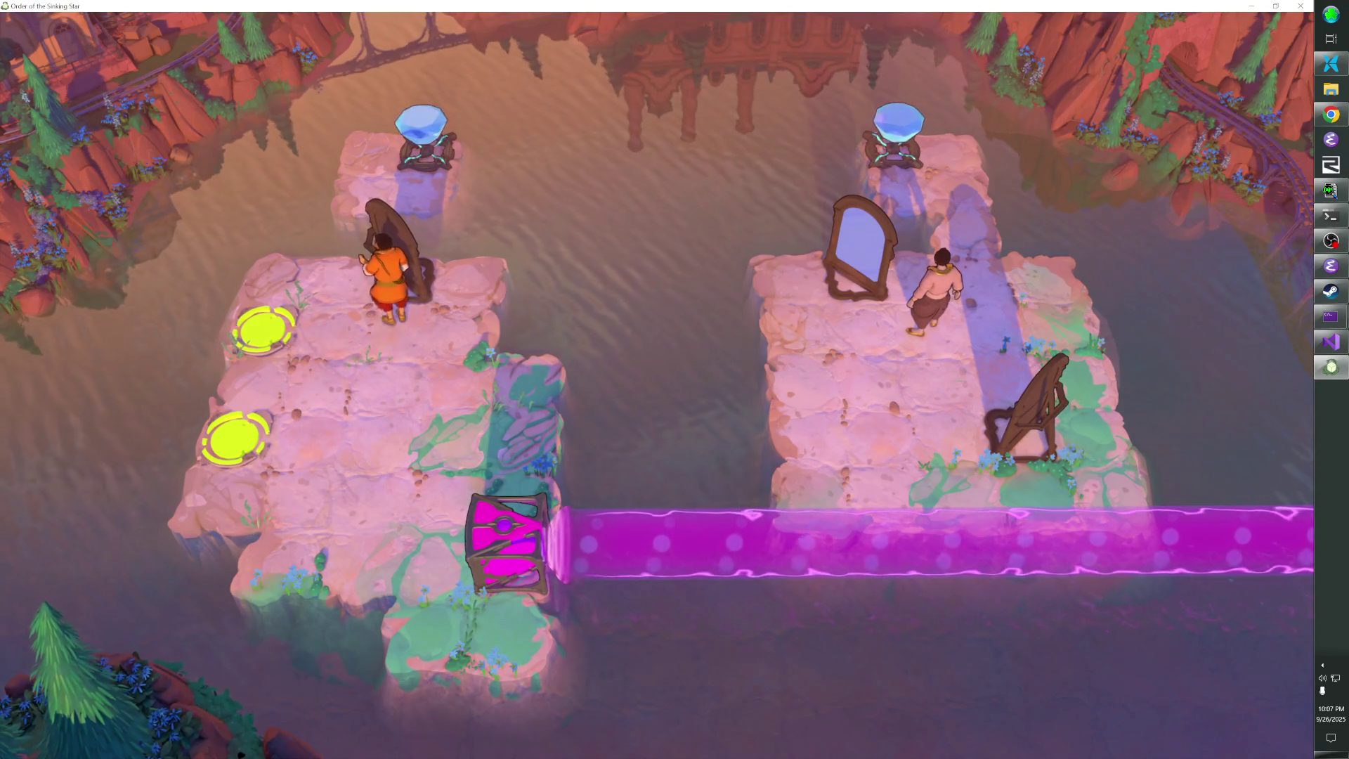
key("Down")
key("Right")
key("Down")
key("Right")
key("Up")
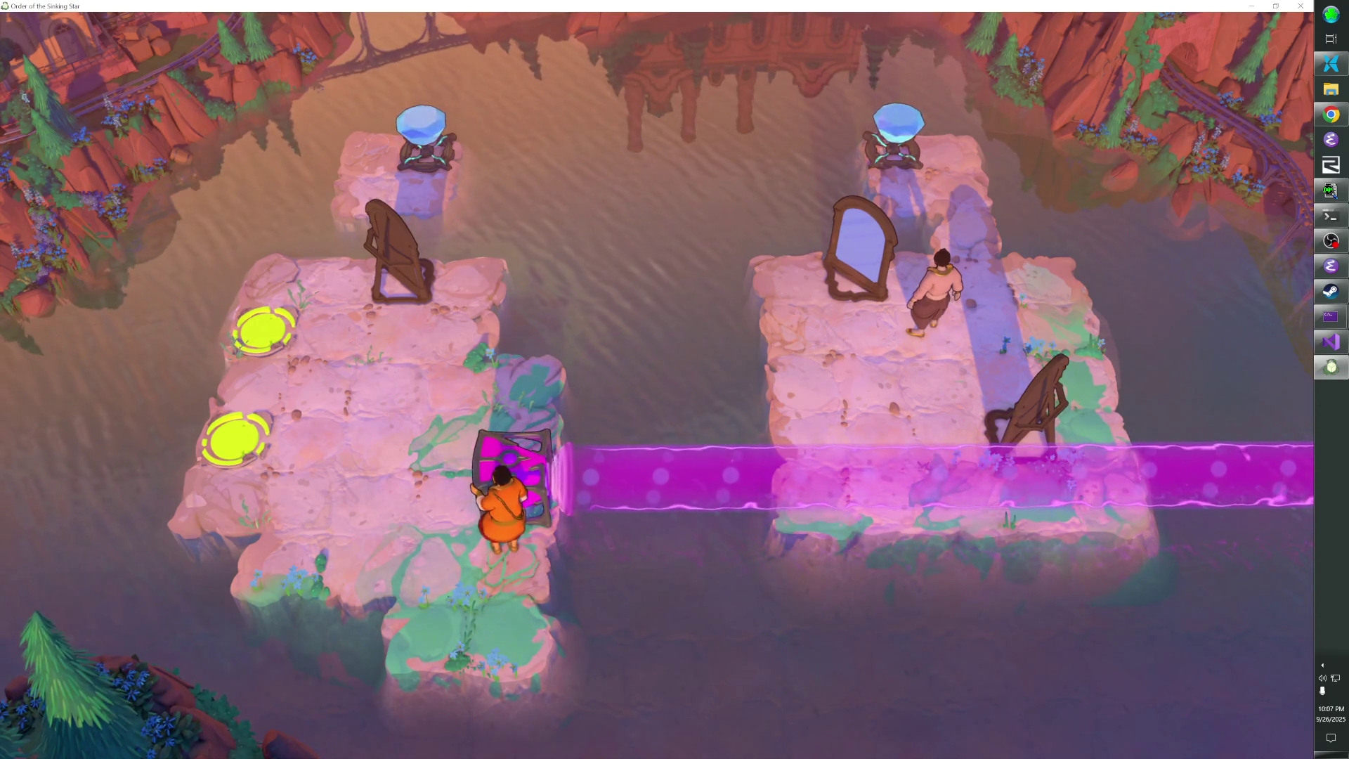
key("Tab")
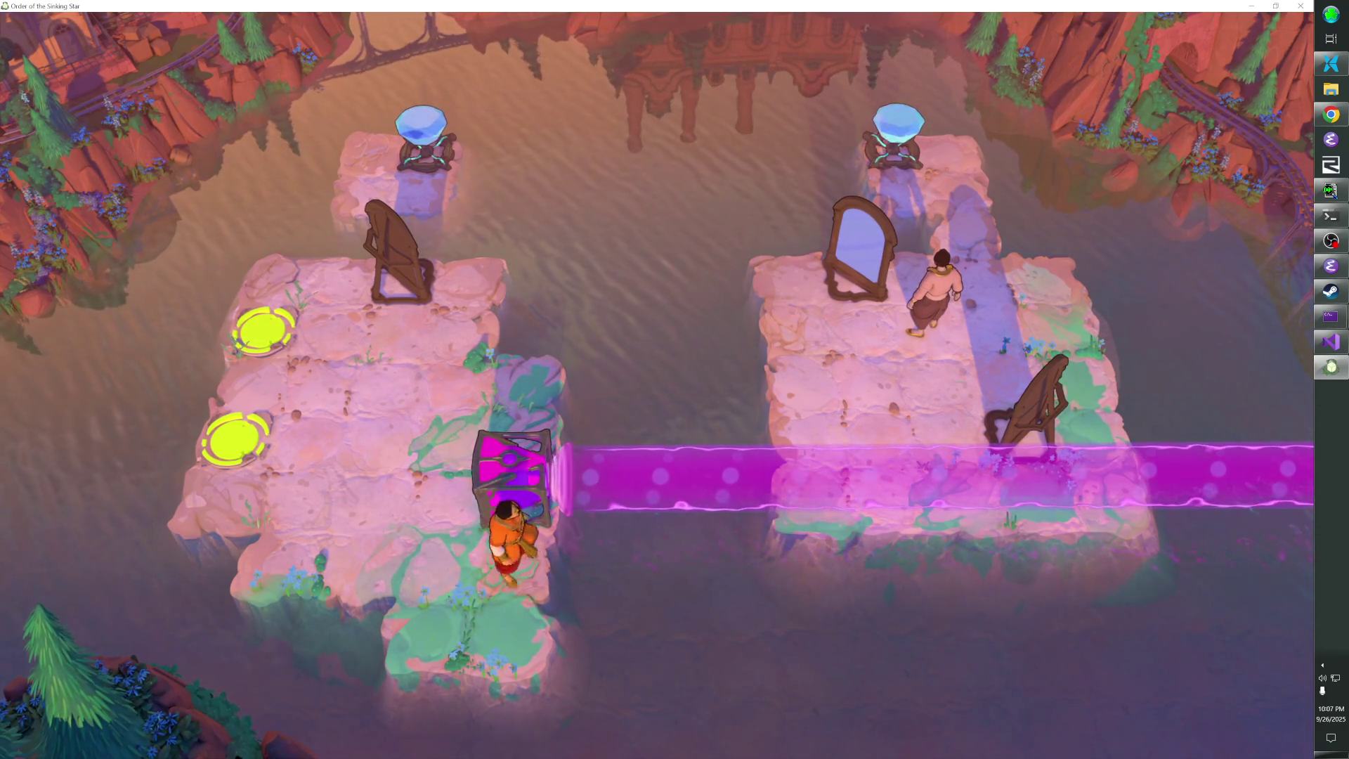
Push the leaning harp one tile left, then undo a step up
key("Left")
key("Up")
key("Left")
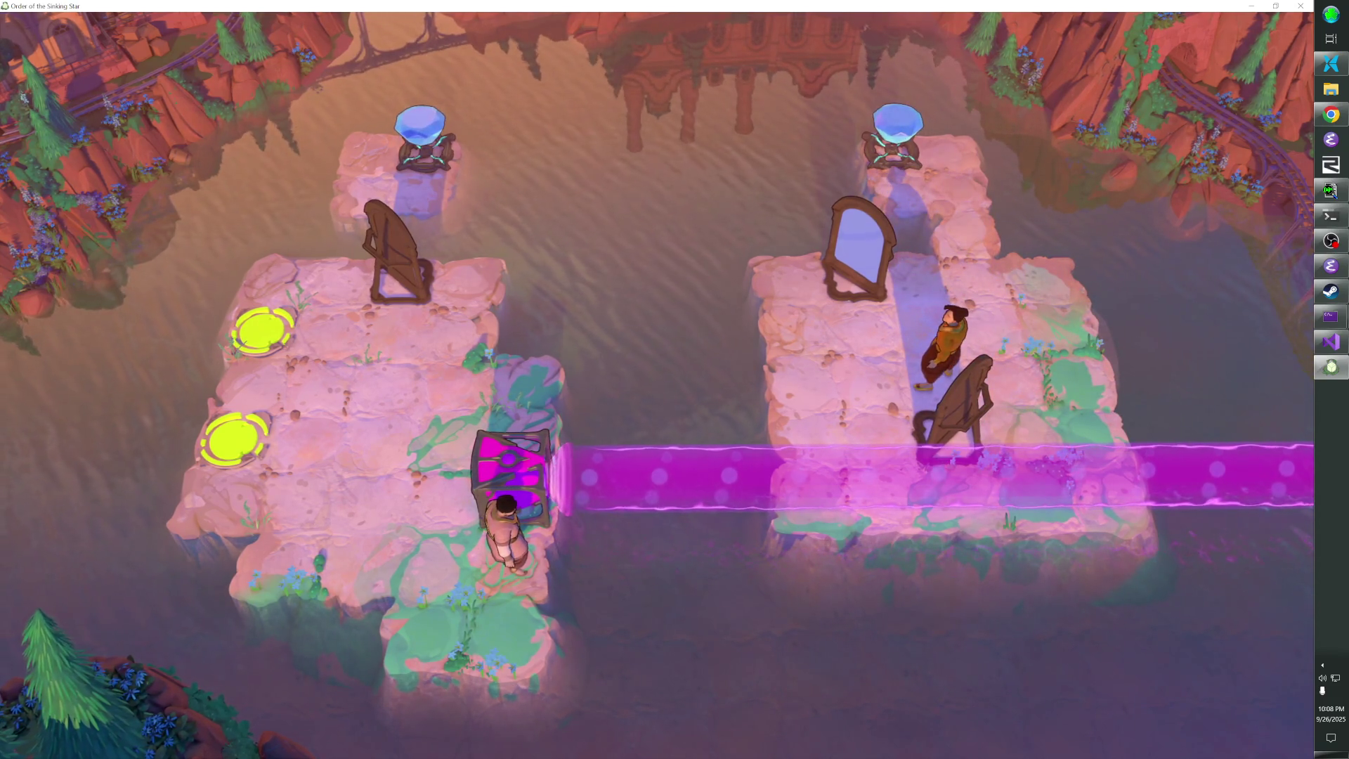
key("Up")
key("z")
key("z")
key("z")
key("z")
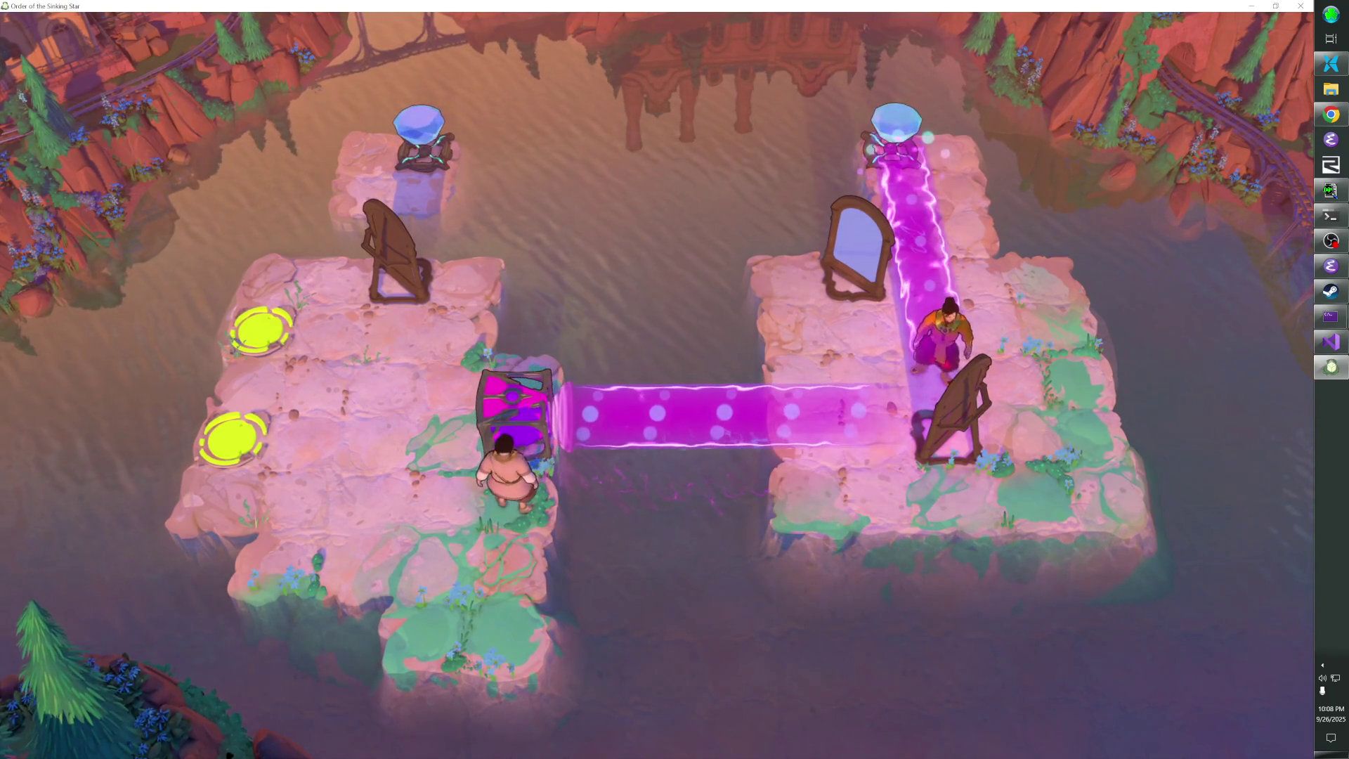
Try pushing the tall mirror into the beam twice, undoing each attempt and rewinding two more moves
key("Right")
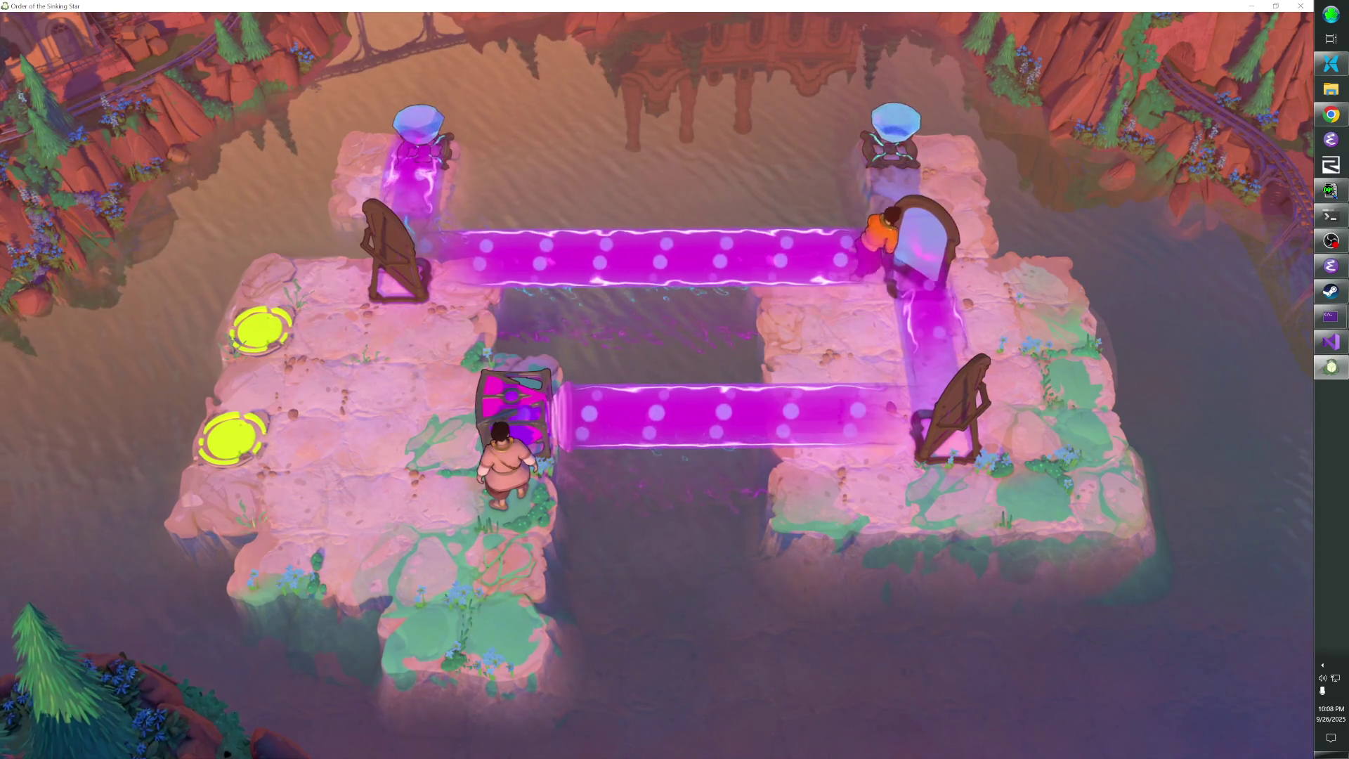
key("z")
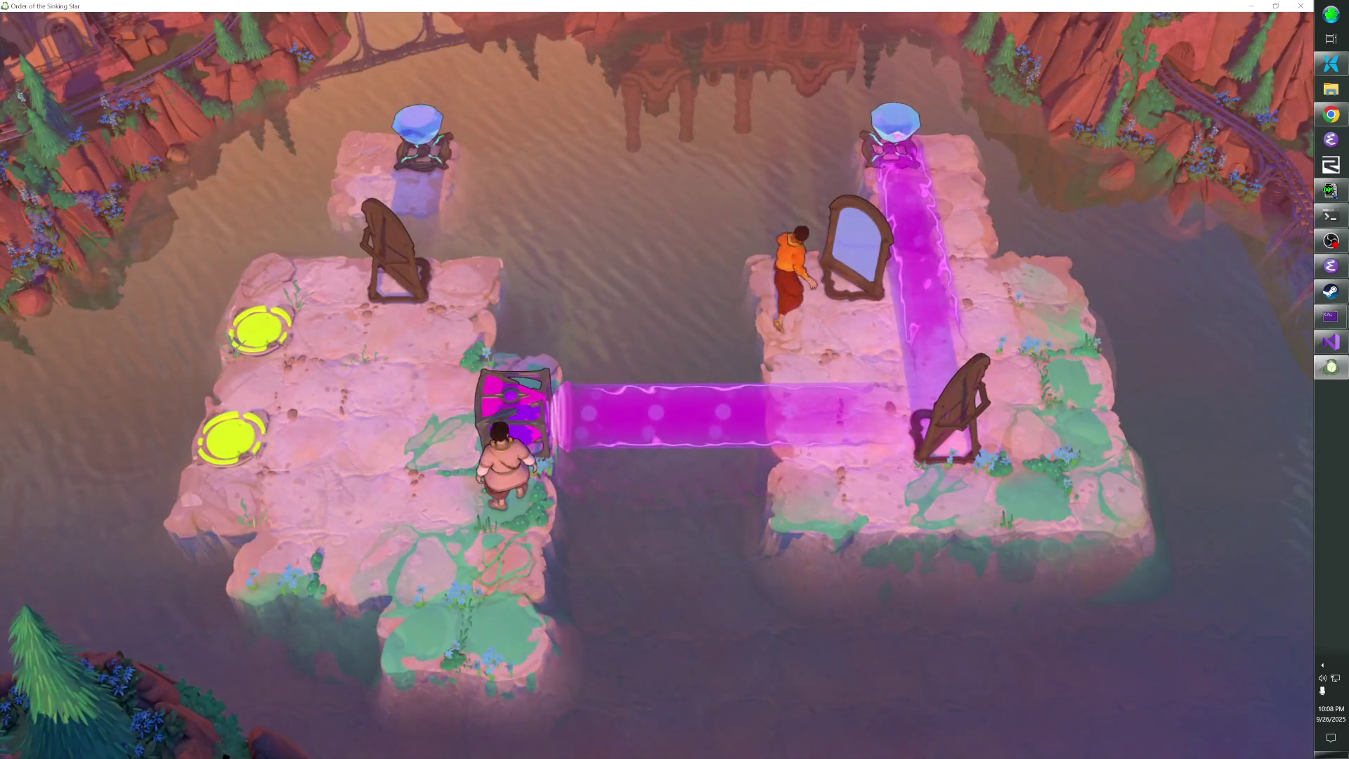
key("Right")
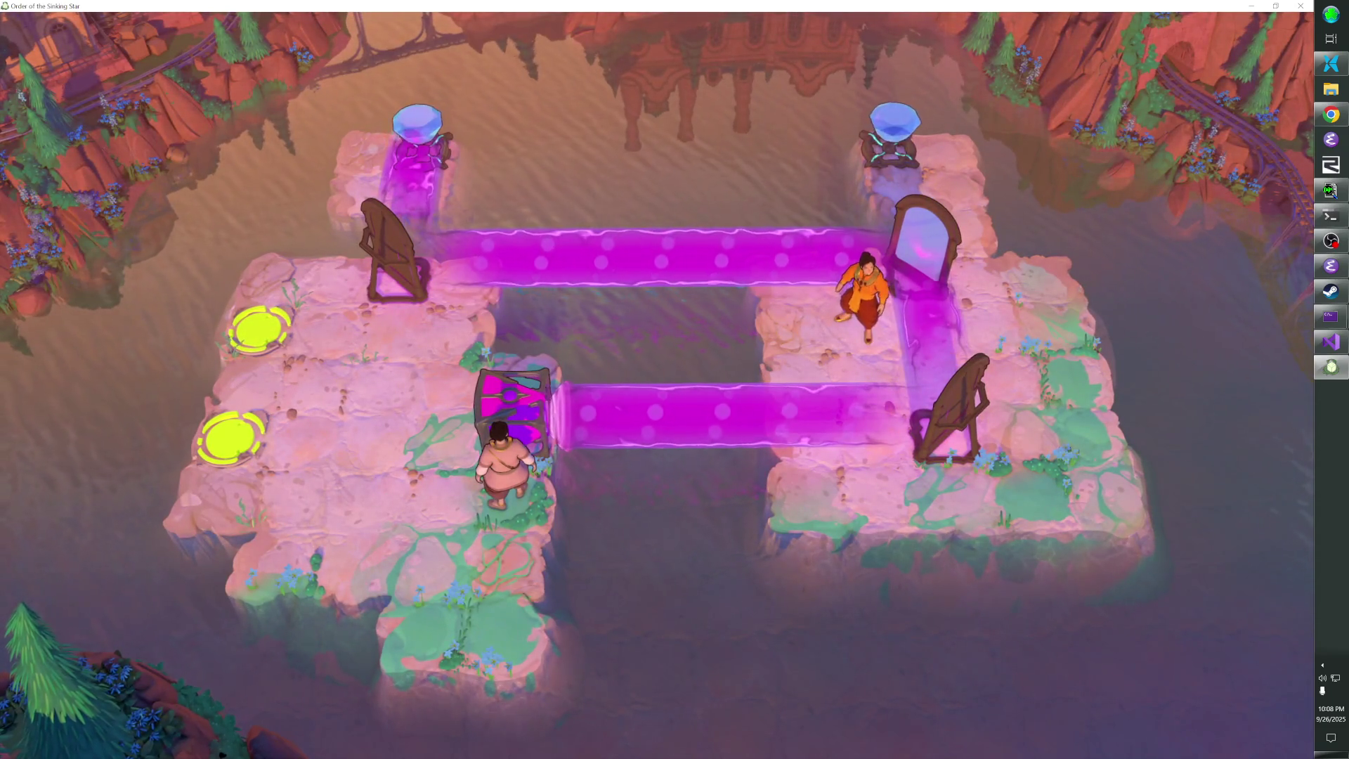
key("z")
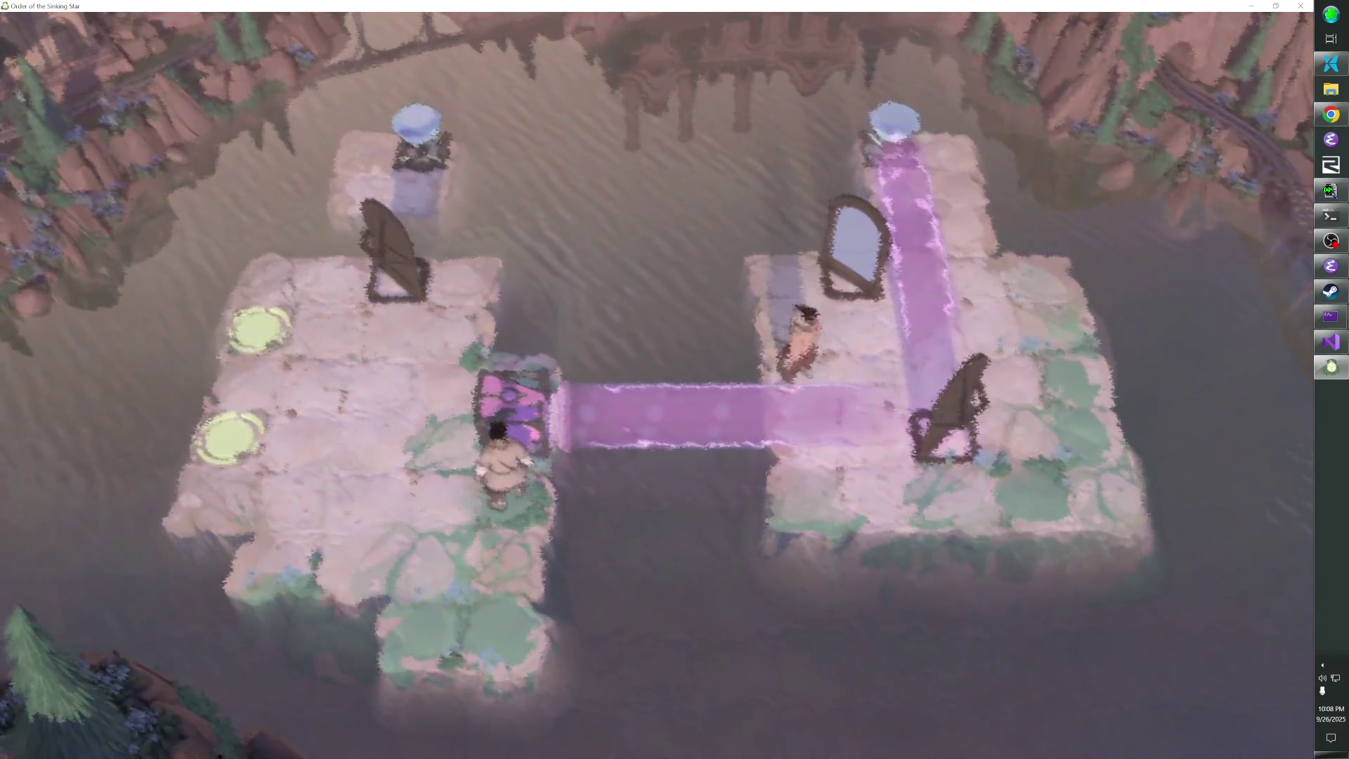
key("z")
key("z")
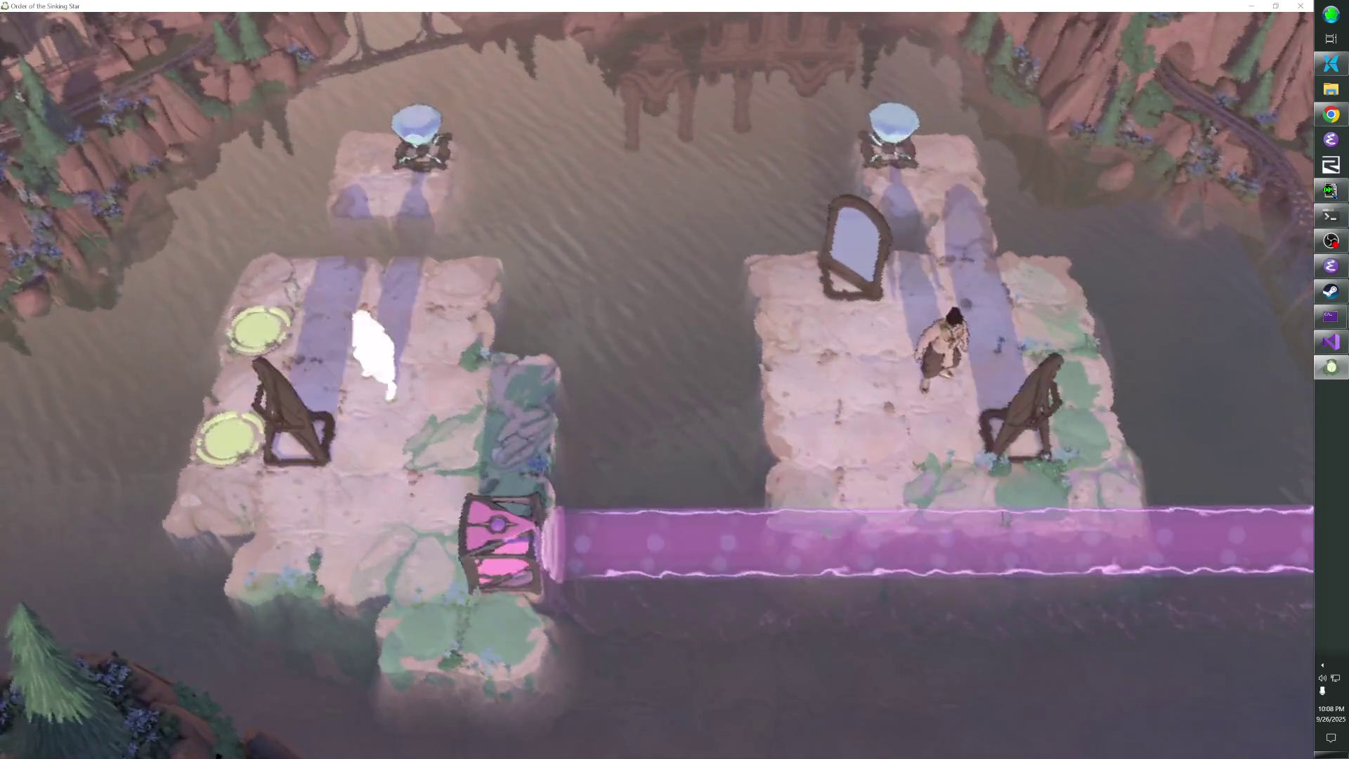
key("z")
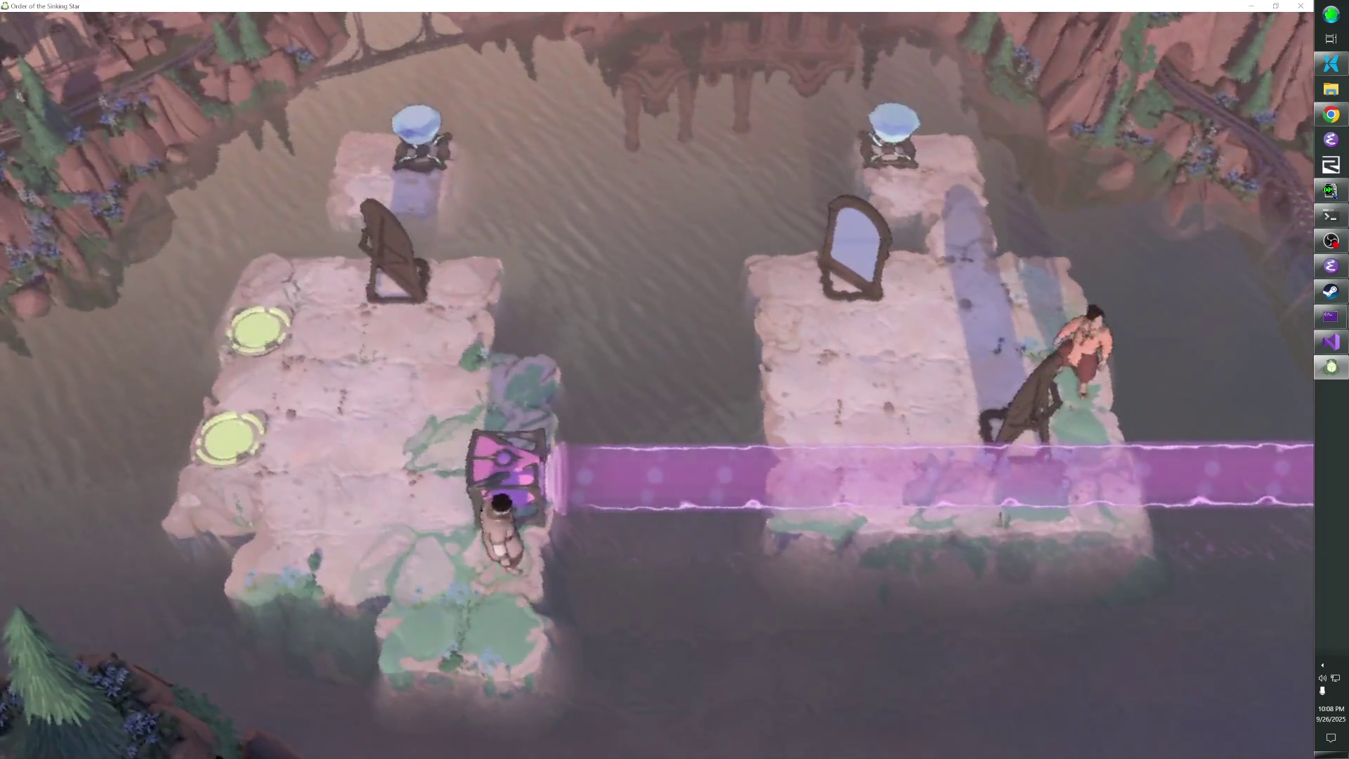
Walk around behind the right harp and push it left into the magenta beam
key("Left")
key("Left")
key("Left")
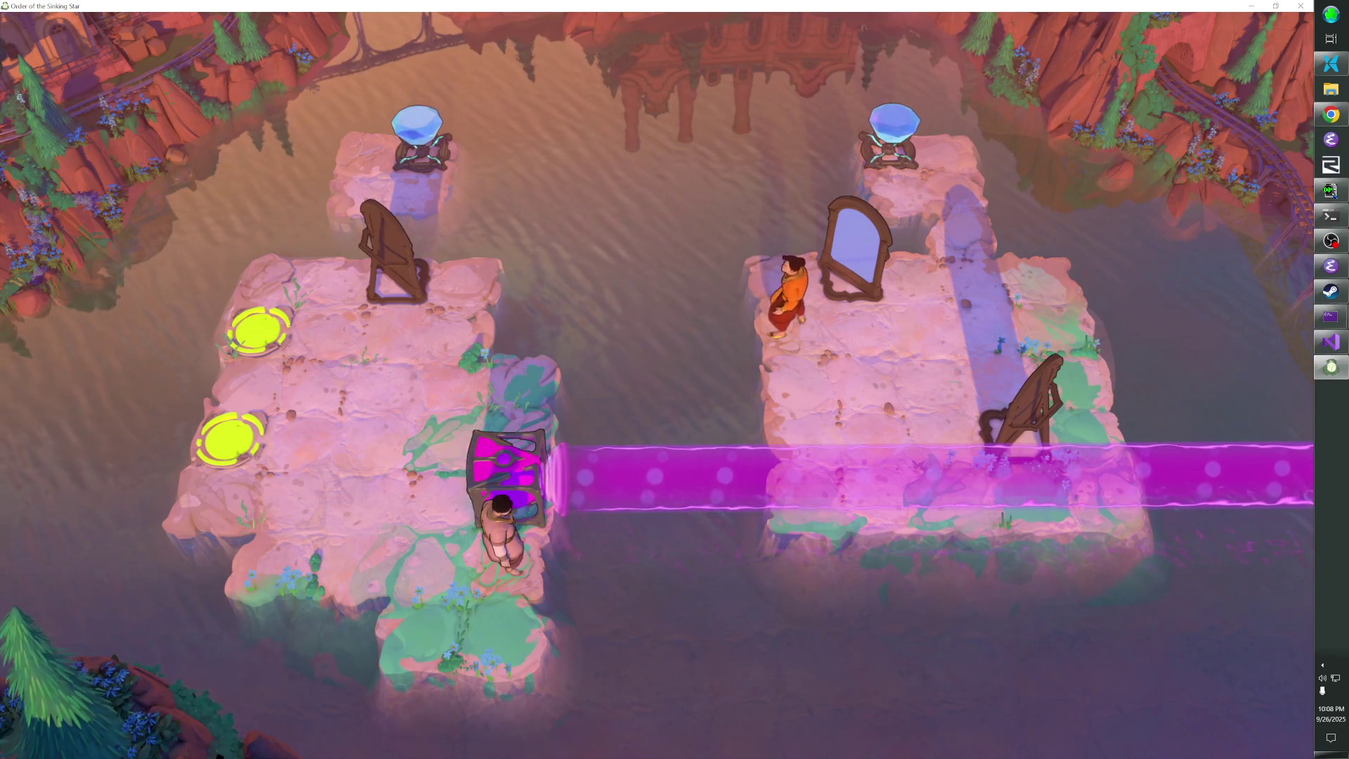
key("Up")
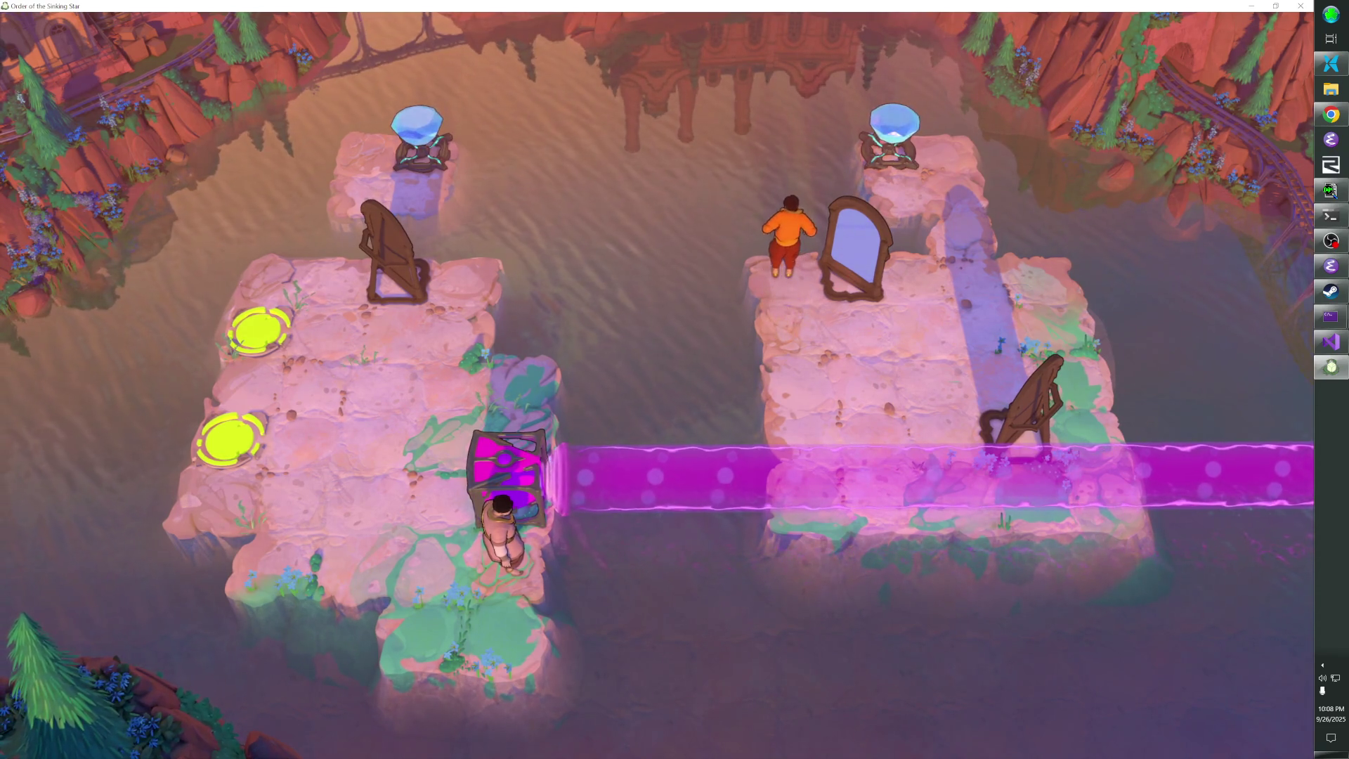
key("Down")
key("Right")
key("Right")
key("Down")
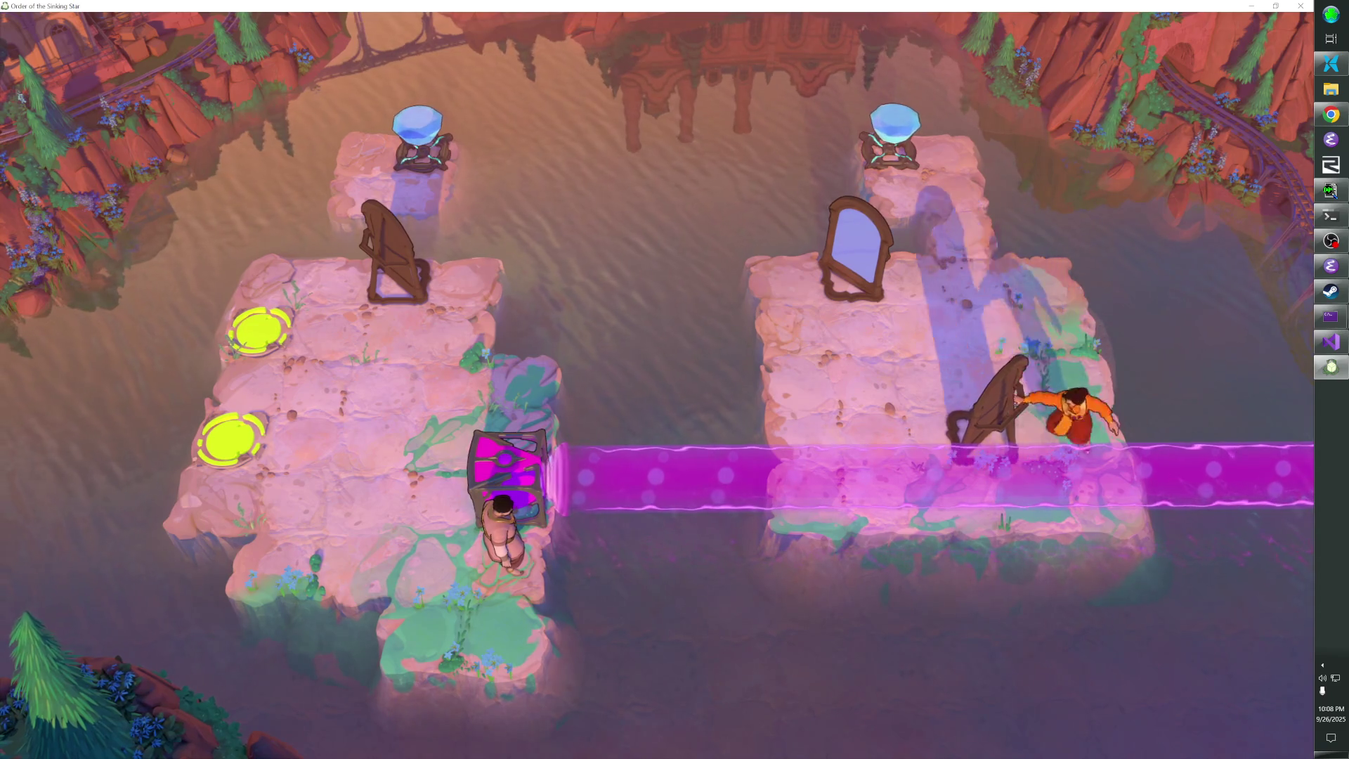
key("Left")
key("Left")
key("Right")
key("Left")
key("Up")
key("Up")
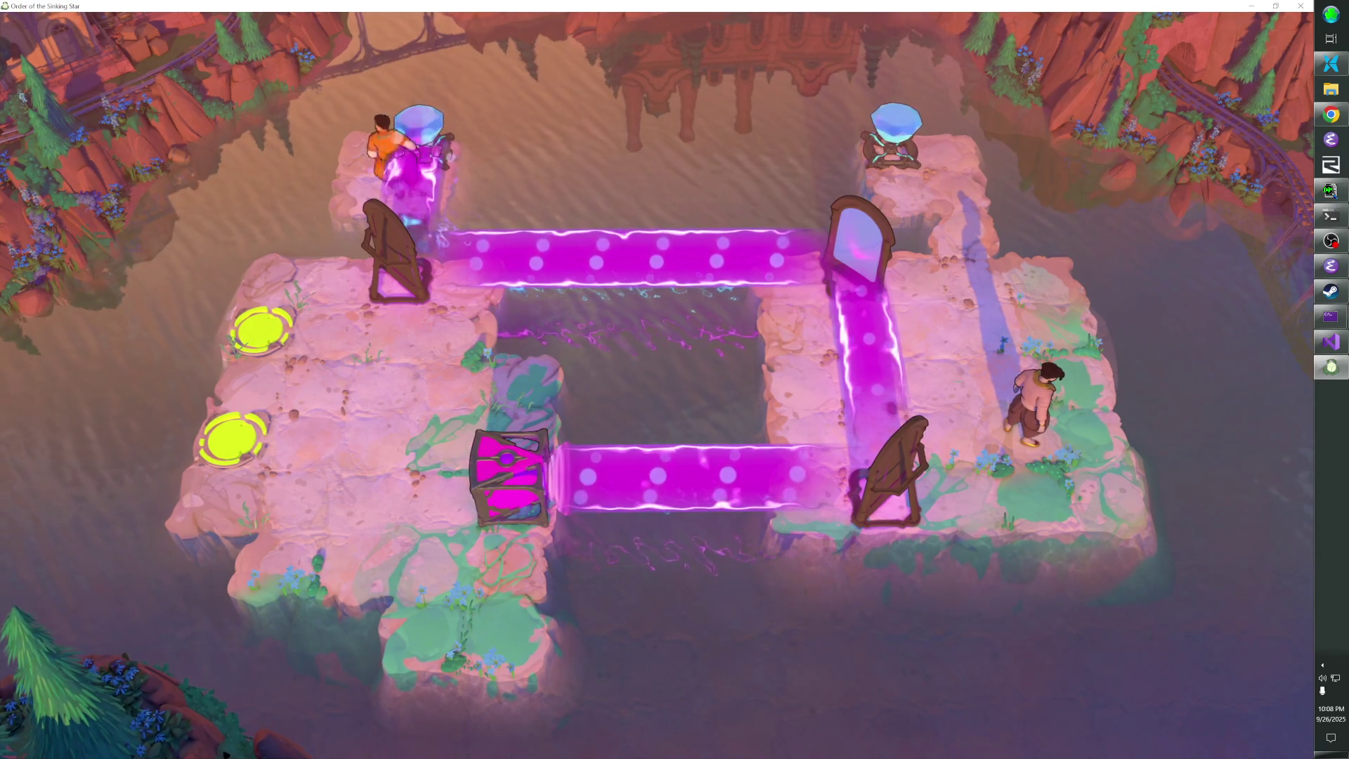
Swap characters, step onto and off the vertical beam, and move the orange character up
key("Left")
key("space")
key("Left")
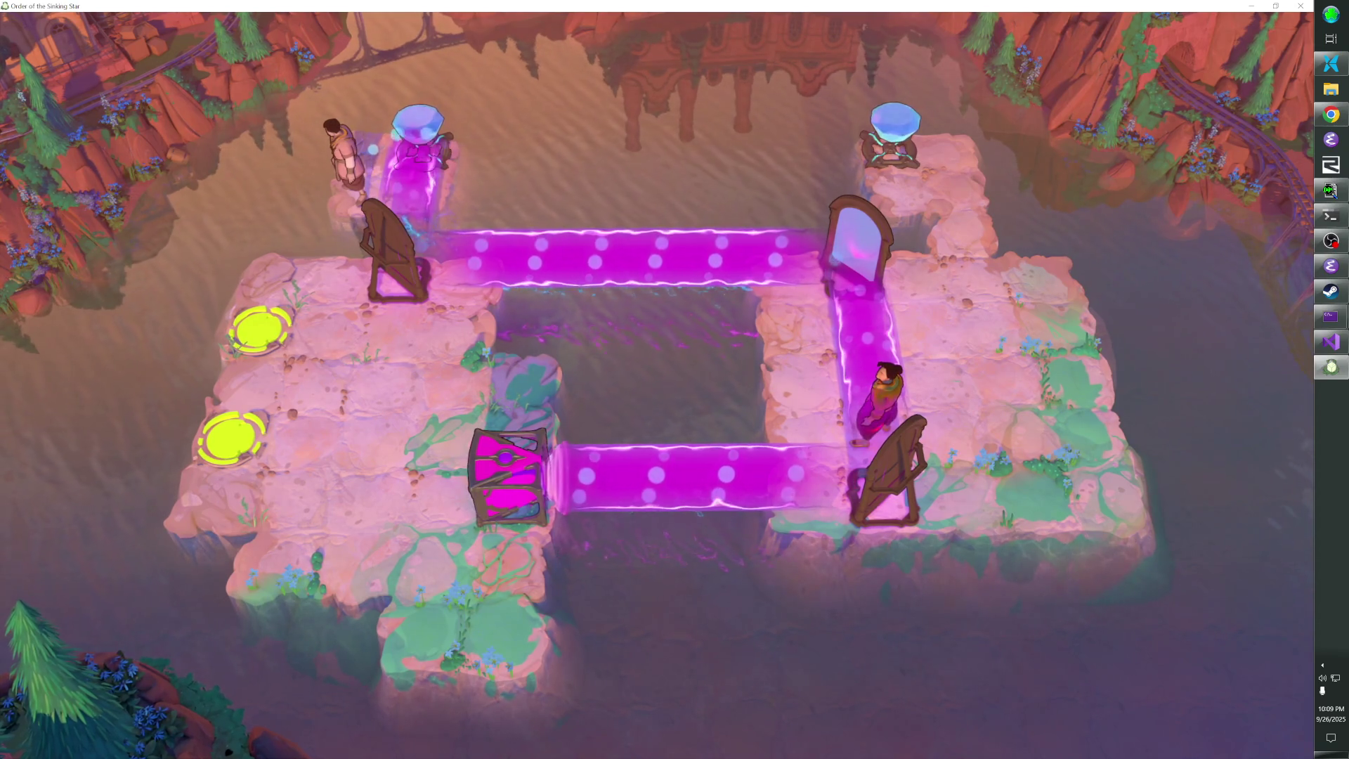
key("Right")
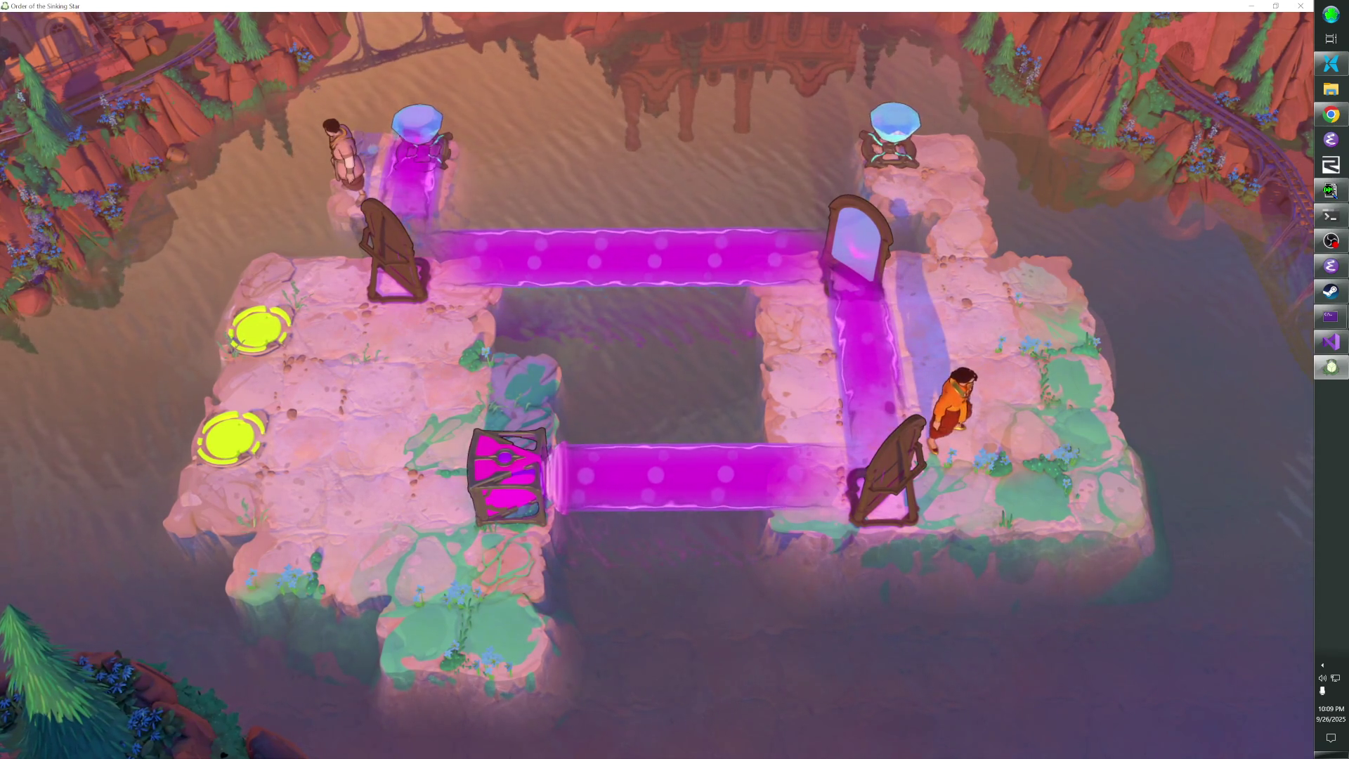
key("Up")
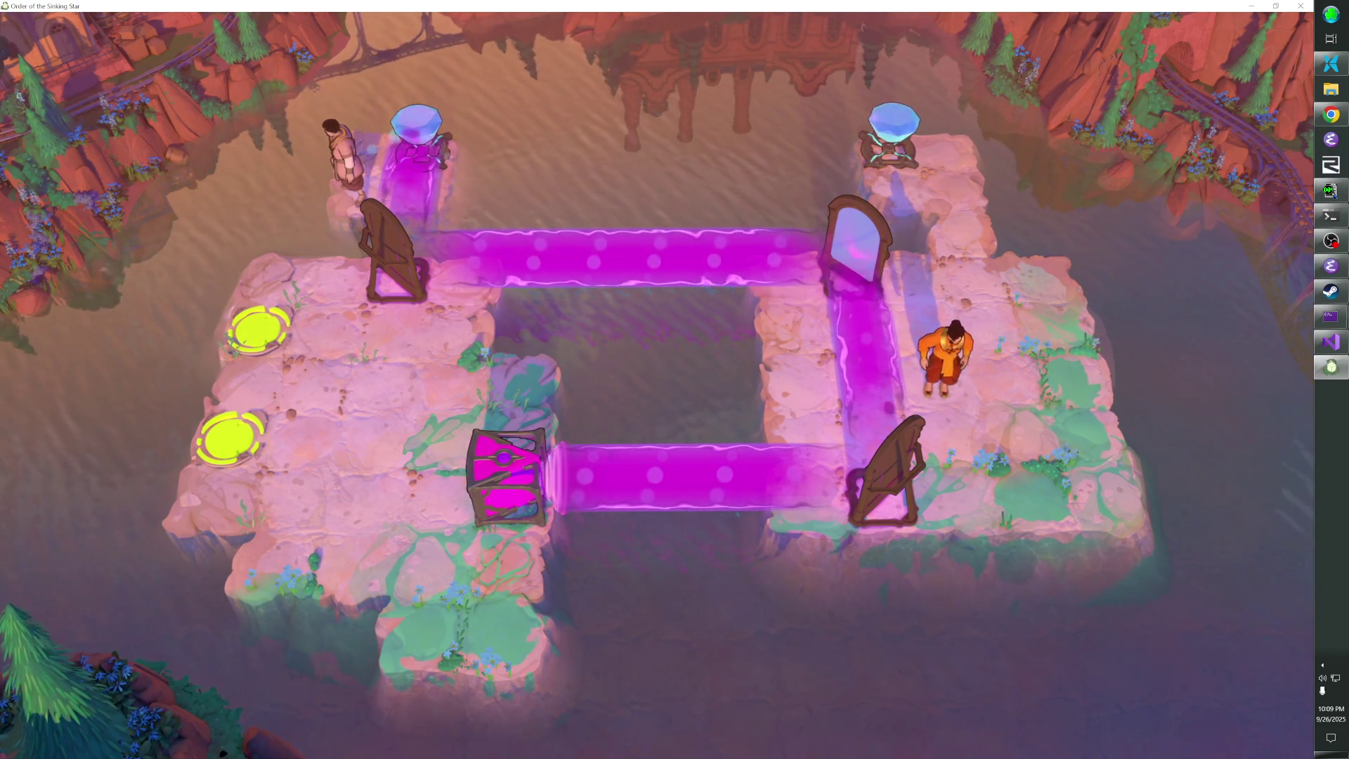
key("Tab")
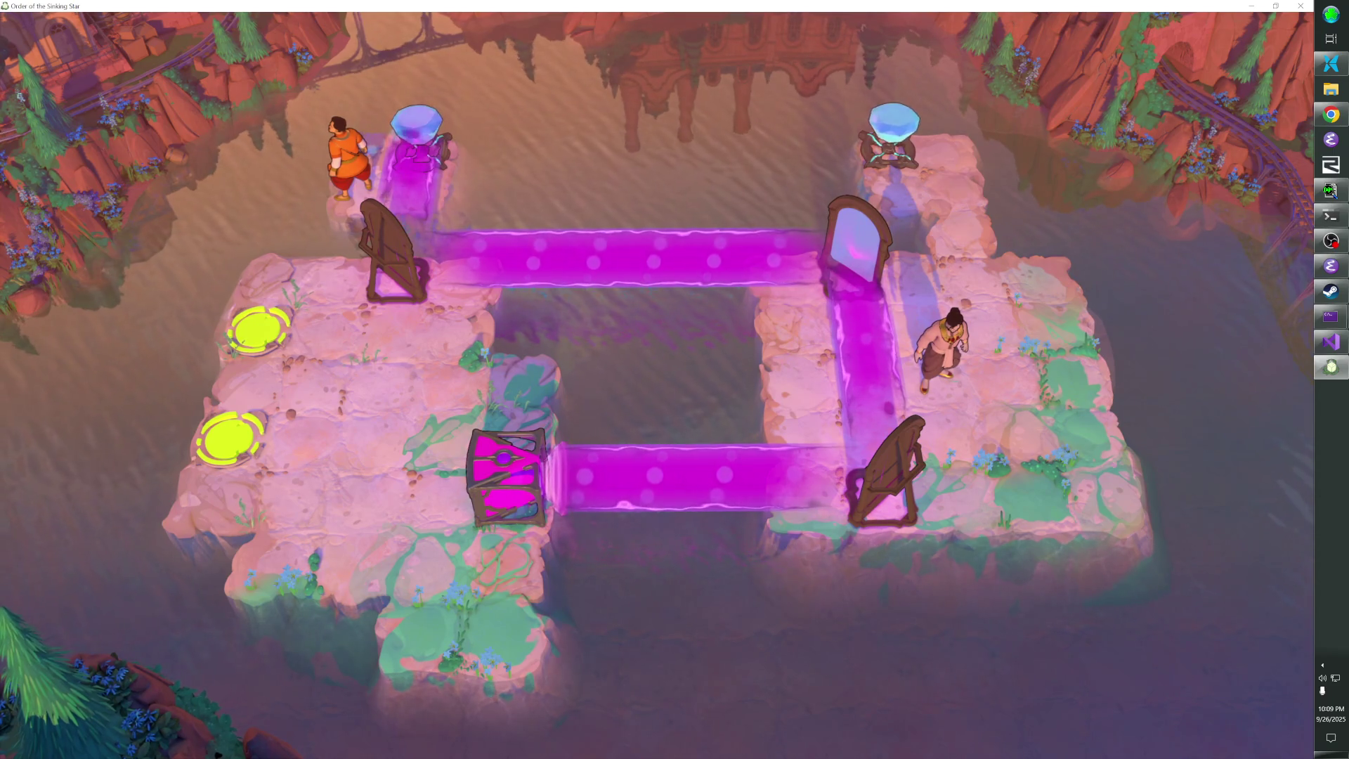
Rewind, try walking the orange character up toward the top-left harp, then rewind to the earlier layout
key("z")
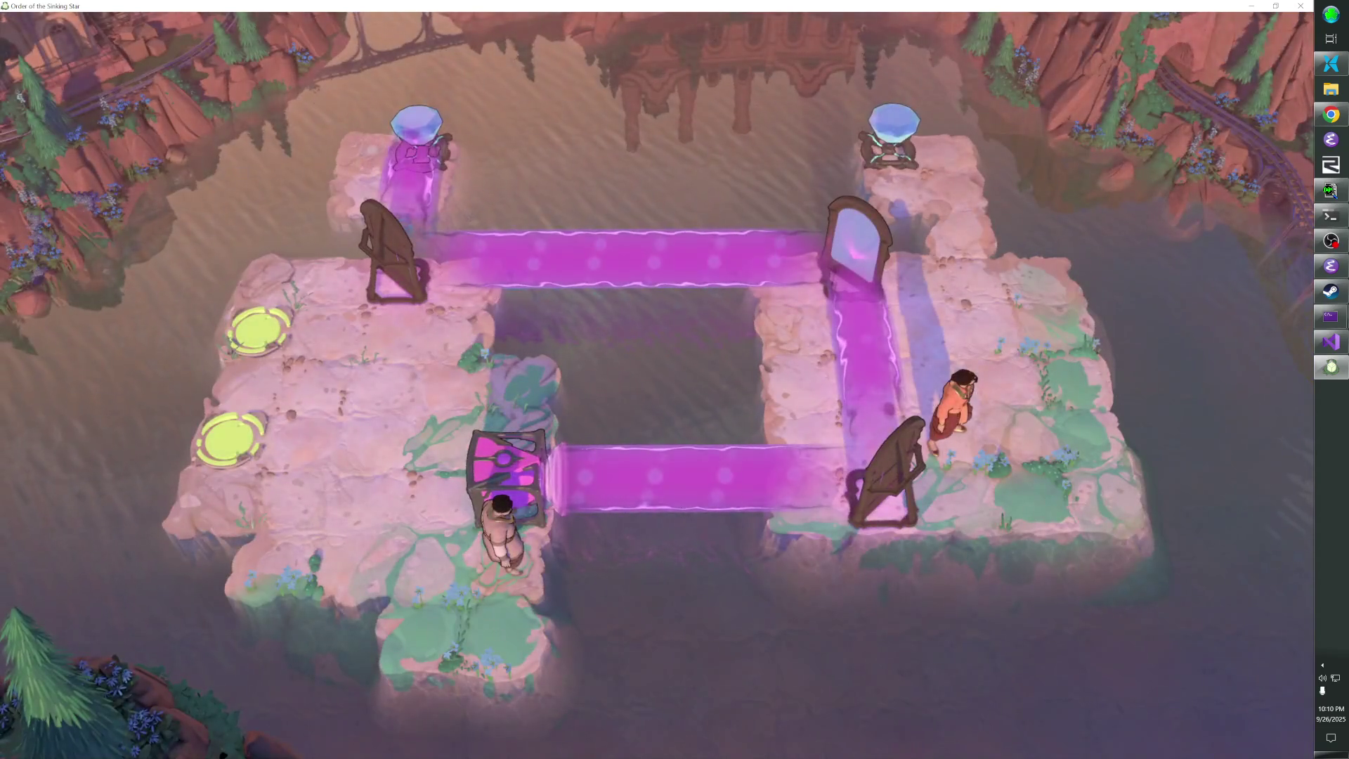
key("Left")
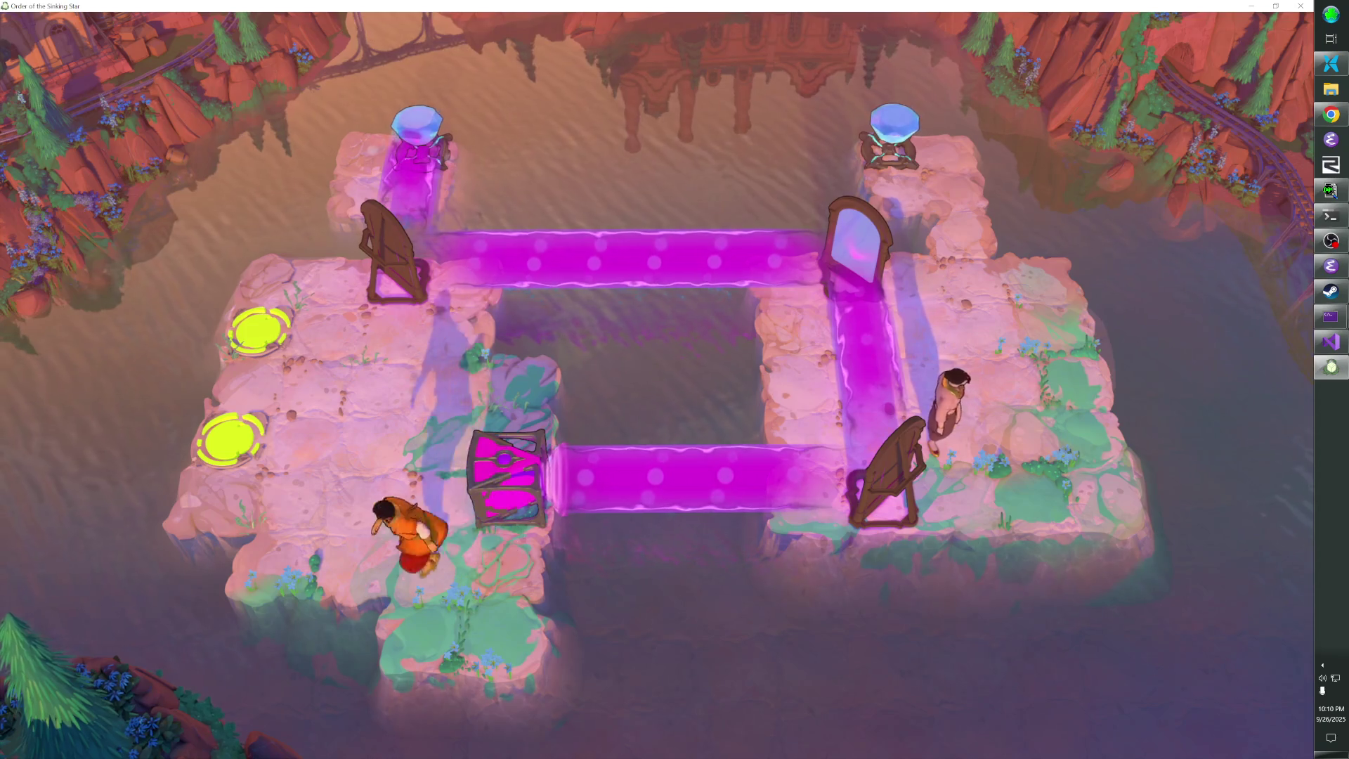
key("Up")
key("Up")
key("Up")
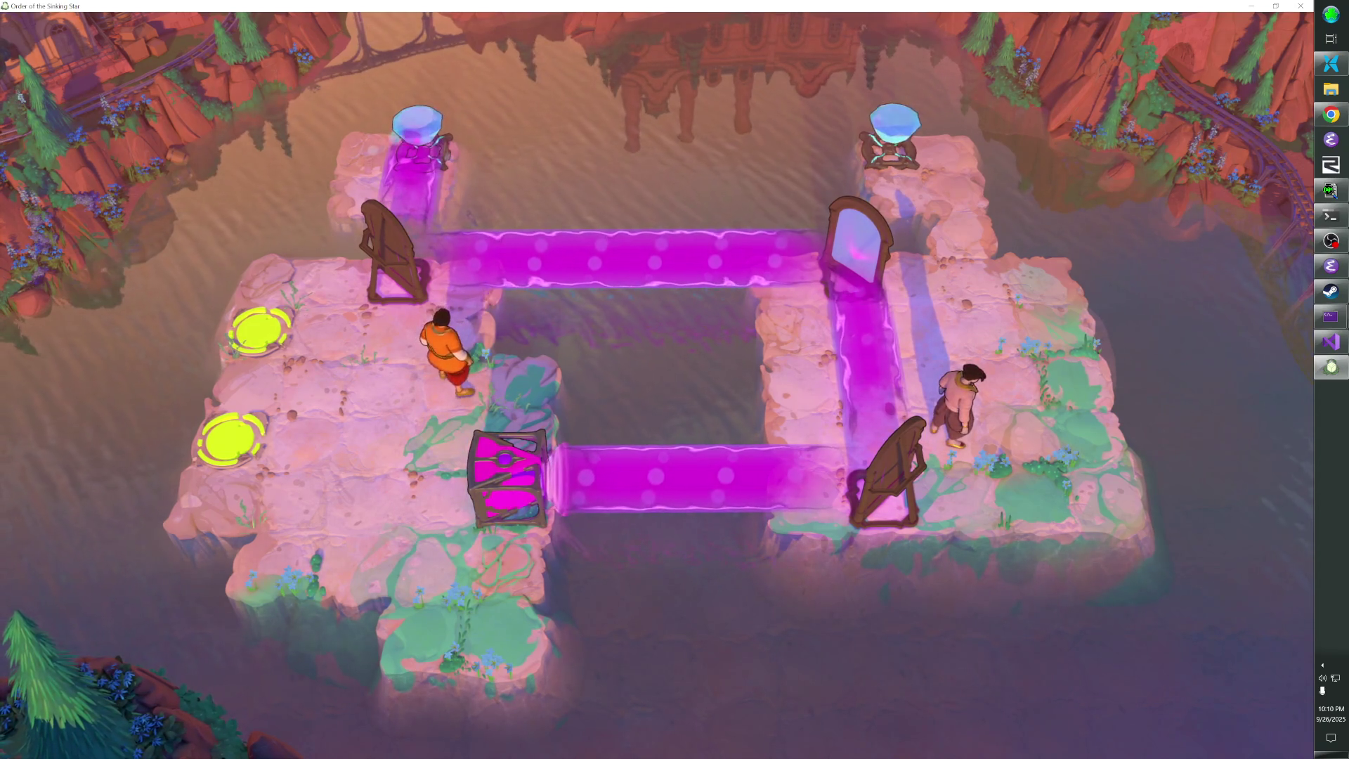
key("z")
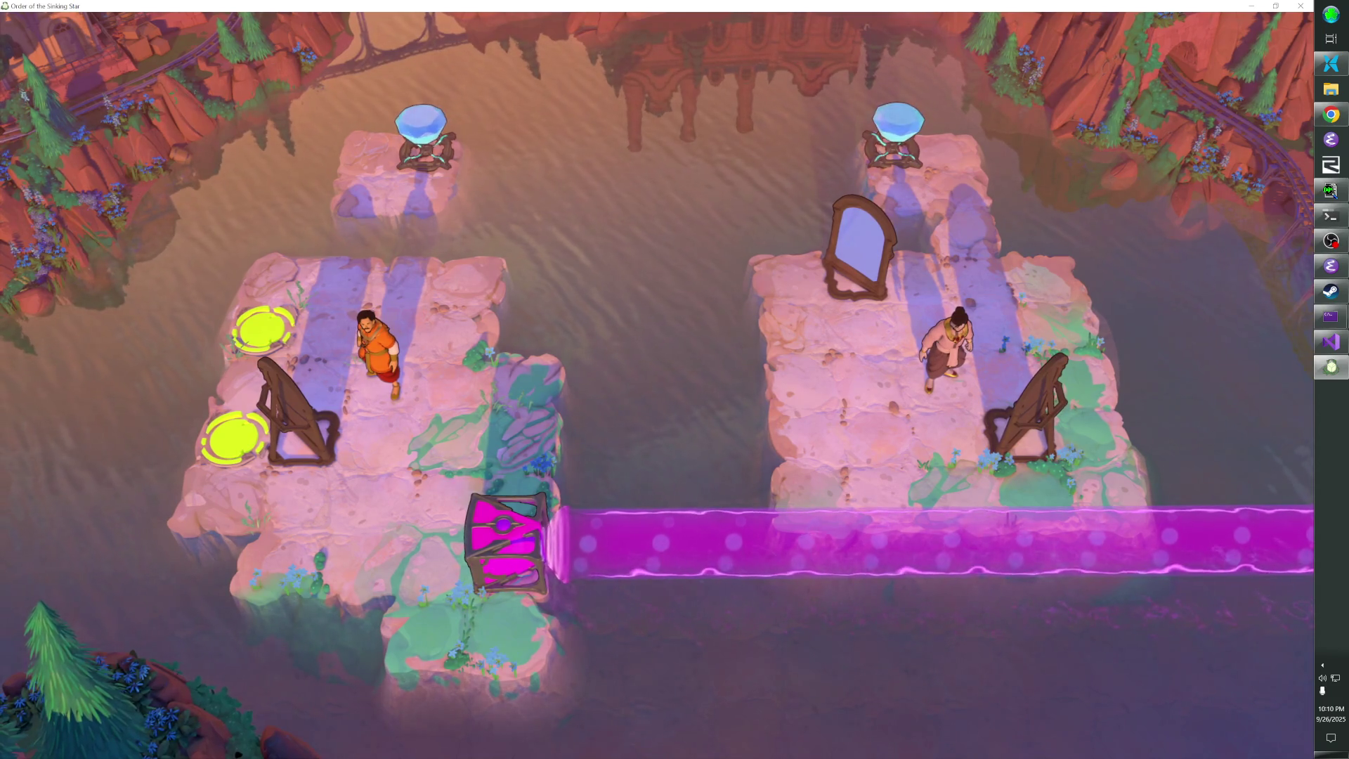
Step the left character down onto the lower yellow pad, undoing a step off it
key("Left")
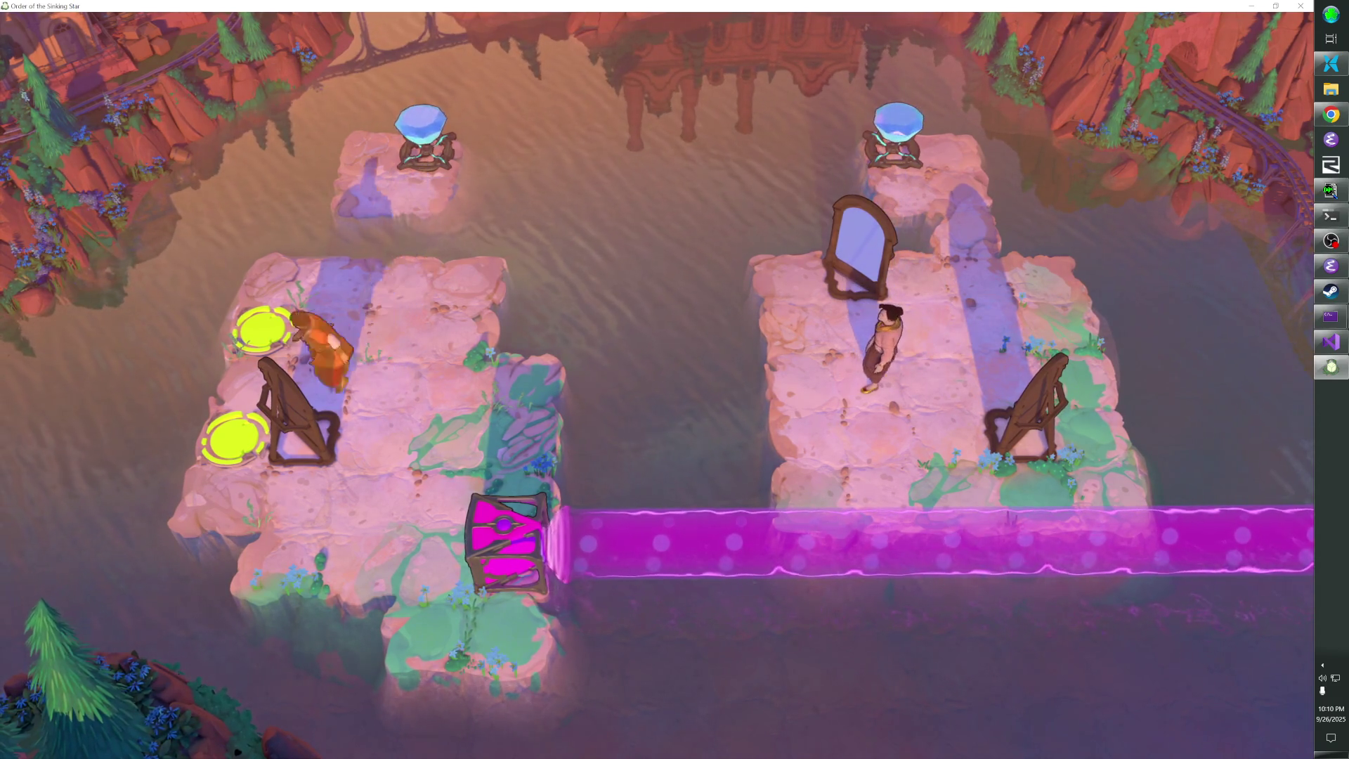
key("Down")
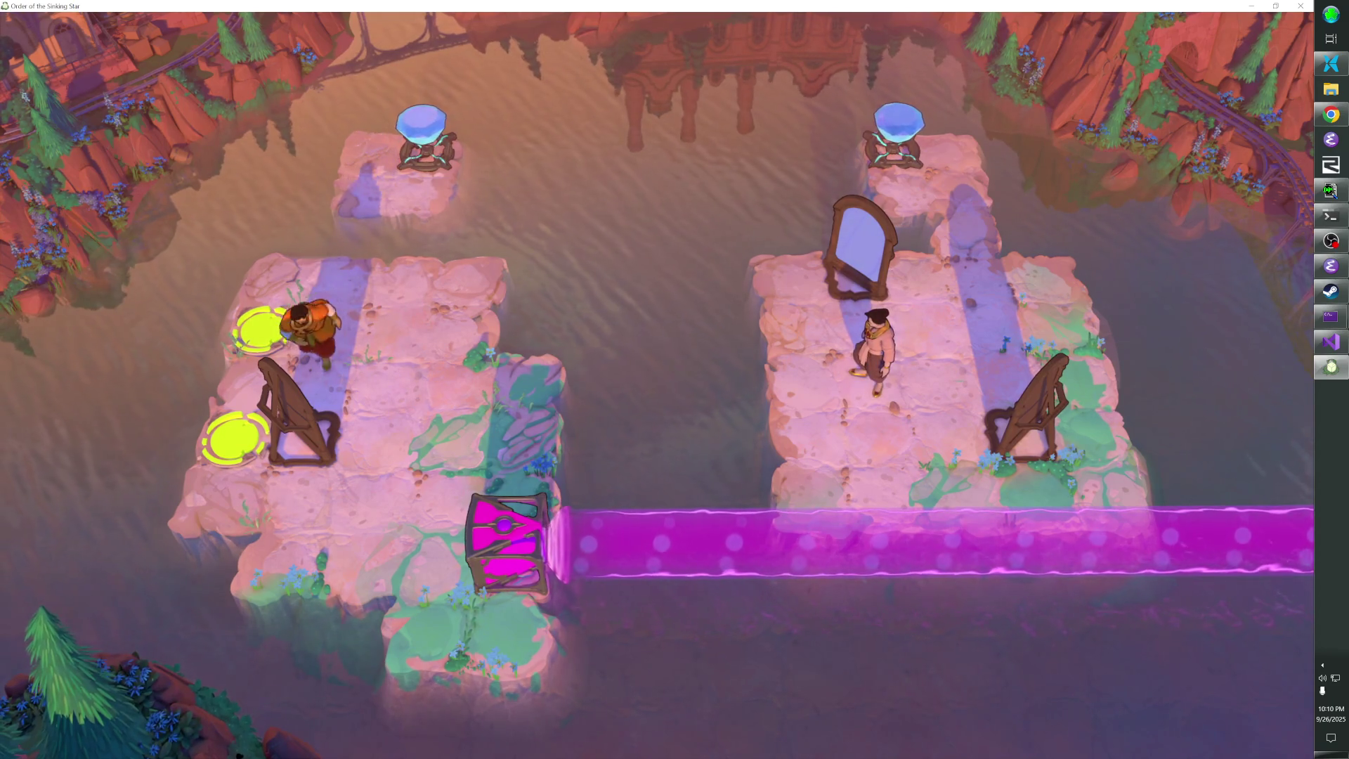
key("Right")
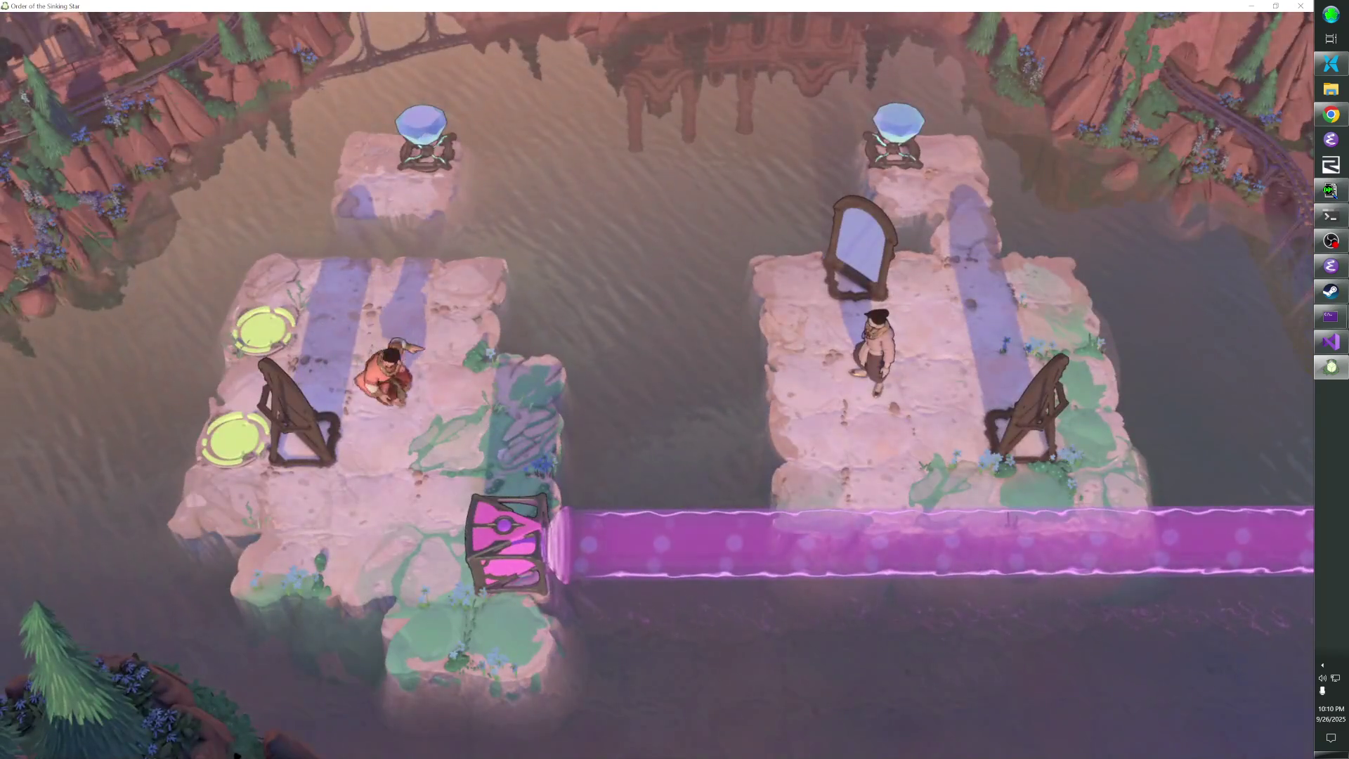
key("z")
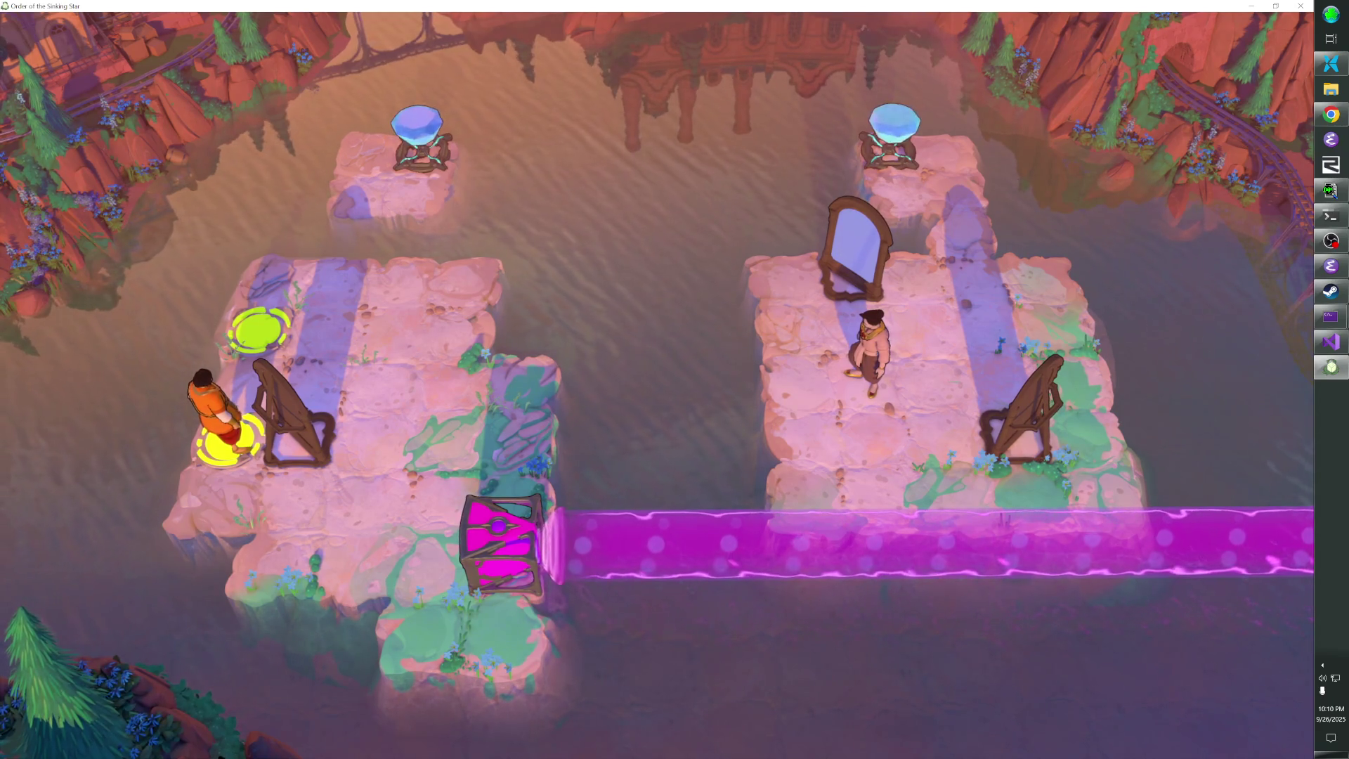
Walk the orange character off the lower yellow pad and push the pink crate two tiles up
key("Right")
key("Right")
key("Down")
key("Down")
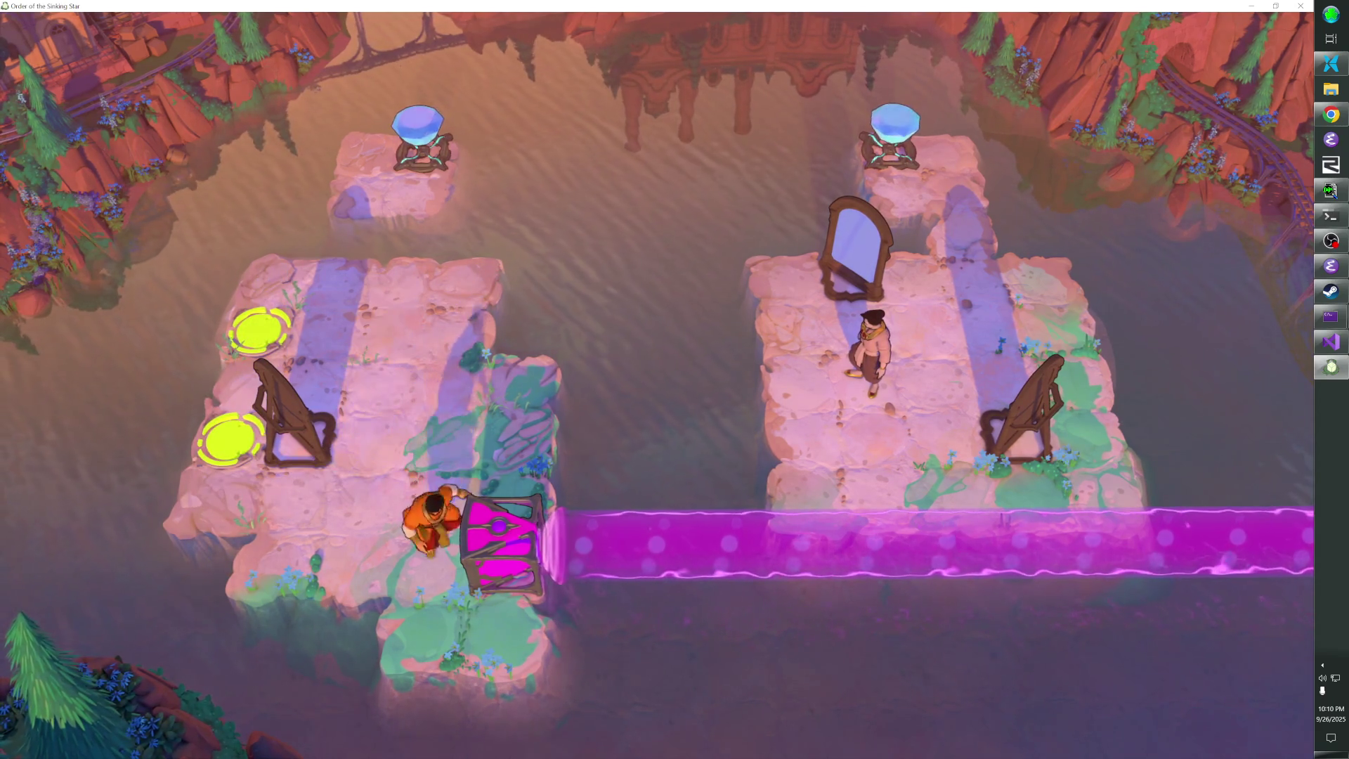
key("Up")
key("Up")
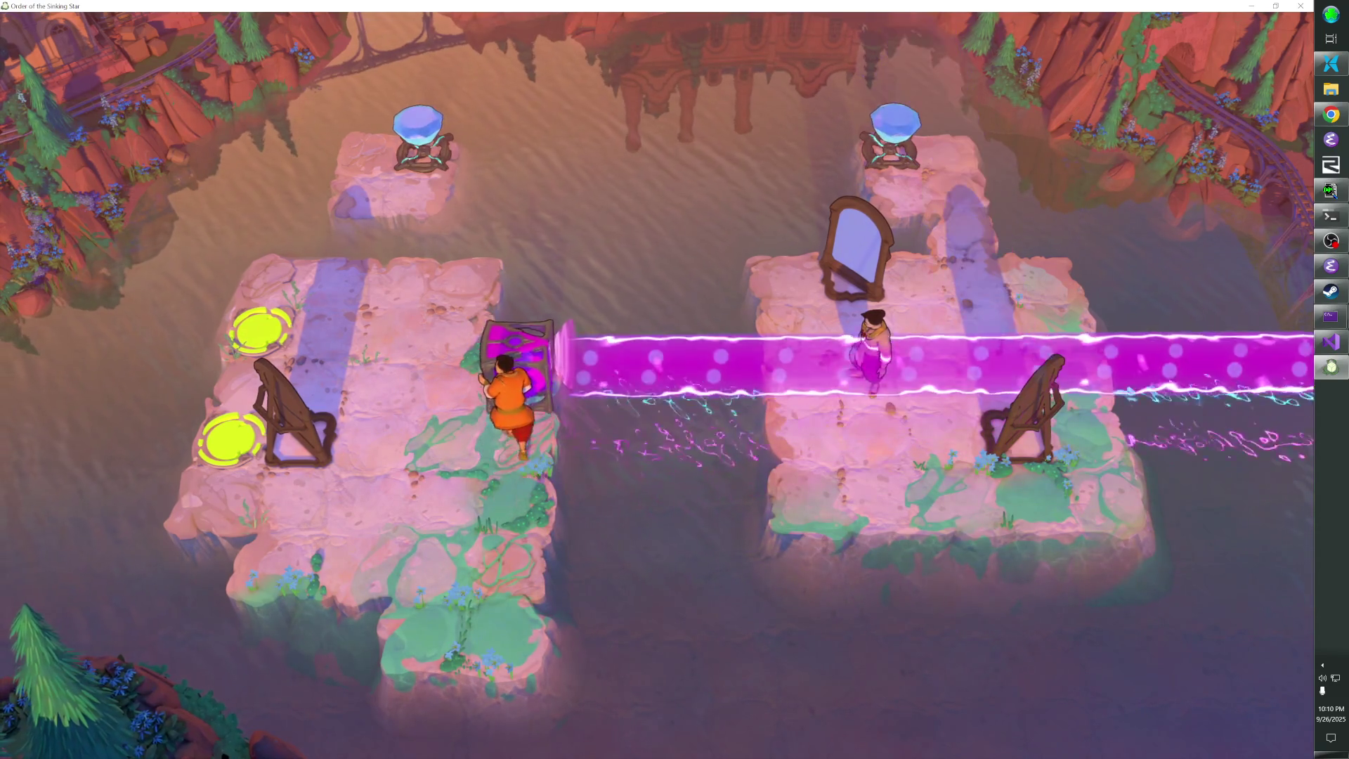
Walk the orange character left onto the upper yellow pad and back across it
key("Left")
key("Left")
key("z")
key("Left")
key("Up")
key("Left")
key("Right")
key("Right")
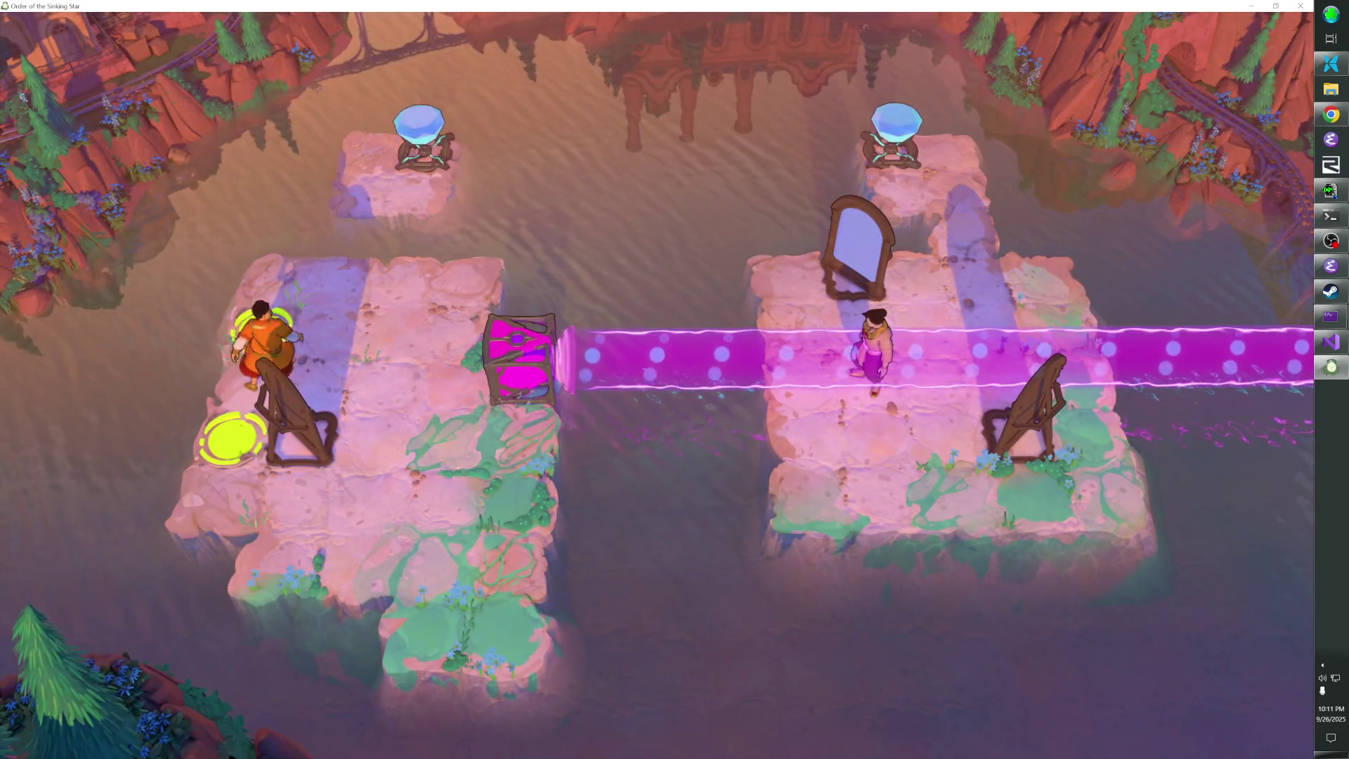
key("Left")
key("Left")
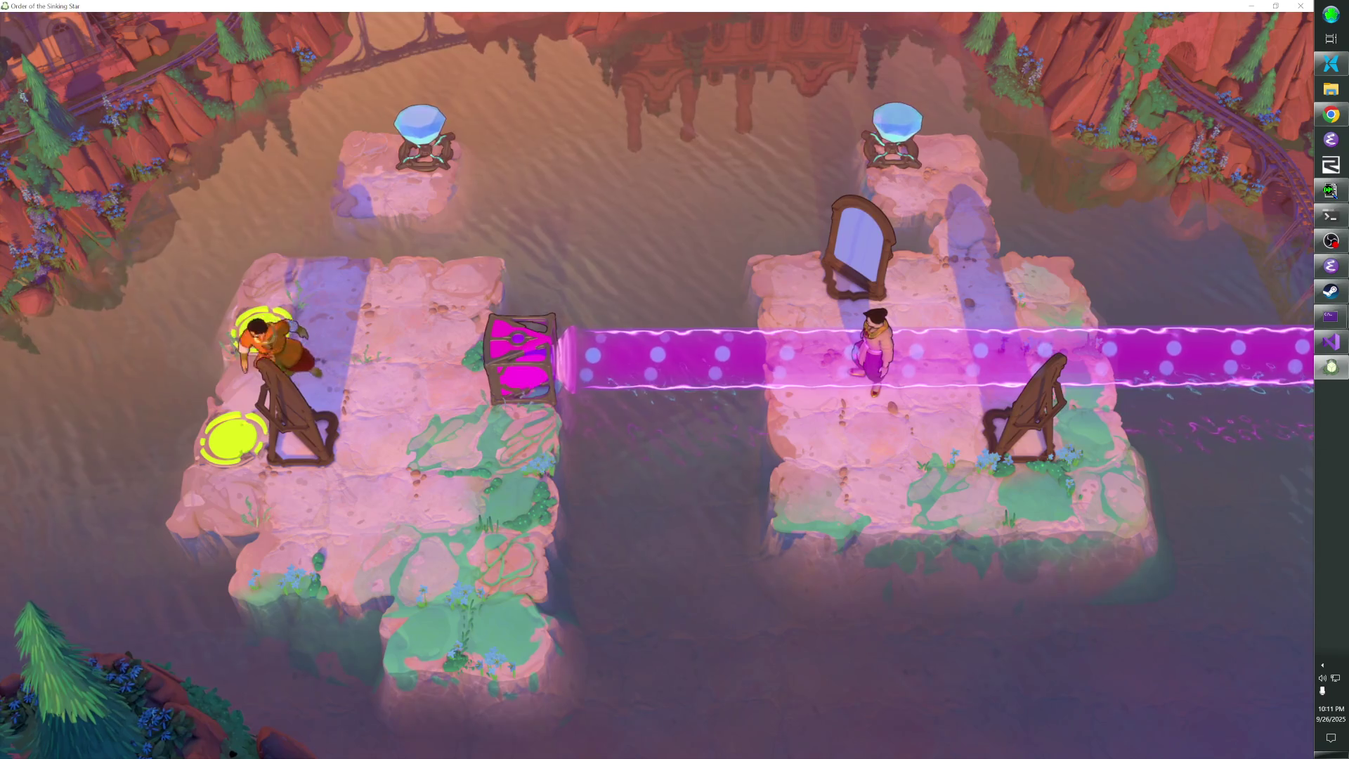
key("Right")
key("Right")
Shift the left harp down and back up around the lower pad, then rewind several moves
key("Down")
key("Left")
key("Up")
key("Left")
key("z")
key("z")
key("z")
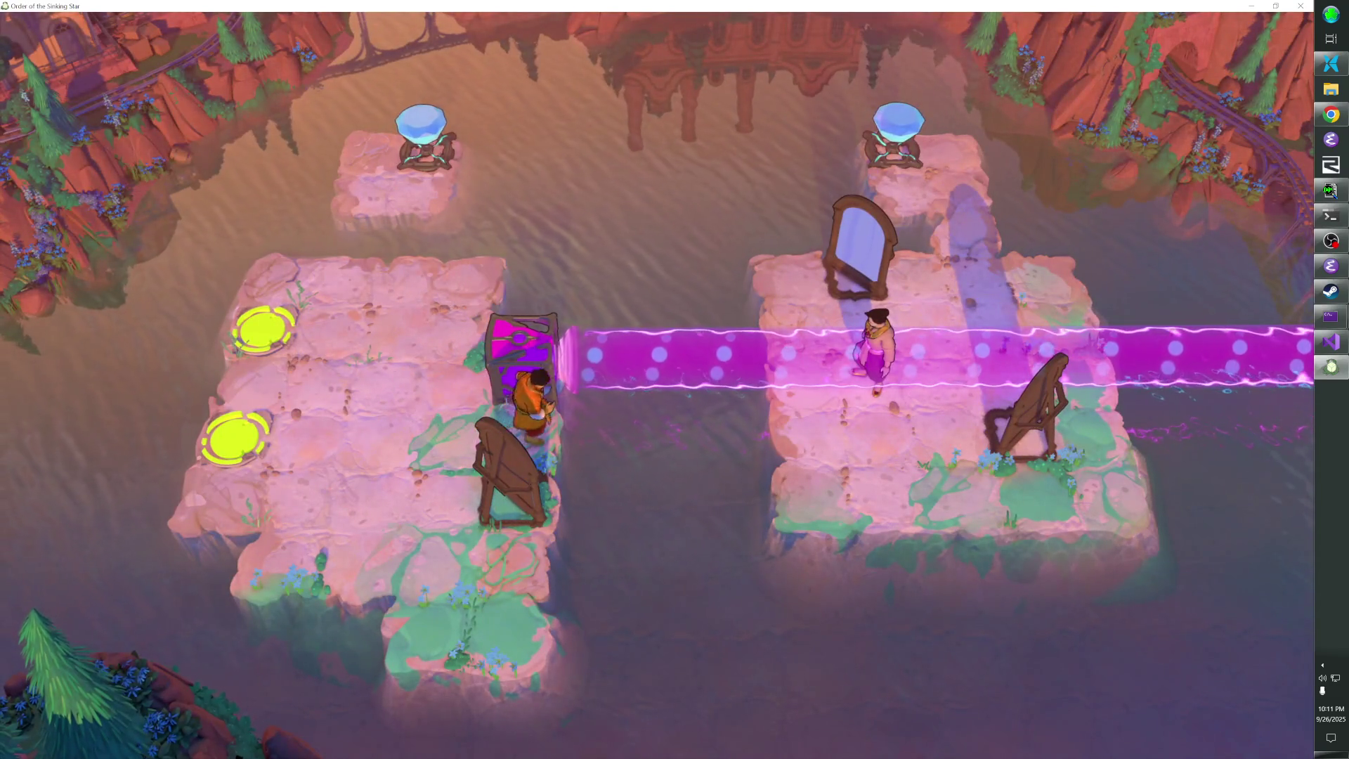
Step the orange character out of the beam and push the right harp down a tile
key("Up")
key("Left")
key("Right")
key("Right")
key("Down")
key("Left")
key("Left")
key("Left")
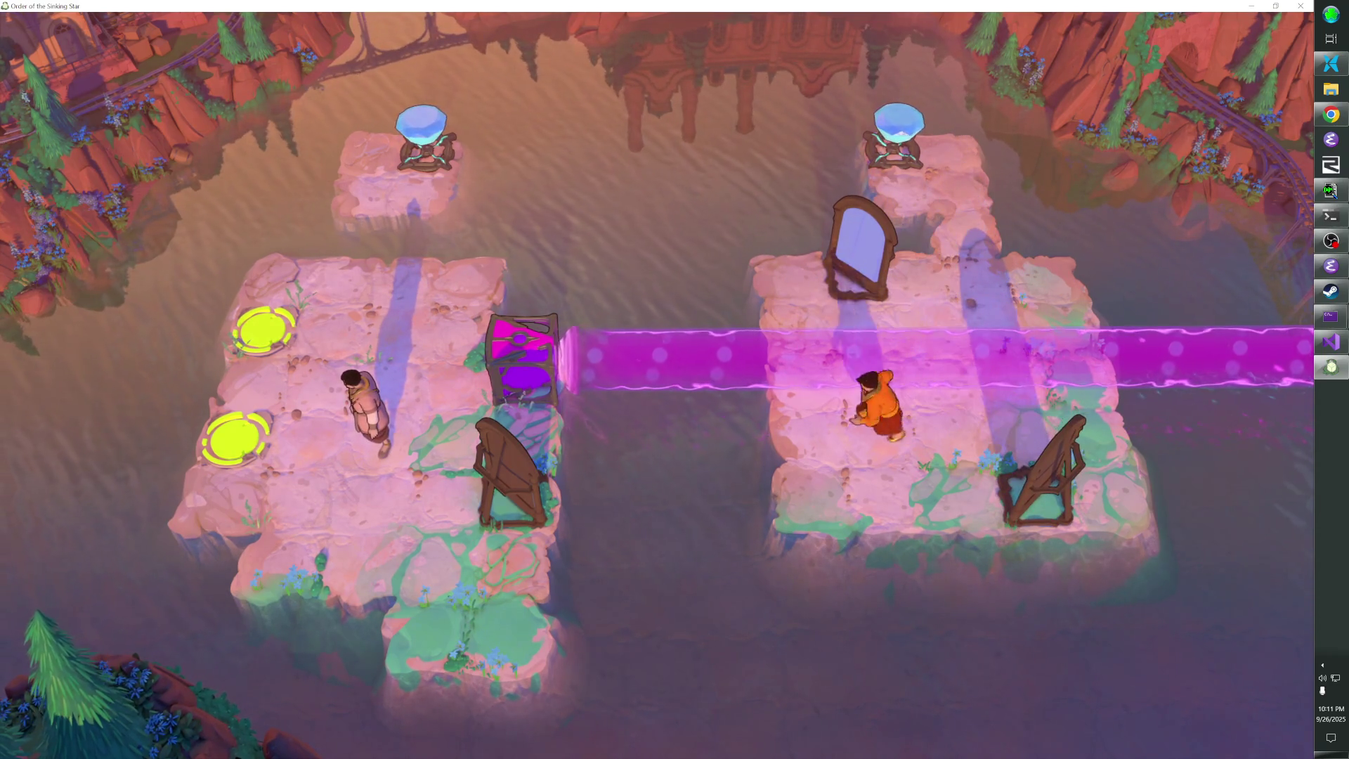
Push the upper mirror two tiles to the right
key("Up")
key("Right")
key("Down")
key("Right")
key("Left")
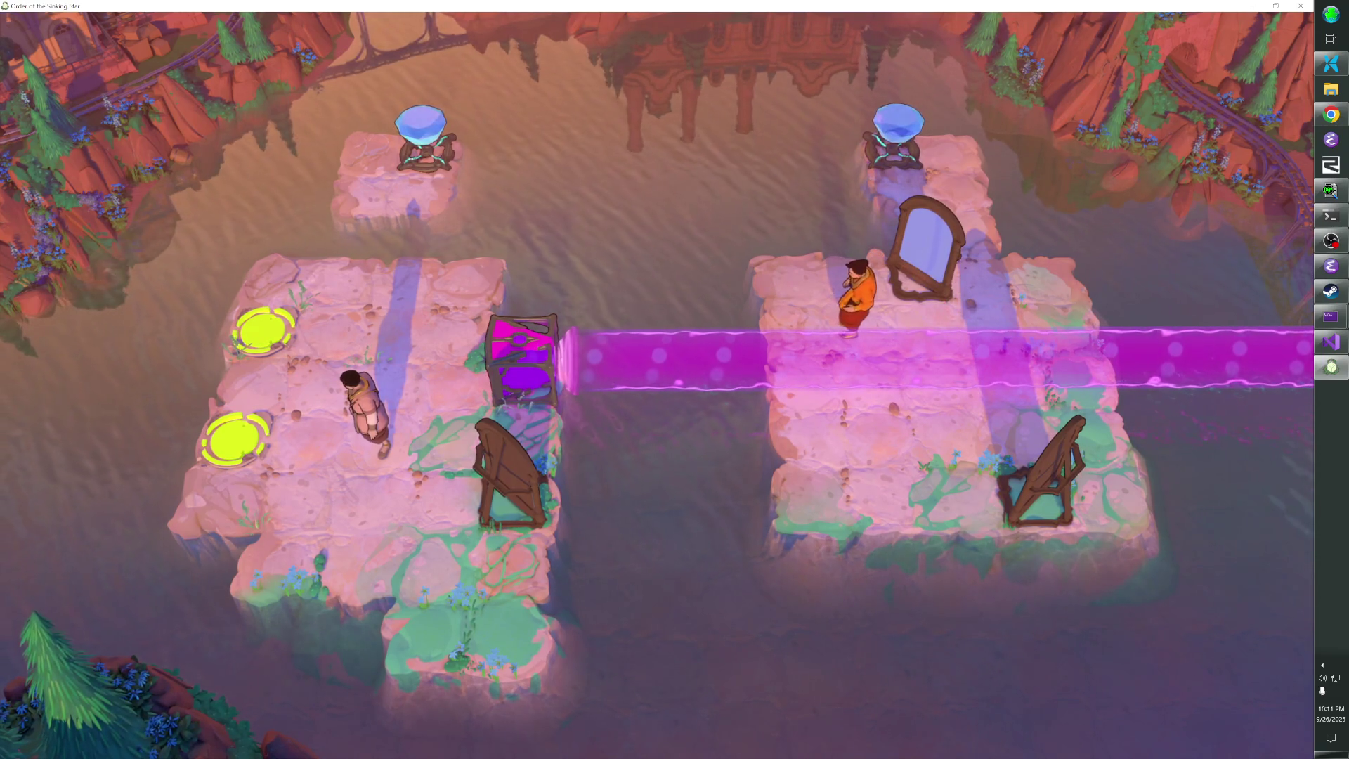
key("Right")
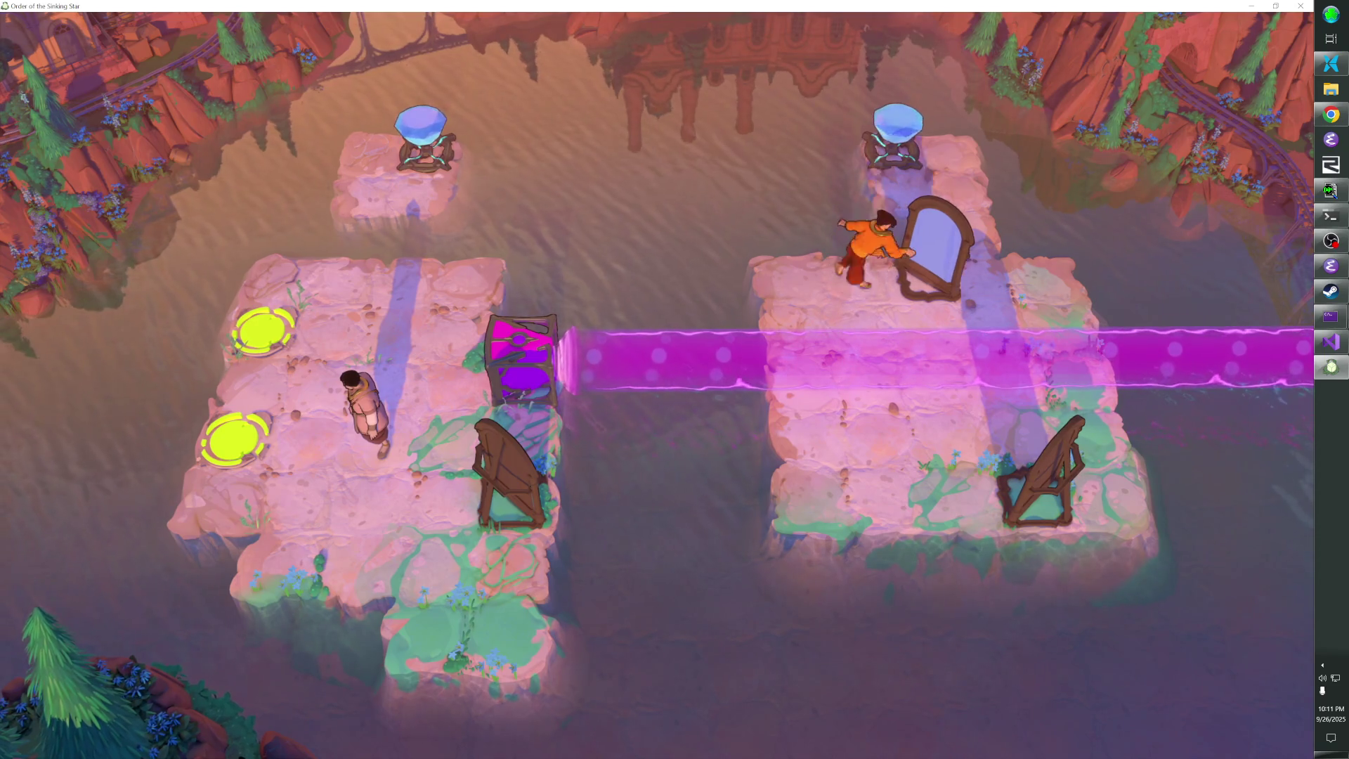
Rewind until the beam emitter drops back down to its earlier starting position
key("z")
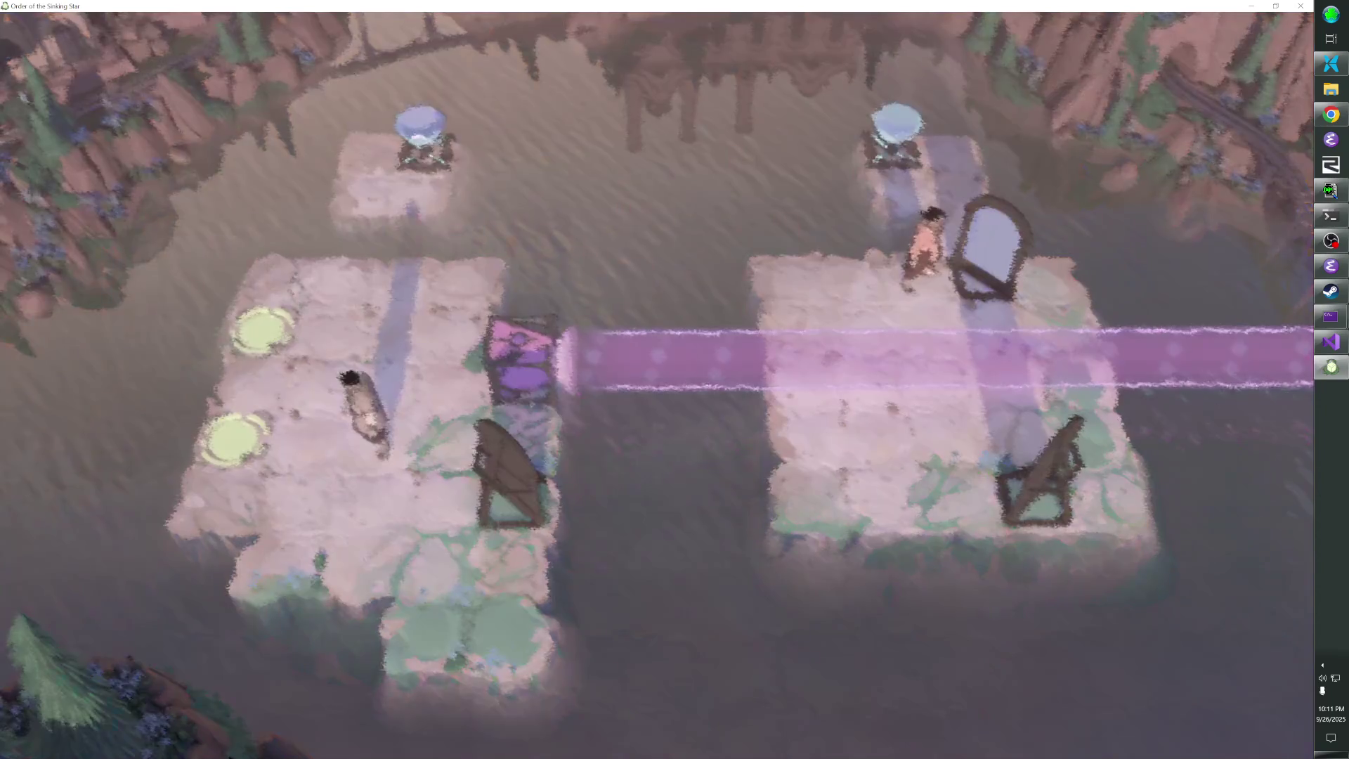
key("z")
key("z")
key("z")
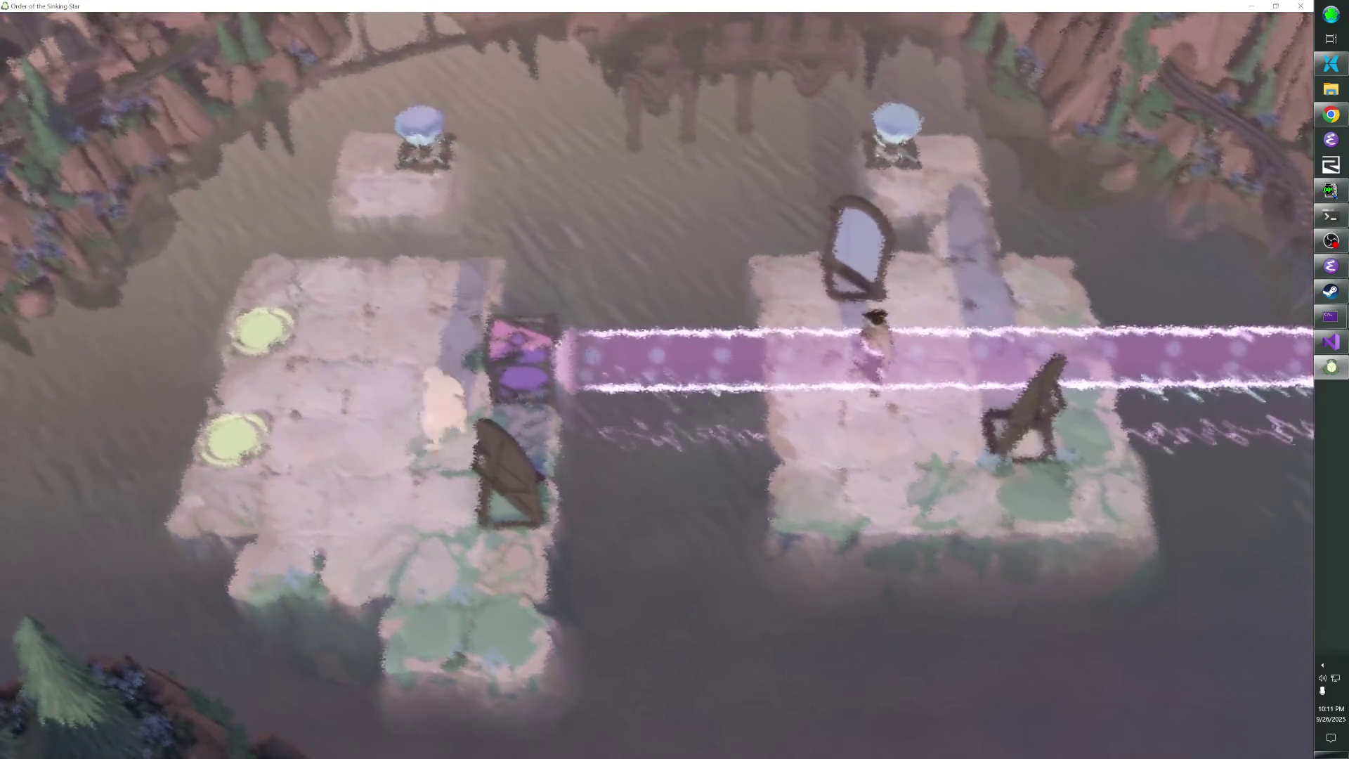
key("z")
key("z")
key("z")
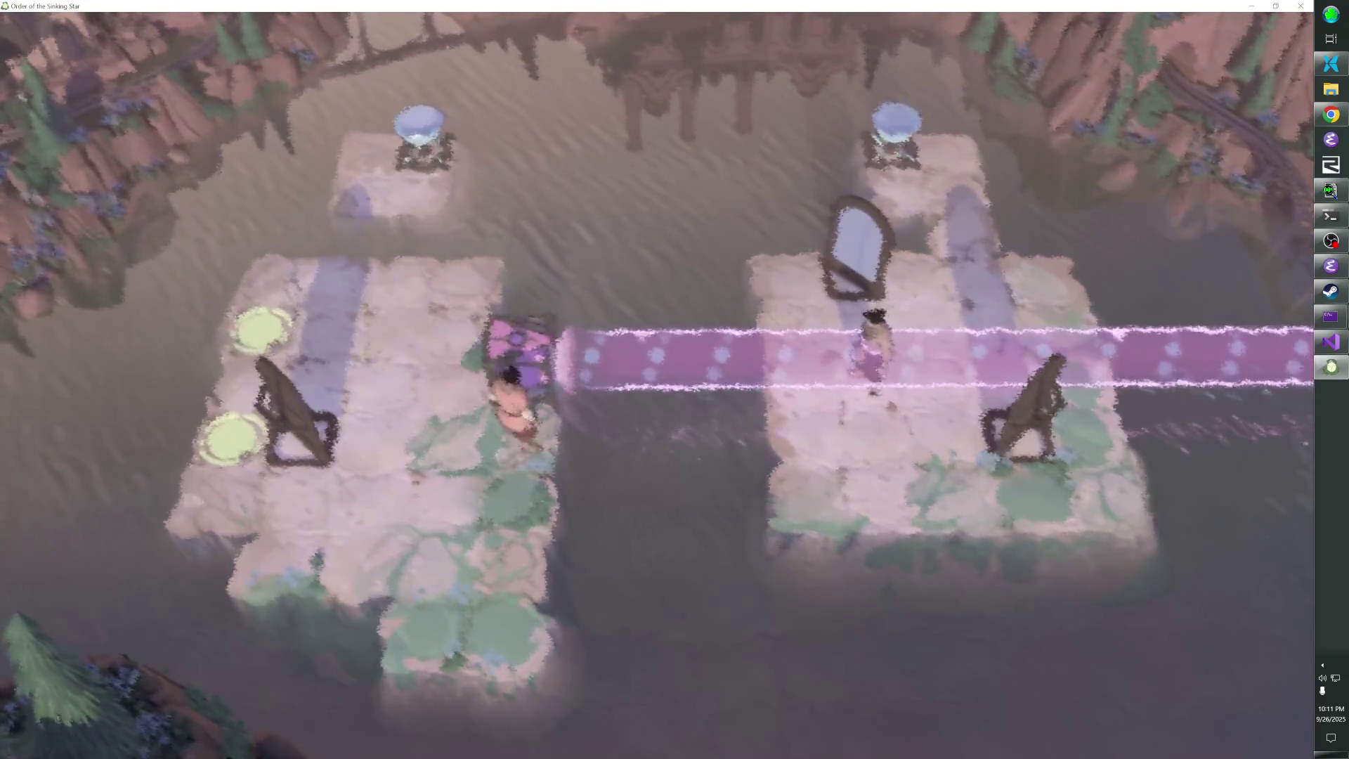
key("z")
key("z")
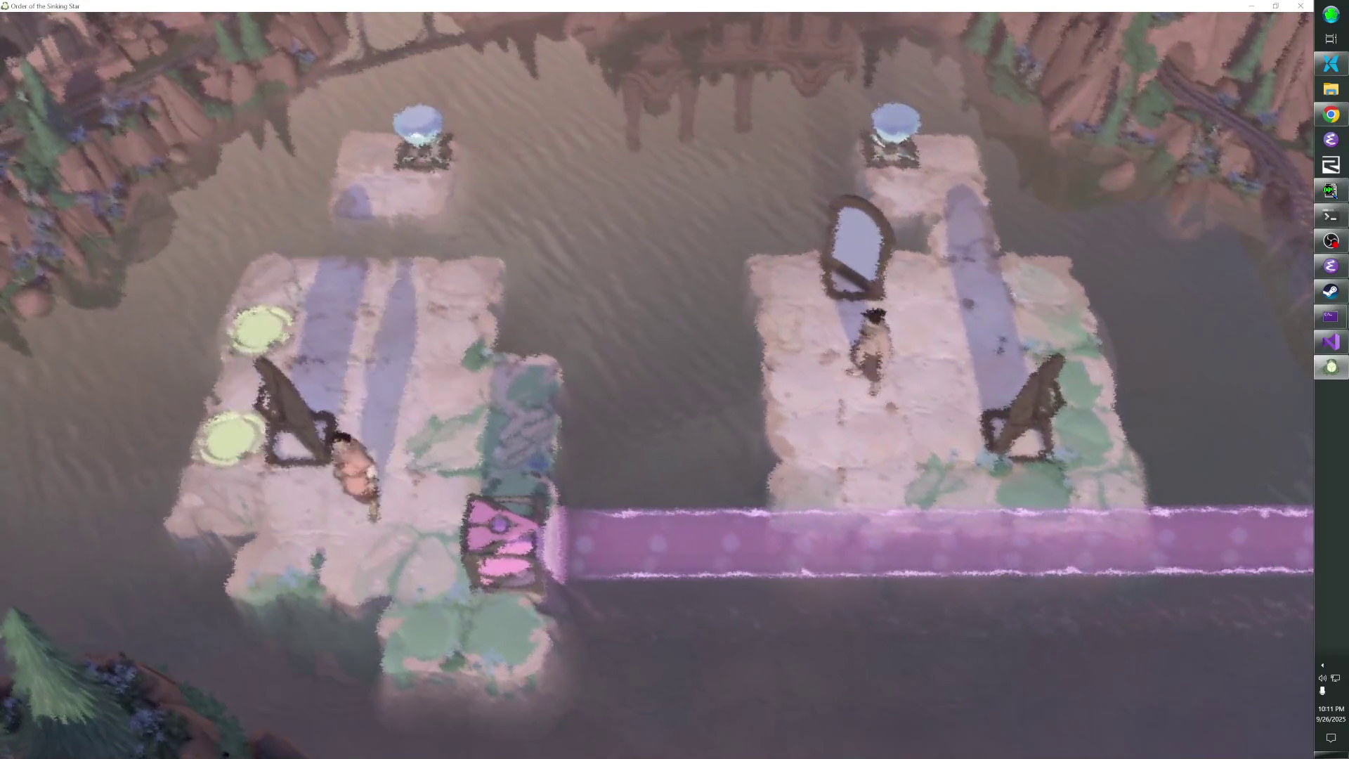
key("Left")
Push the left harp two tiles right and the beam emitter up two tiles
key("Down")
key("Right")
key("Right")
key("Down")
key("Right")
key("Down")
key("Right")
key("Up")
key("Up")
Push the right harp up and left to deflect the beam toward the crystal
key("Down")
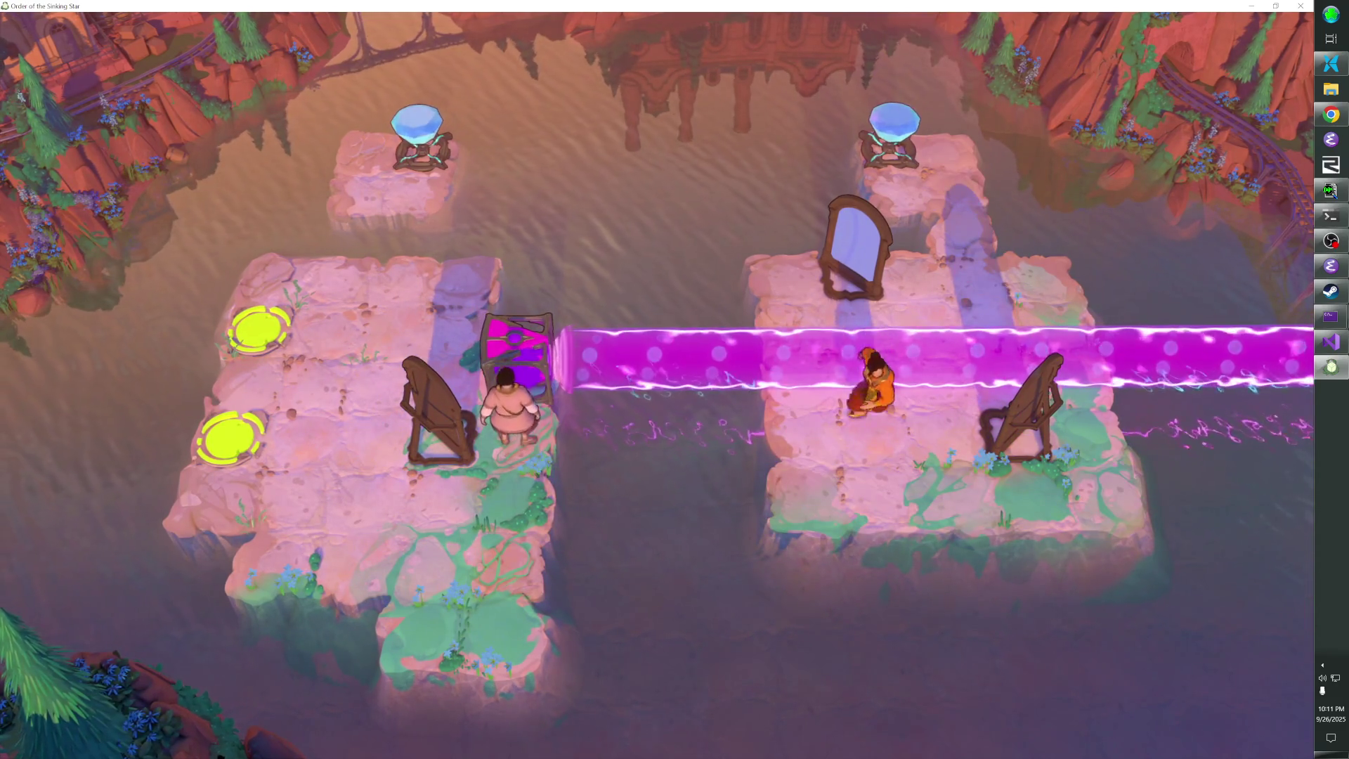
key("Right")
key("Up")
key("Left")
key("Left")
key("Right")
key("Right")
key("Right")
key("Up")
key("Left")
key("Down")
key("Down")
Cross the right island, push the top mirror into the vertical beam, then undo it
key("Left")
key("Left")
key("Left")
key("Up")
key("Up")
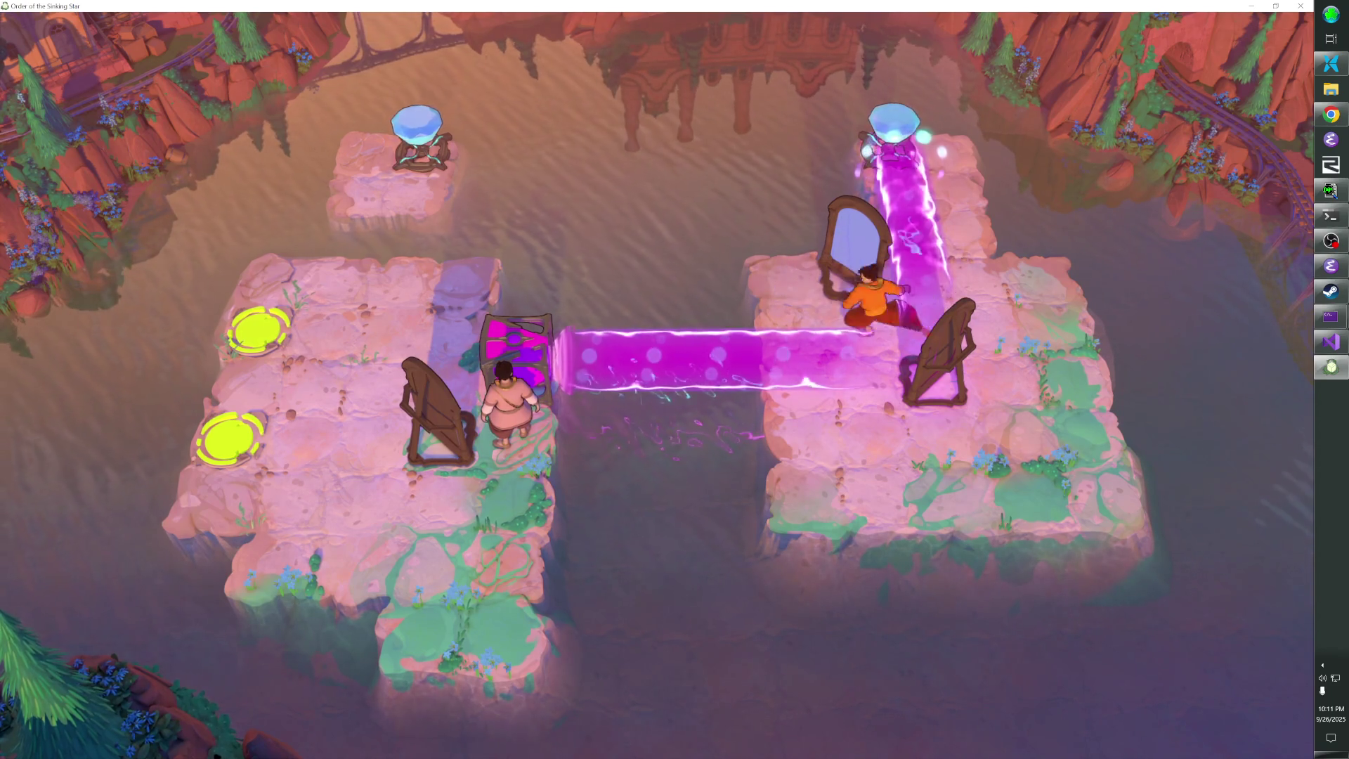
key("Right")
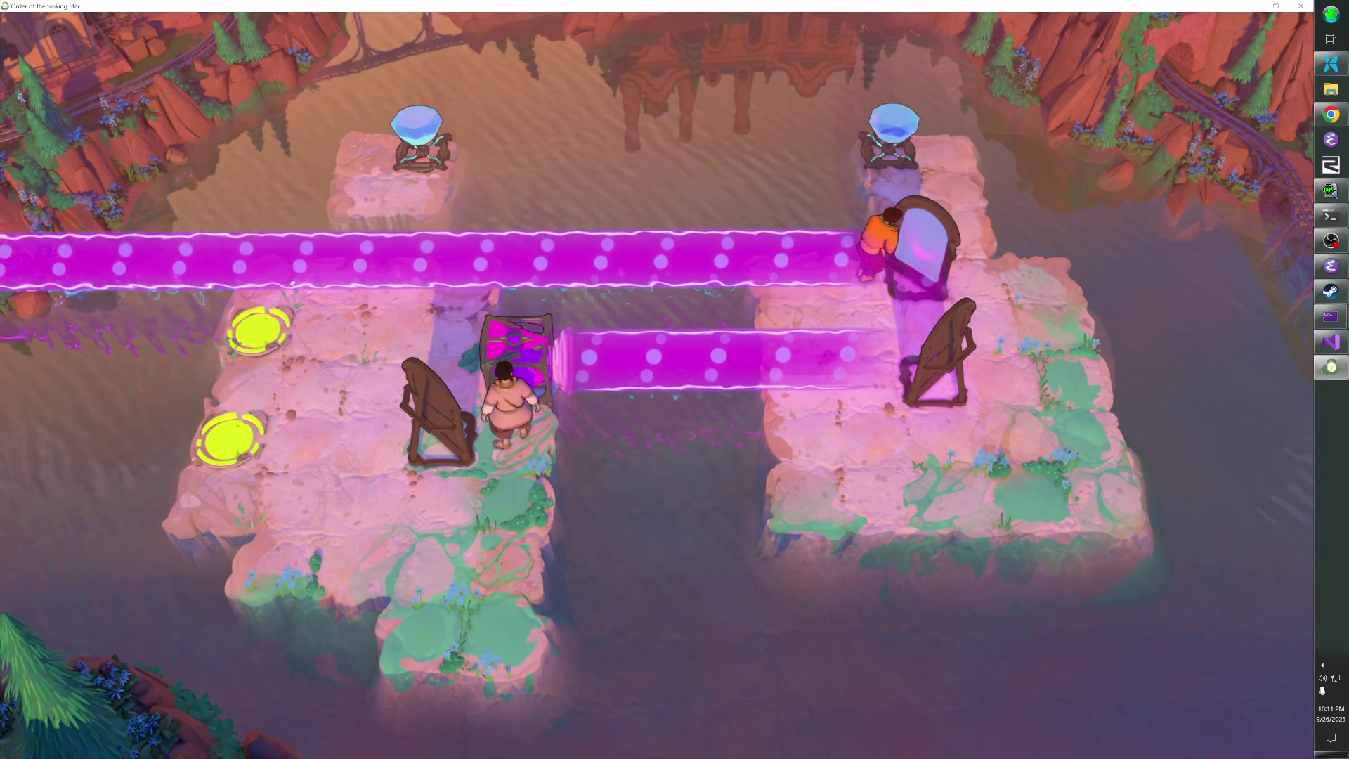
key("z")
Push the lower mirror left into the beam, then rewind the character and mirror
key("Down")
key("Right")
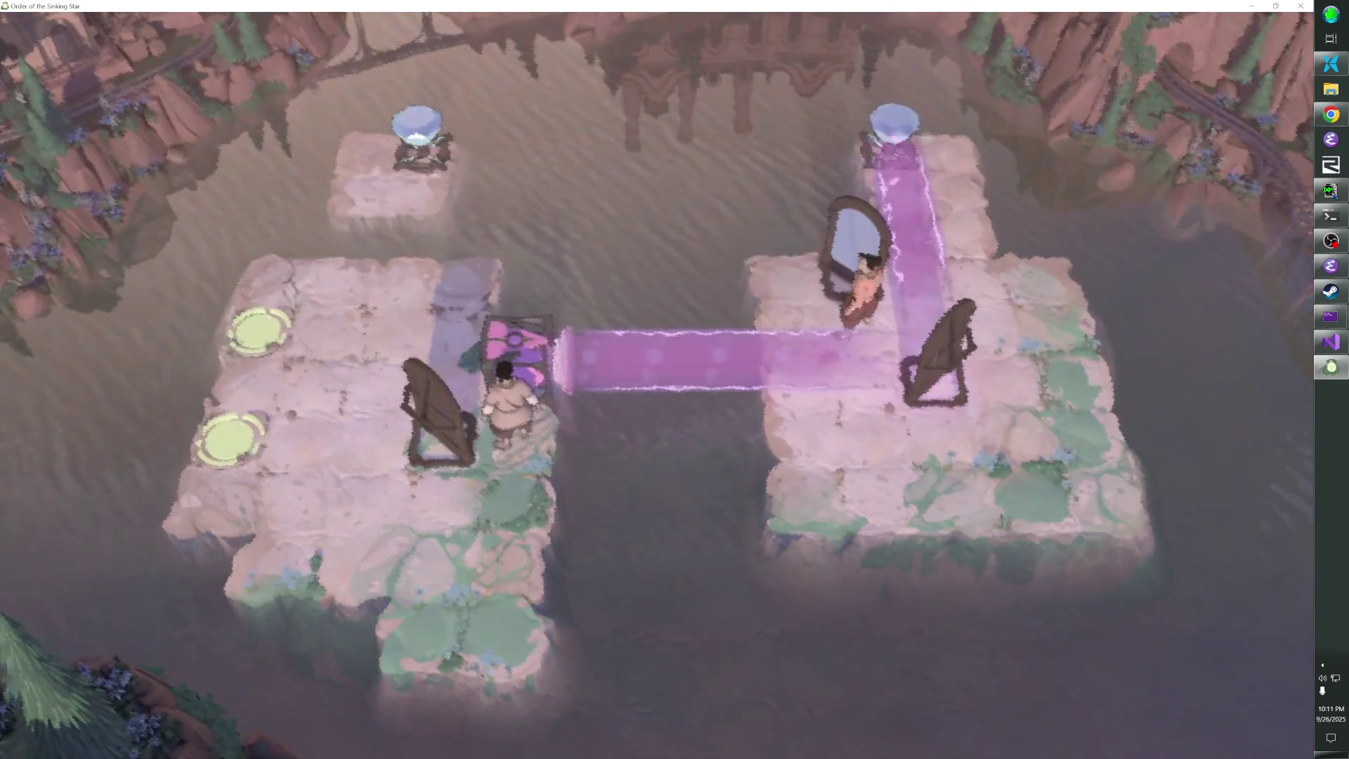
key("Down")
key("Left")
key("Down")
key("z")
key("z")
key("z")
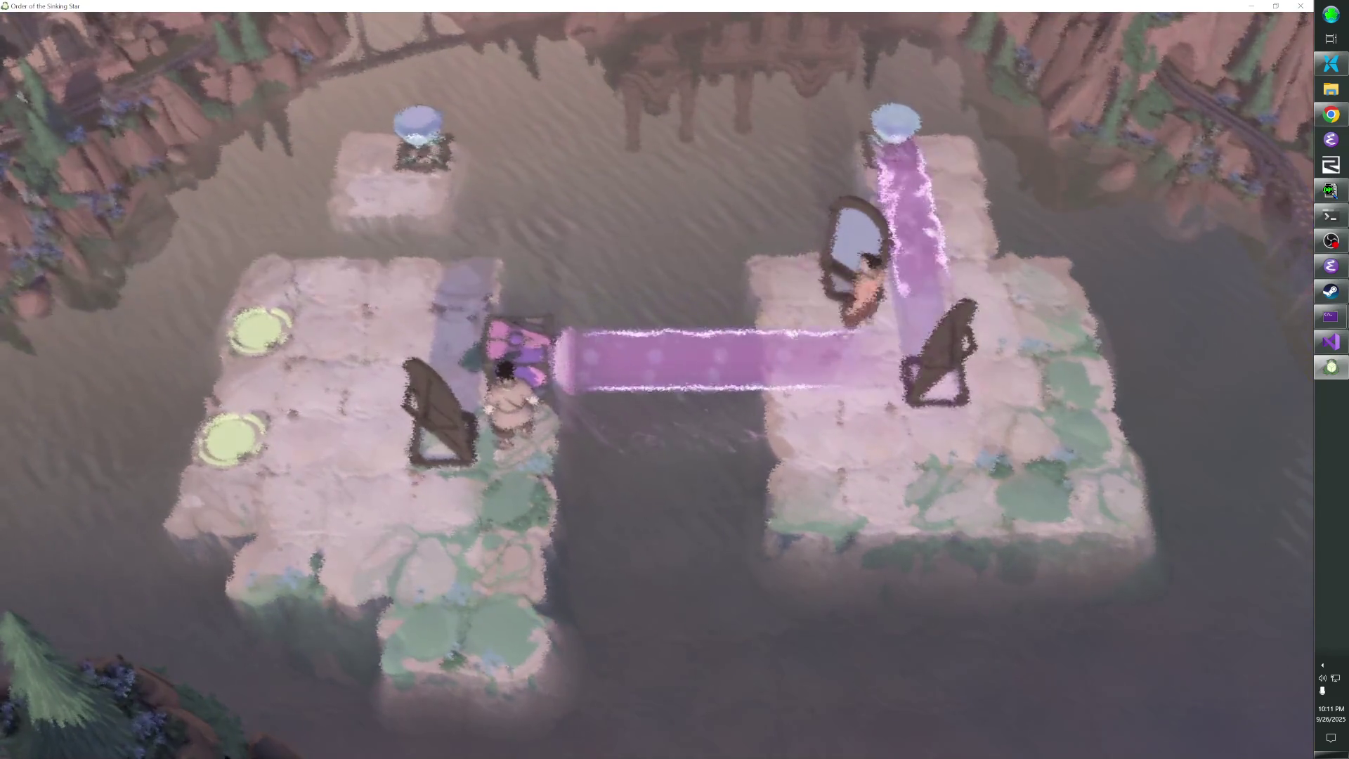
Walk up beside the upper mirror and push it into the vertical beam
key("Left")
key("Left")
key("Up")
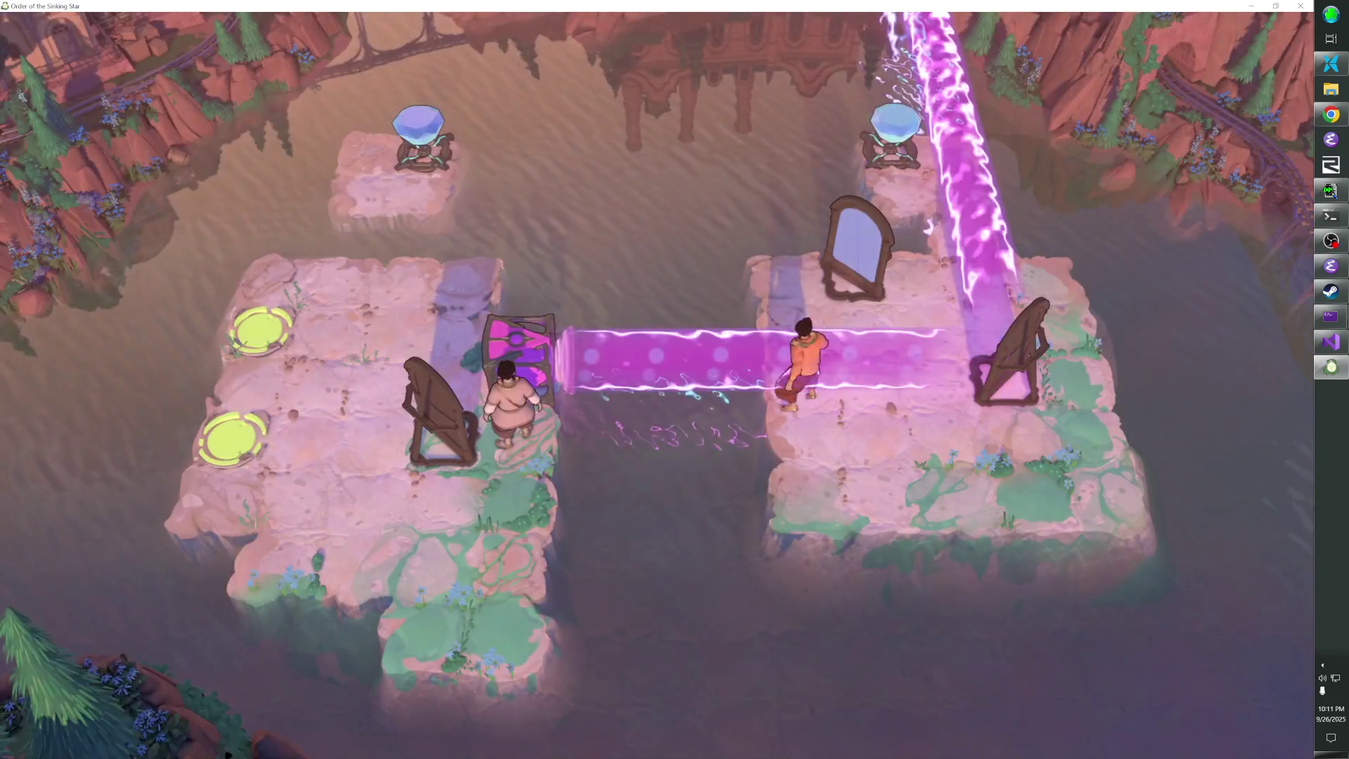
key("Up")
key("Right")
key("Right")
key("Left")
key("Left")
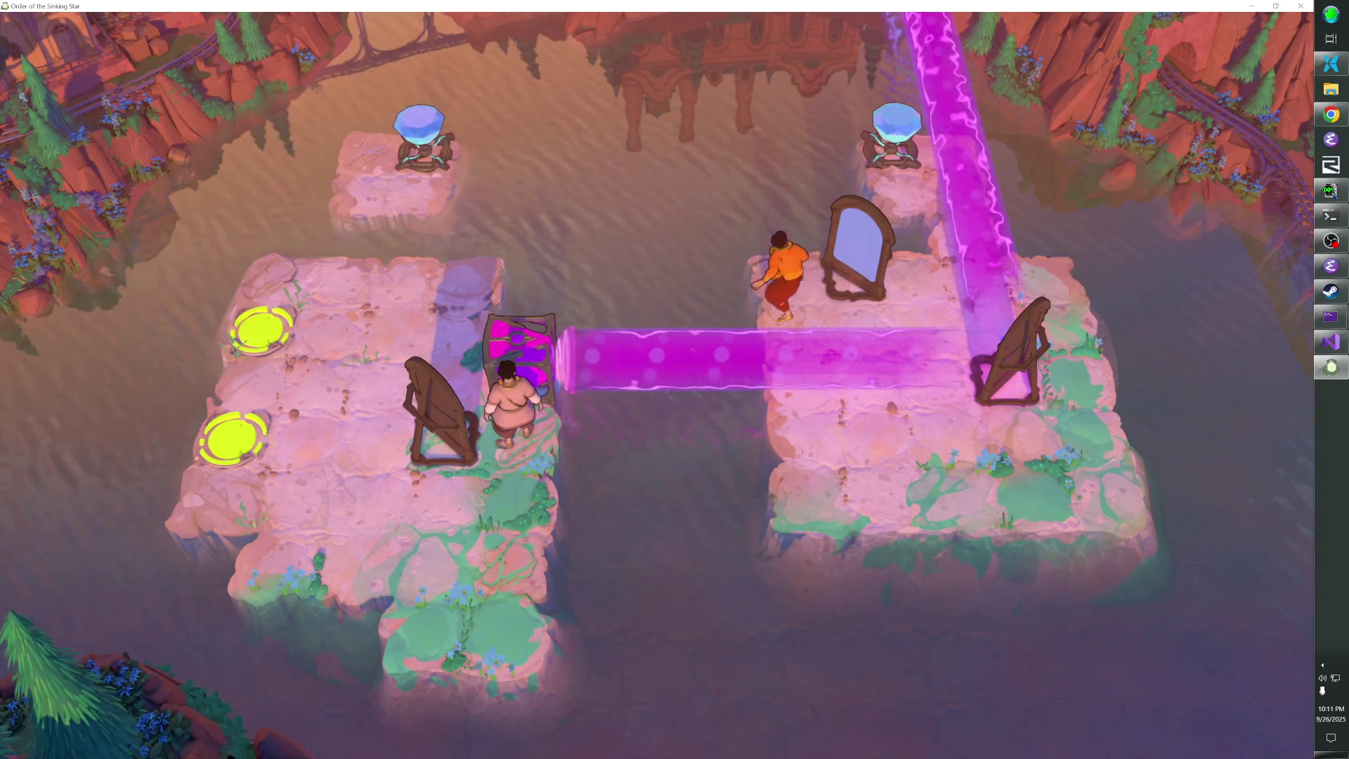
Push the lower harp left to reflect the beam into the crystal
key("Right")
key("Right")
key("Down")
key("Down")
key("Right")
key("Right")
key("Up")
key("Left")
key("Down")
Rewind a move, then push the lower mirror up out of the beam
key("Left")
key("Left")
key("Left")
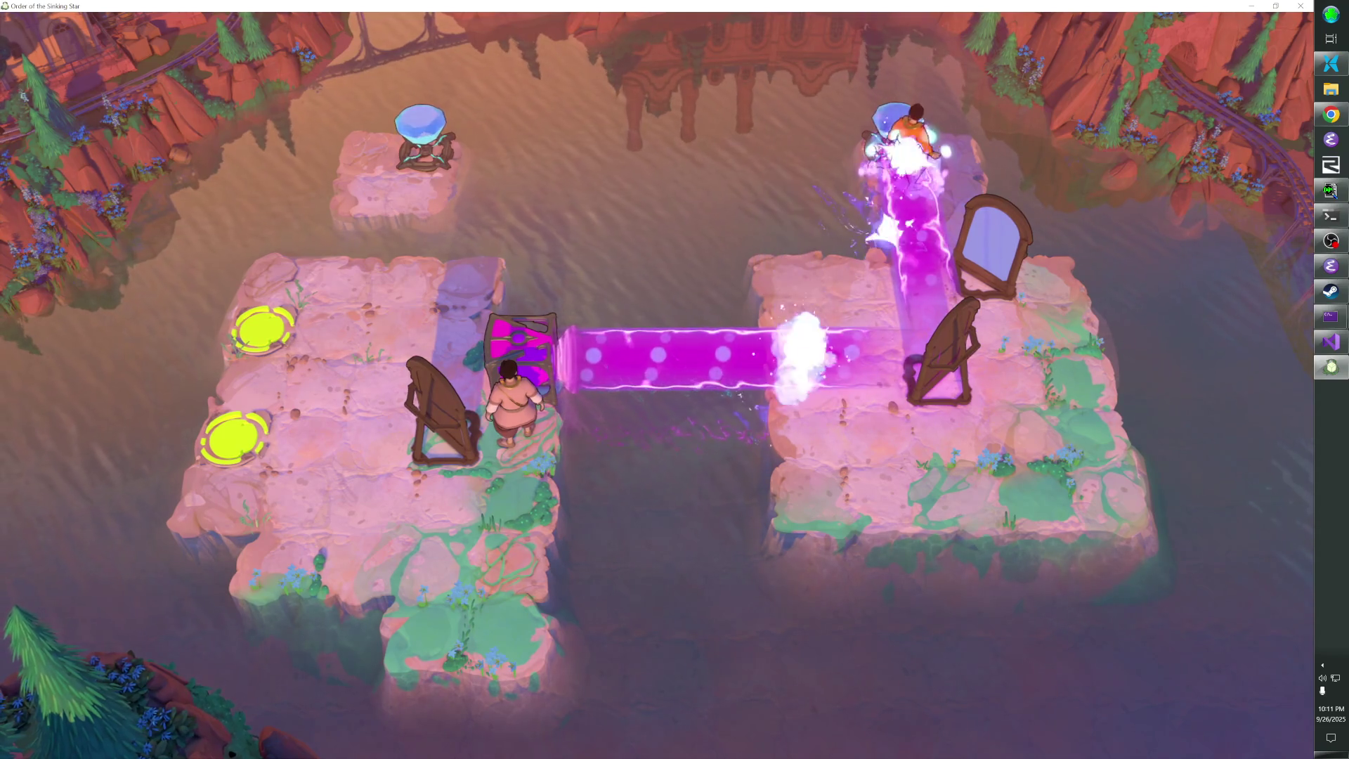
key("Down")
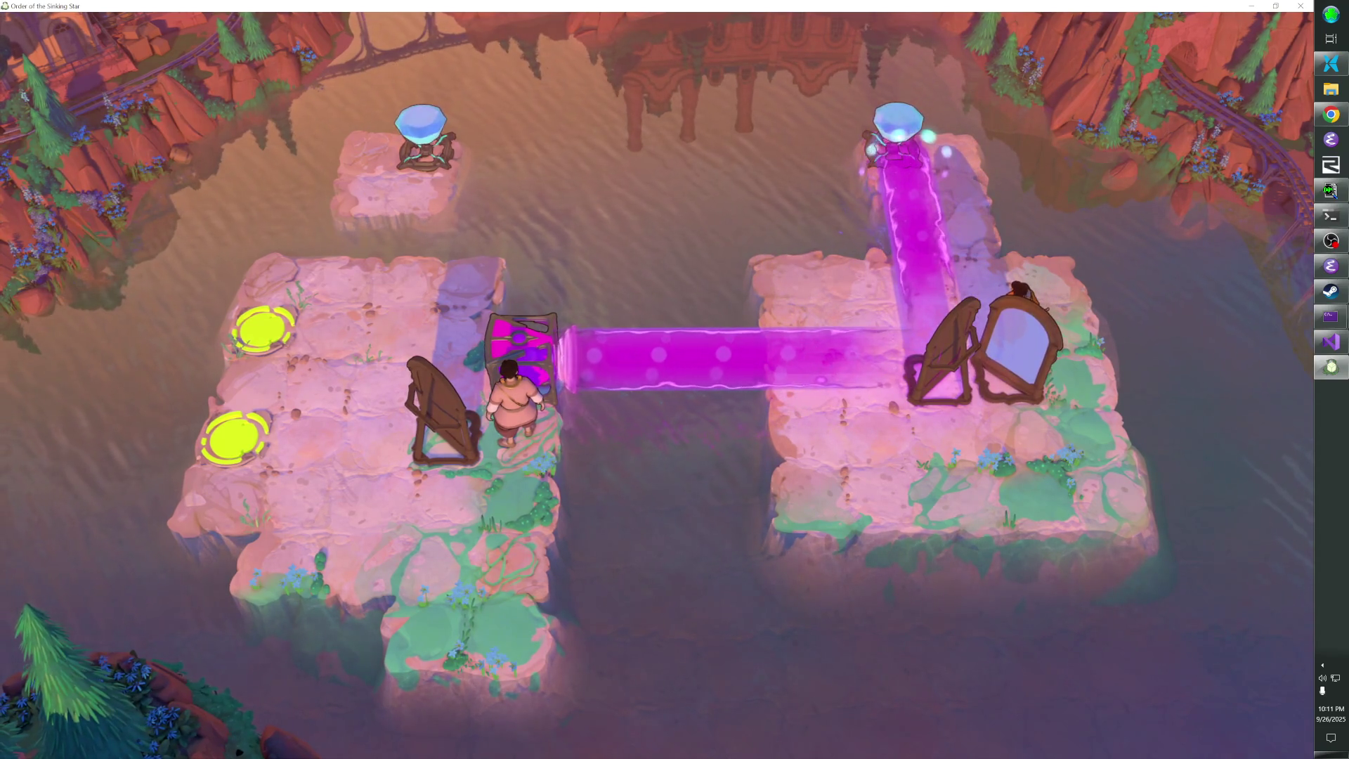
key("z")
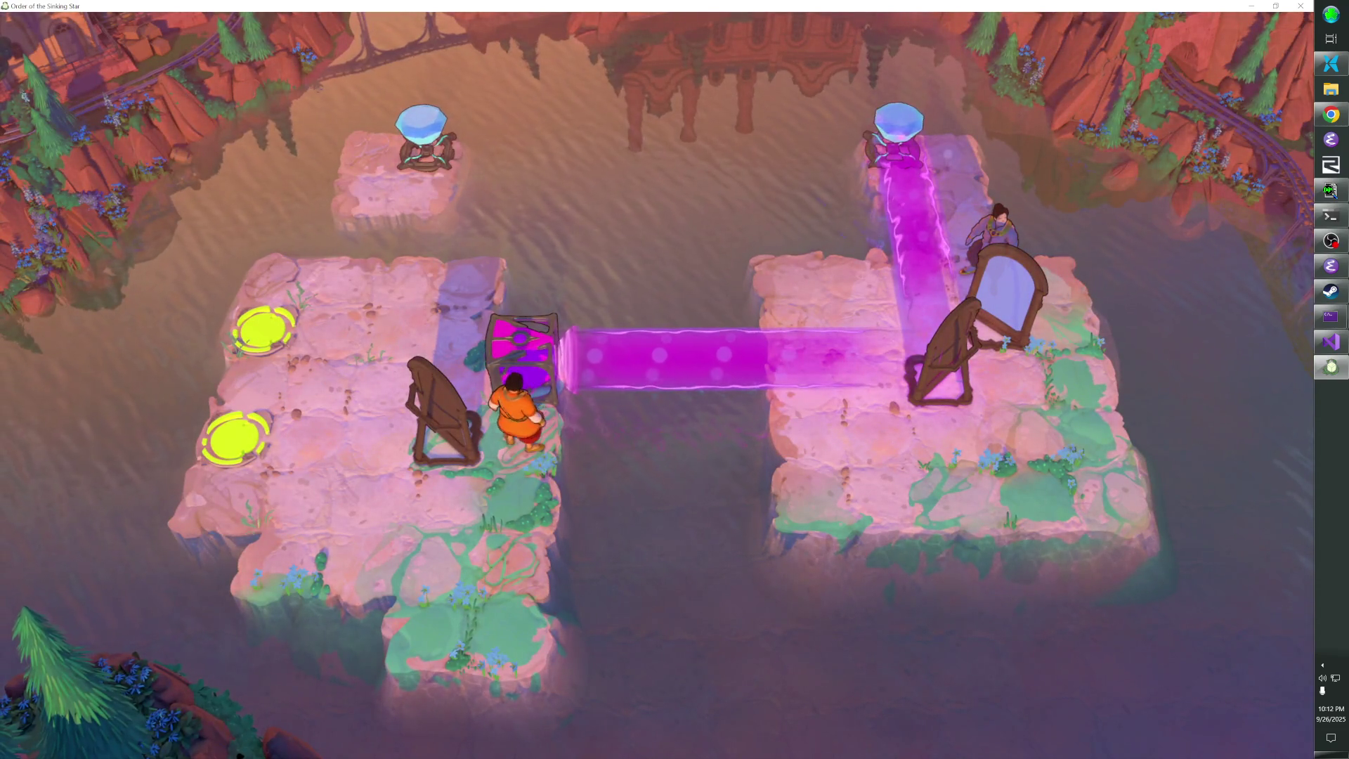
key("Right")
key("Down")
key("Down")
key("Left")
key("Left")
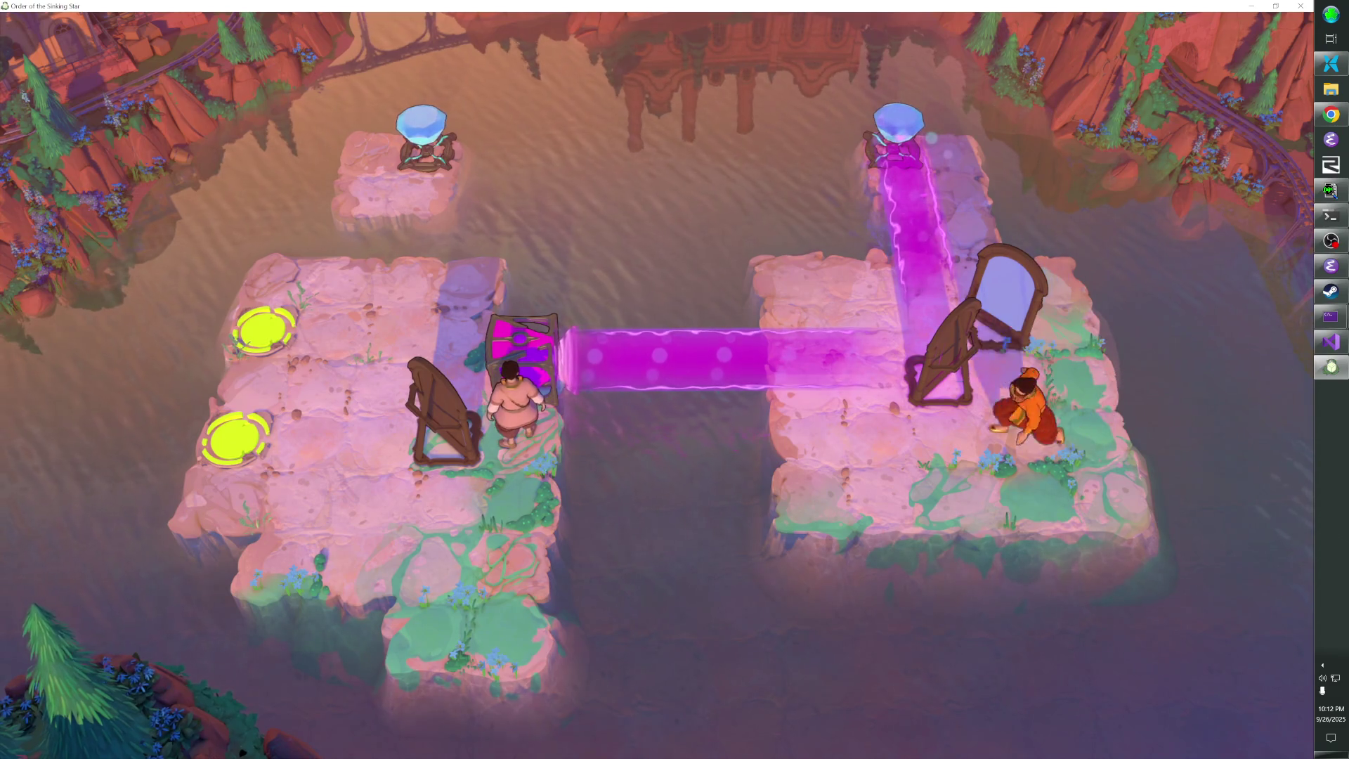
key("Up")
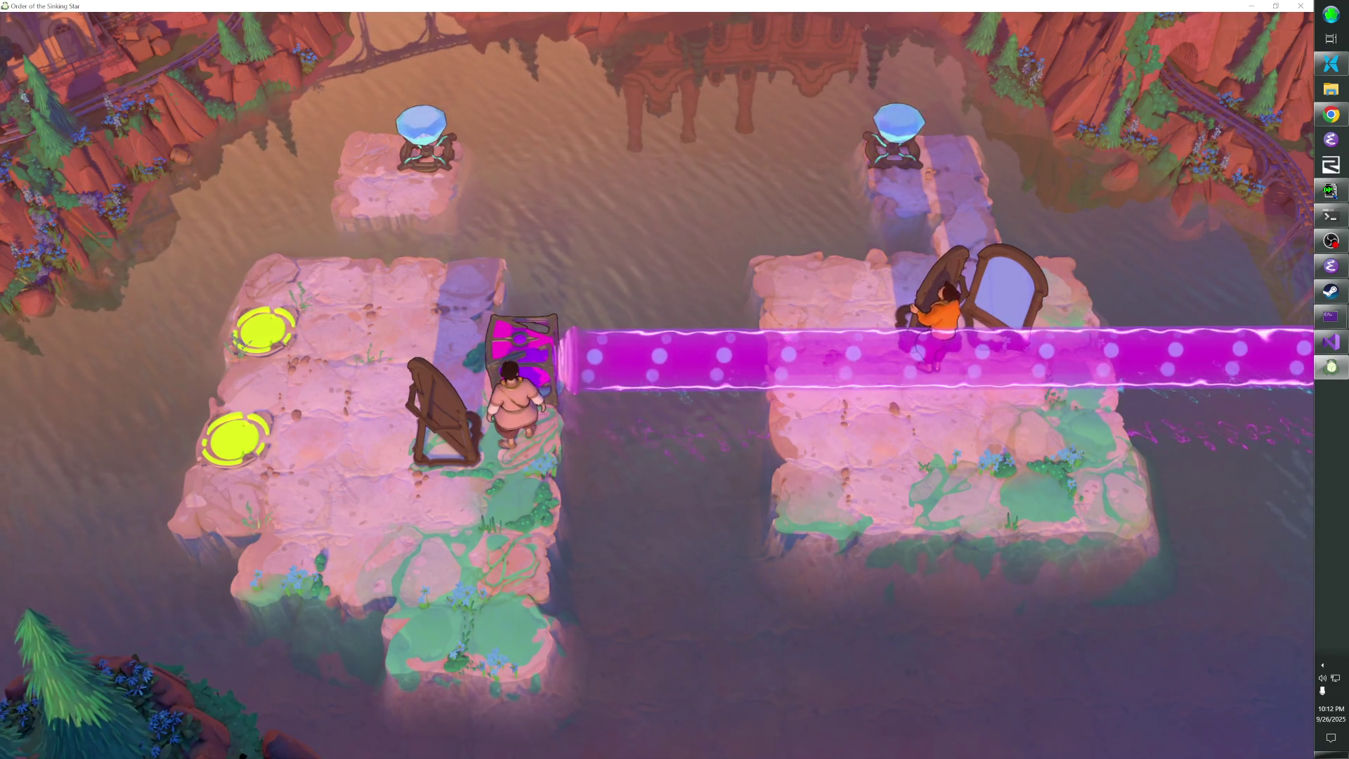
key("Right")
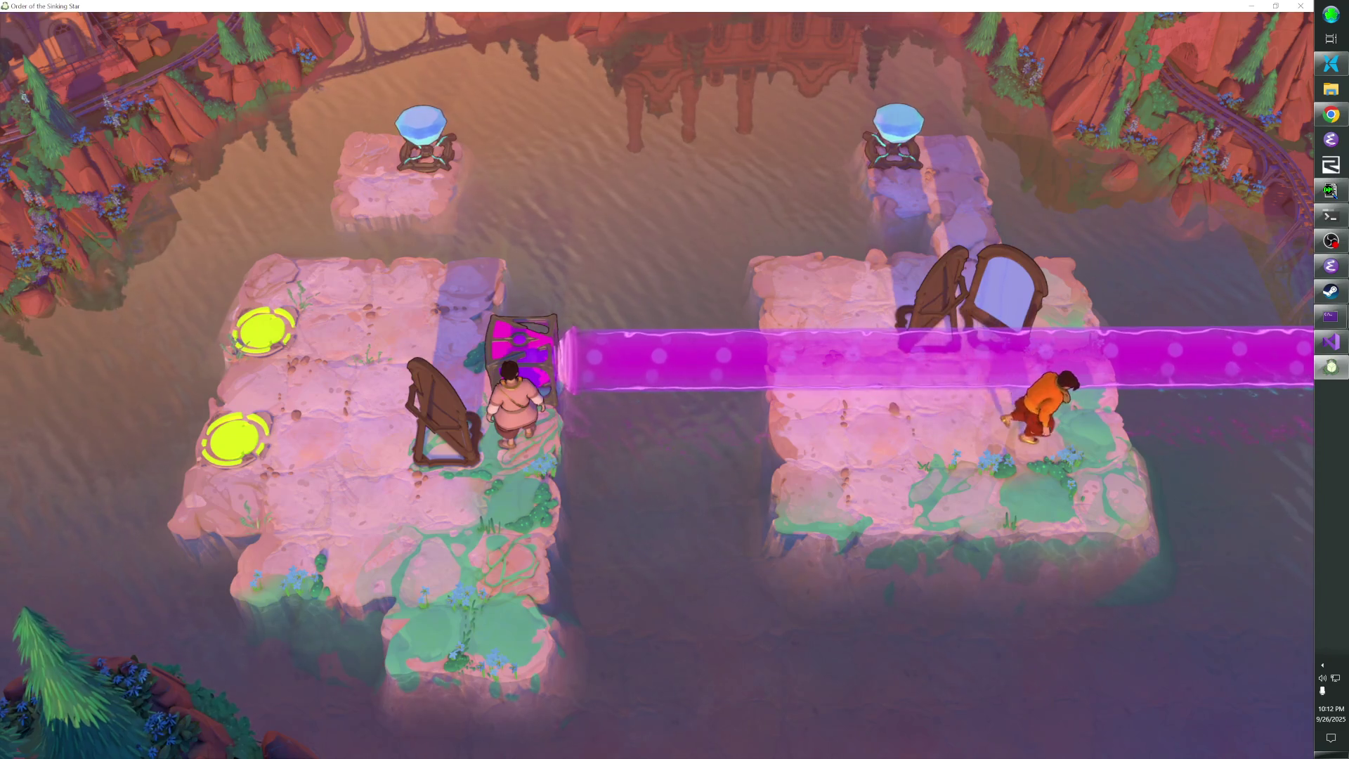
Push the mirror down into the beam and then two tiles left
key("Right")
key("Up")
key("Up")
key("Left")
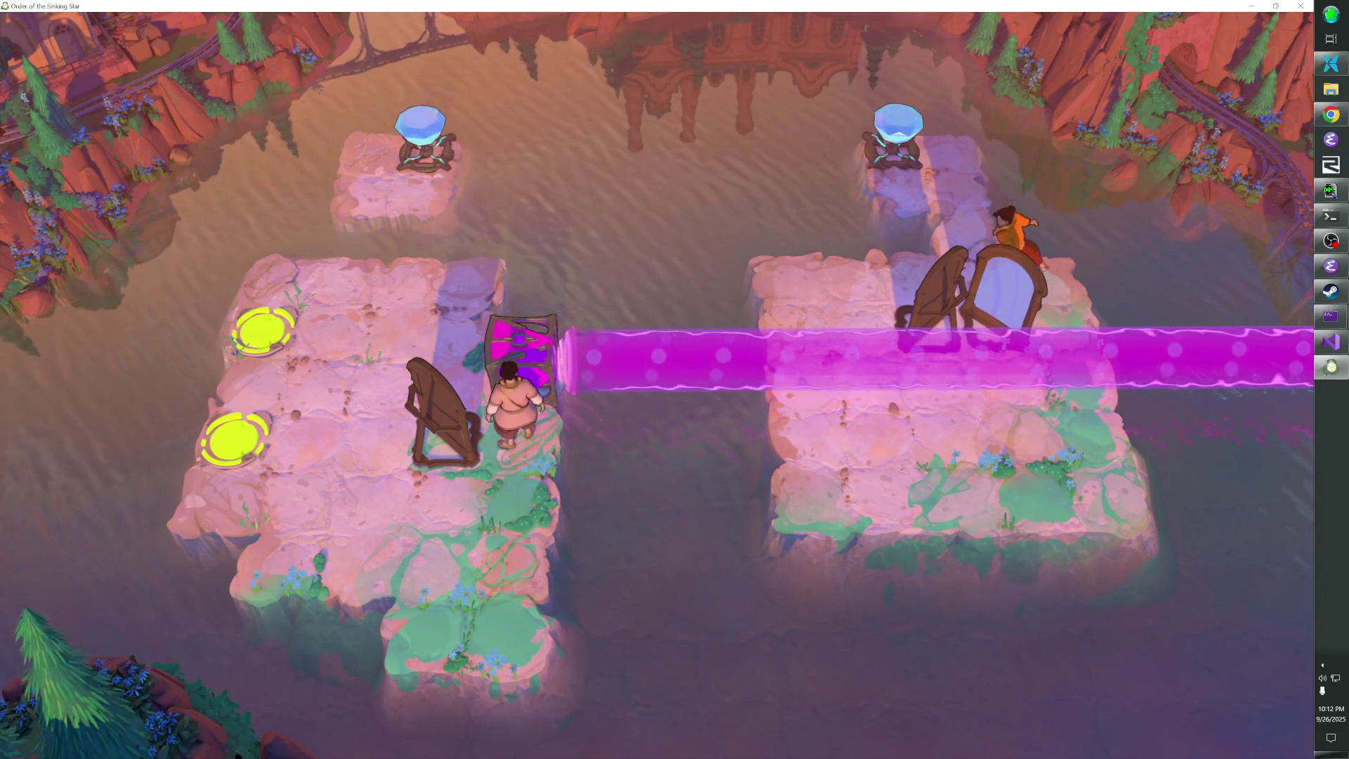
key("Down")
key("Right")
key("Down")
key("Left")
key("Left")
key("Right")
key("Up")
key("Up")
key("Left")
Push the harp down four tiles
key("Down")
key("Down")
key("Right")
key("Down")
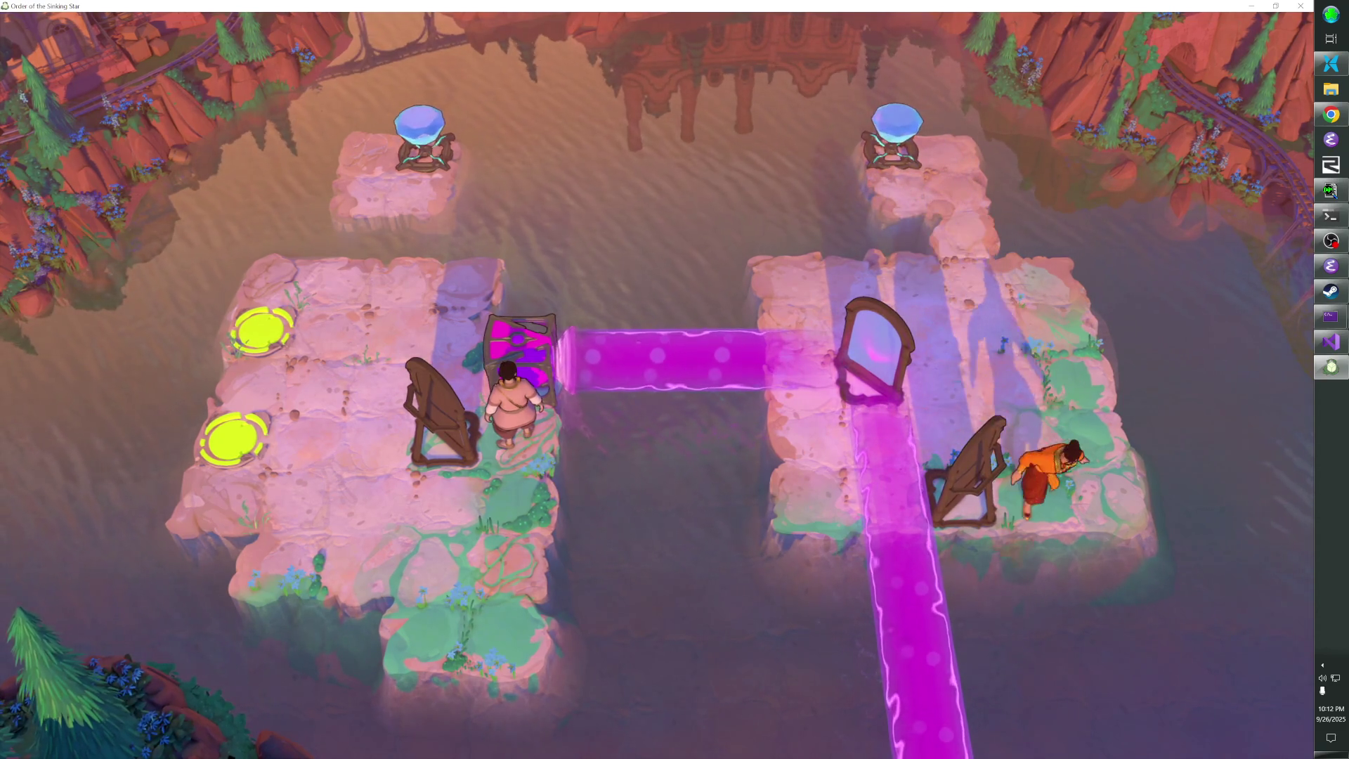
key("Down")
key("Left")
key("Left")
key("Up")
key("Up")
key("Right")
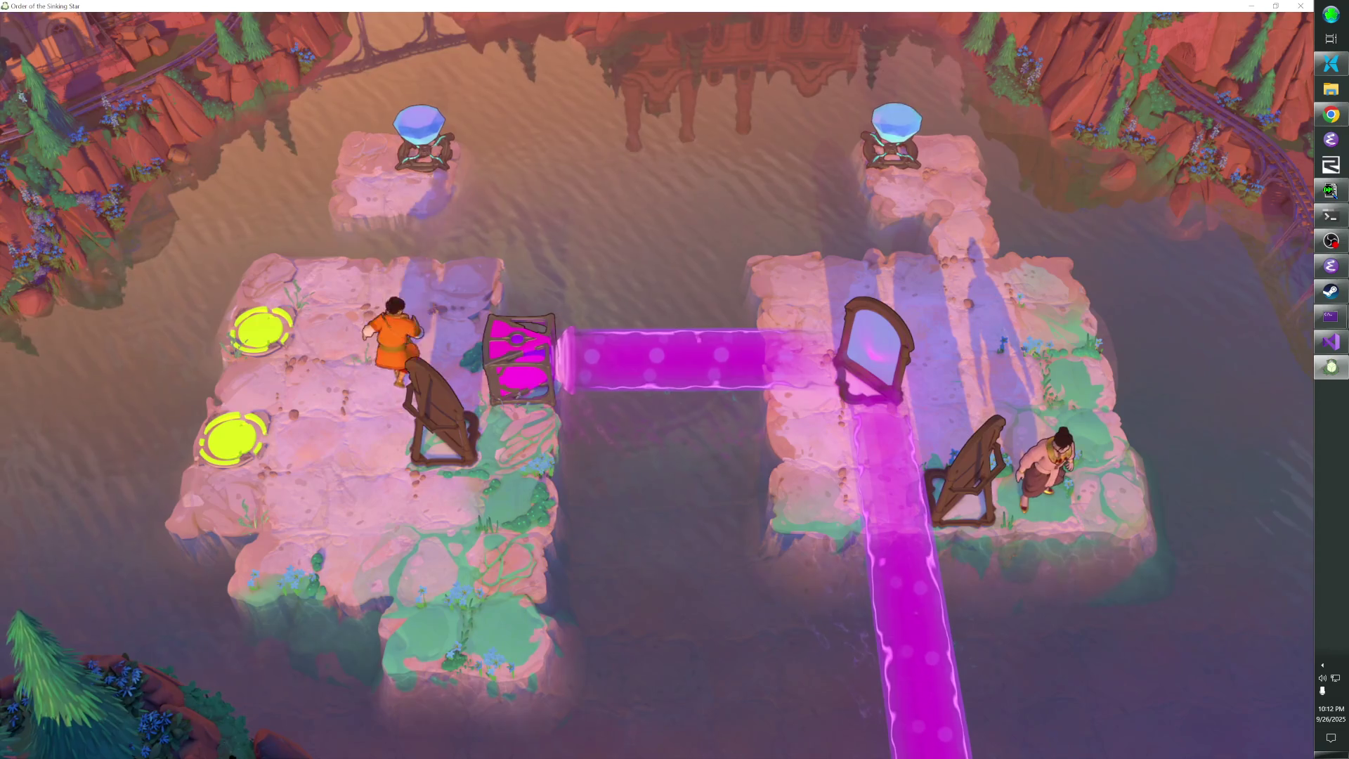
key("Down")
key("Down")
Nudge the harp one tile right and push the right harp left to form a second beam
key("Left")
key("Down")
key("Right")
key("Down")
key("Right")
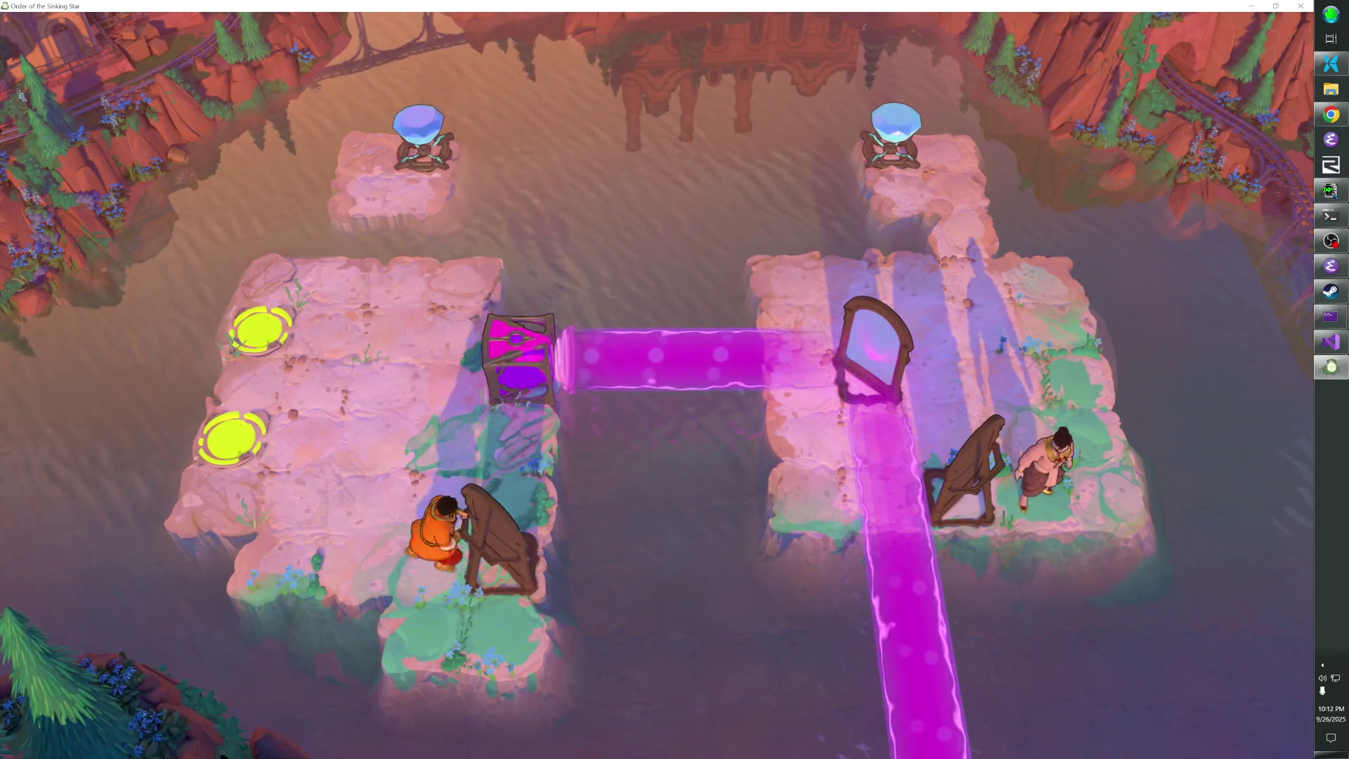
key("Left")
key("Left")
key("Up")
key("Up")
Walk the characters onto the upper and lower yellow pads
key("Left")
key("Left")
key("Left")
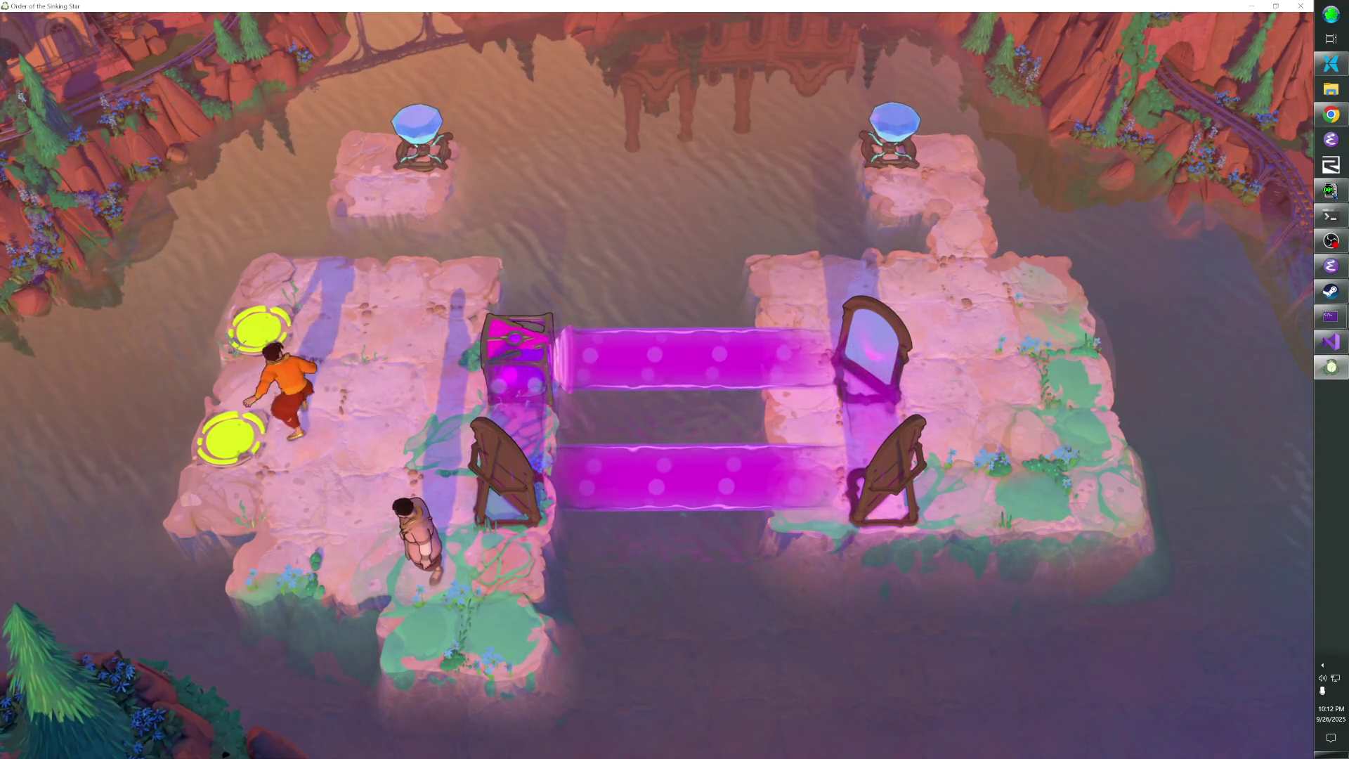
key("Up")
key("Left")
key("Left")
key("Up")
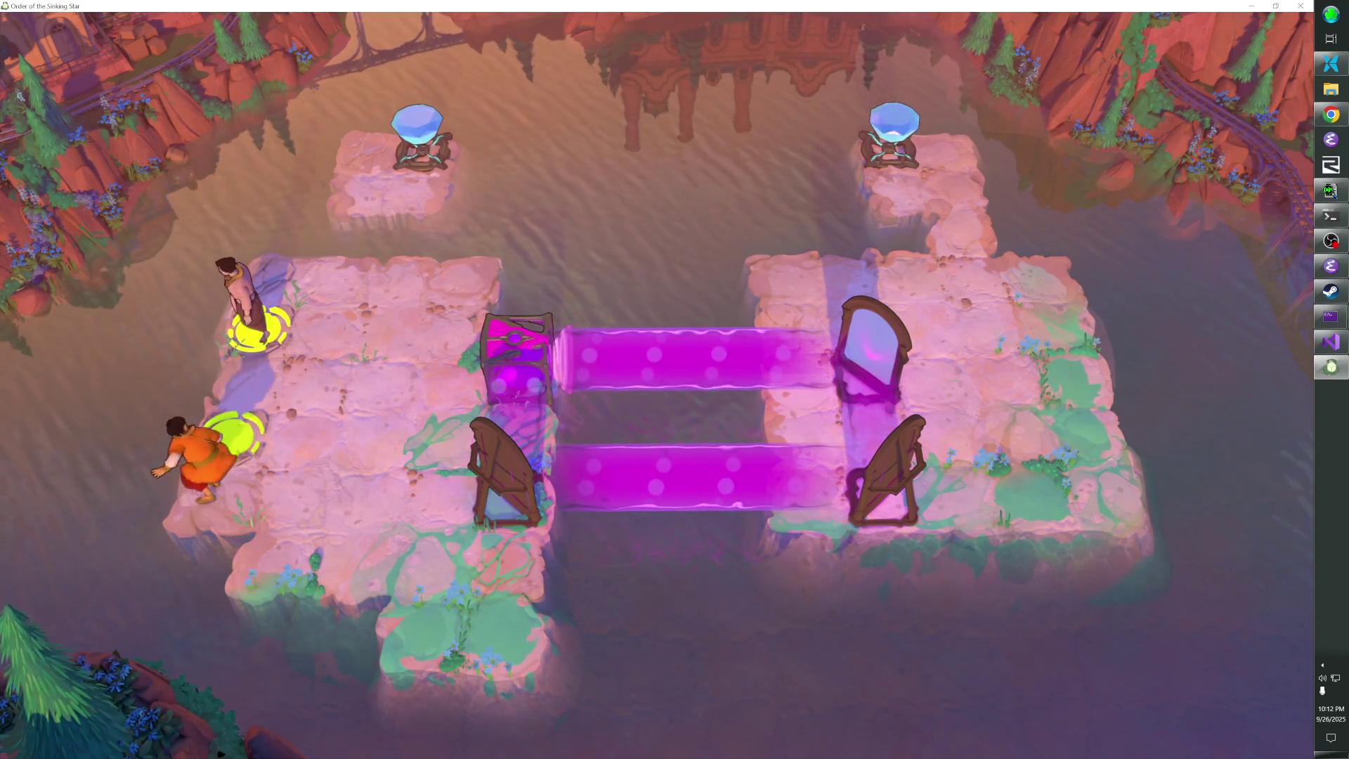
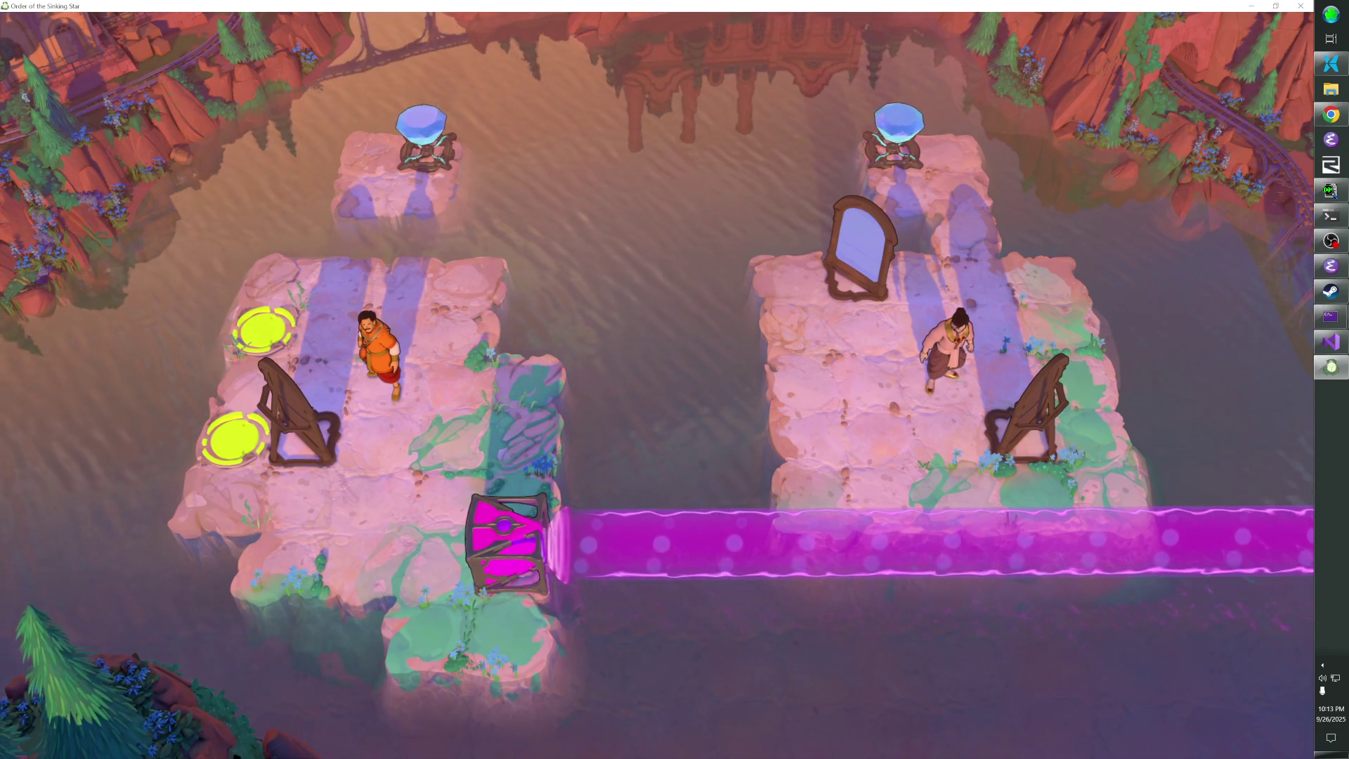
Walk the orange hero to the magenta mirror box, push it to shift the beam, and swap heroes
key("Right")
key("Left")
key("Down")
key("Right")
key("Down")
key("Down")
key("Right")
key("Up")
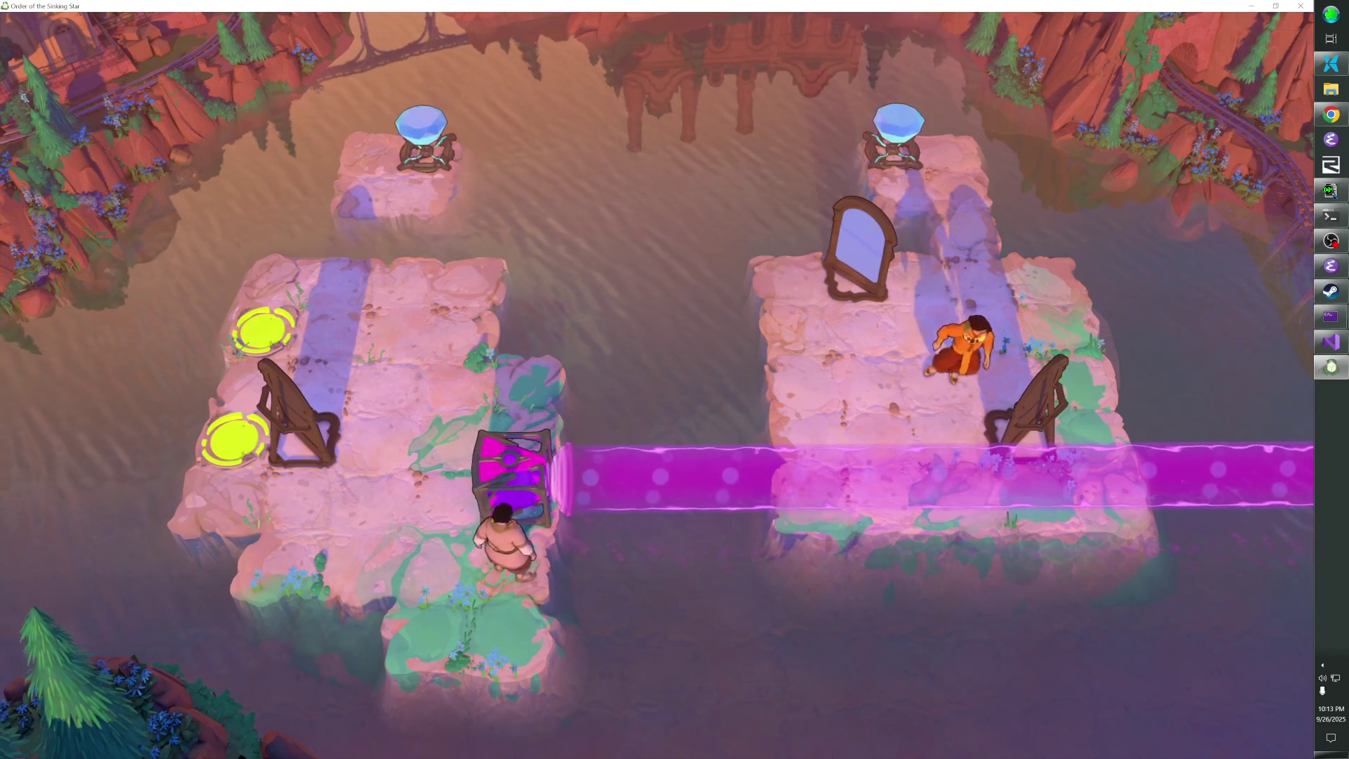
Push the harp so the magenta beam reflects across the top, completing the mirror puzzle
key("Right")
key("Right")
key("Down")
key("Left")
key("Left")
key("Up")
key("Left")
key("Down")
key("Down")
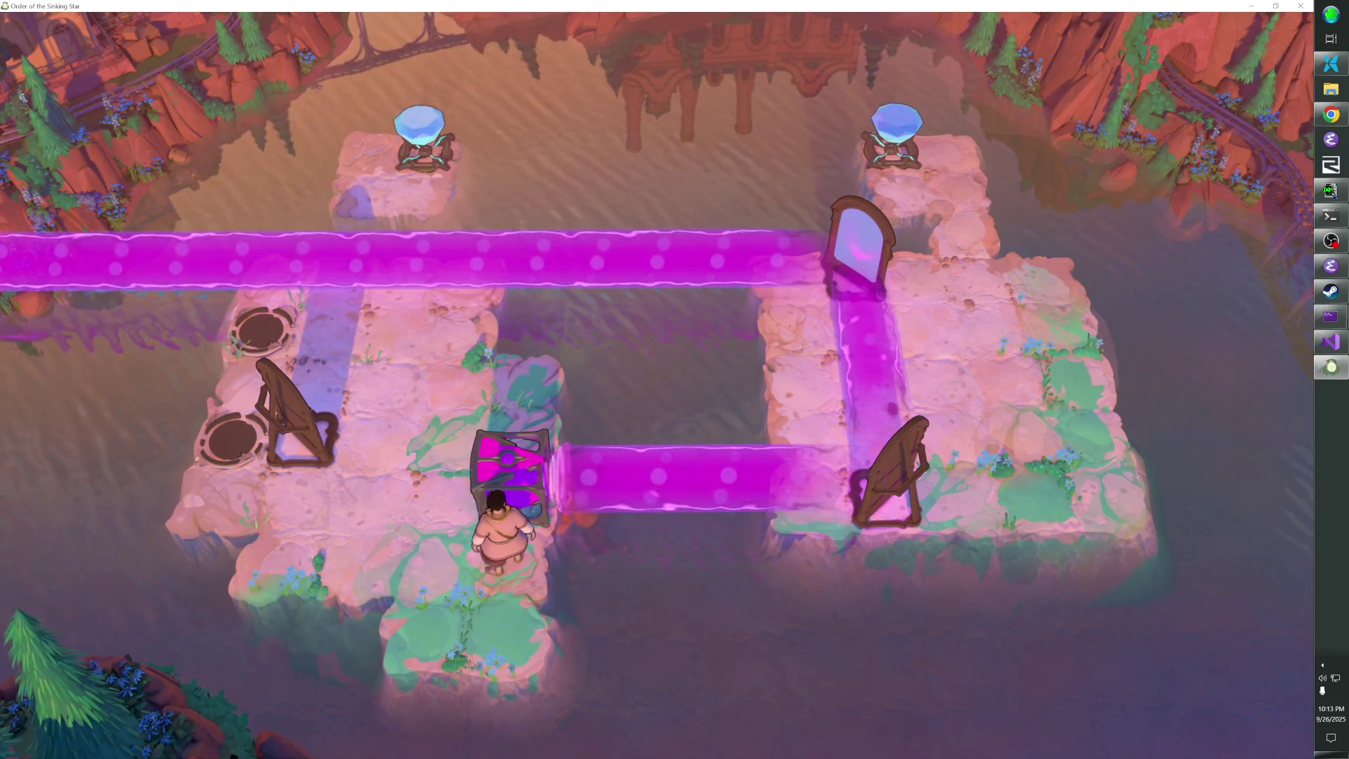
key("r")
Exit to the overworld and enter the next level from its door
key("Escape")
key("Return")
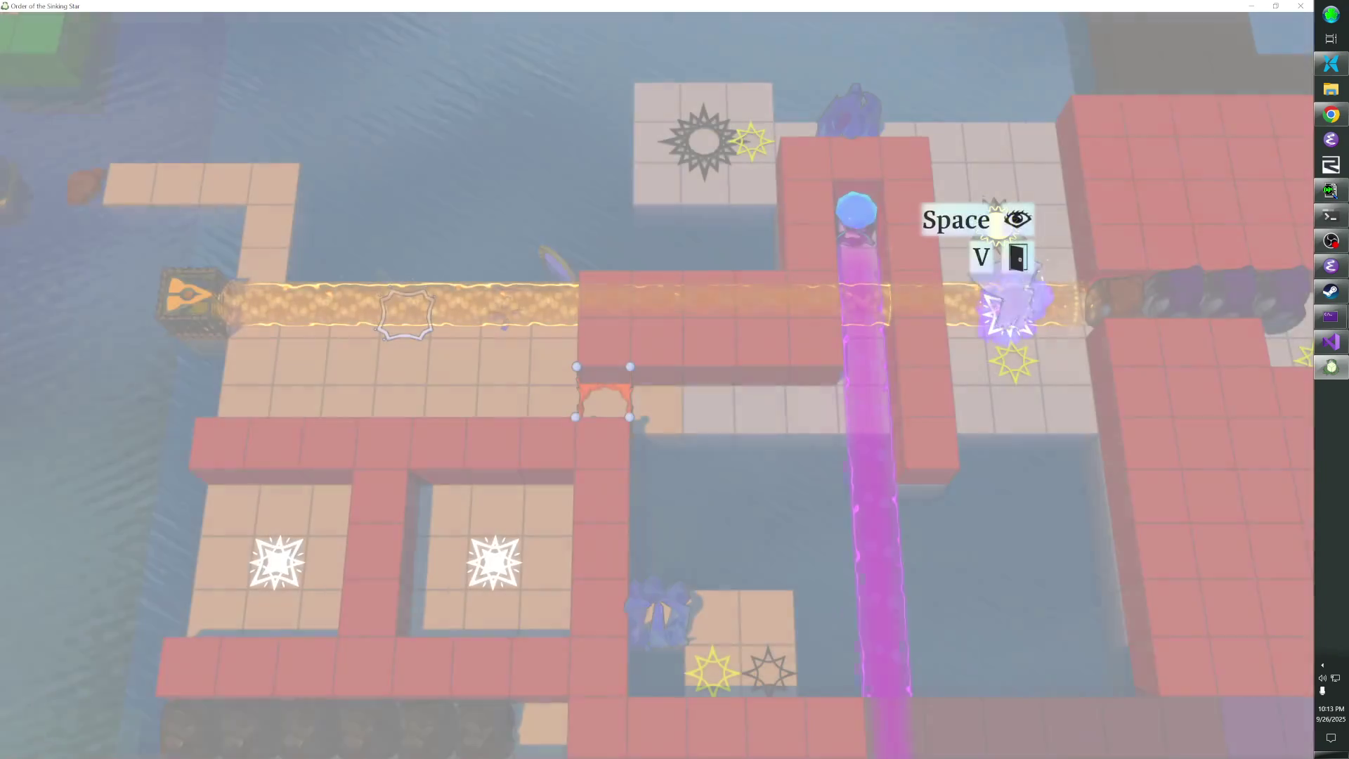
key("Down")
key("Up")
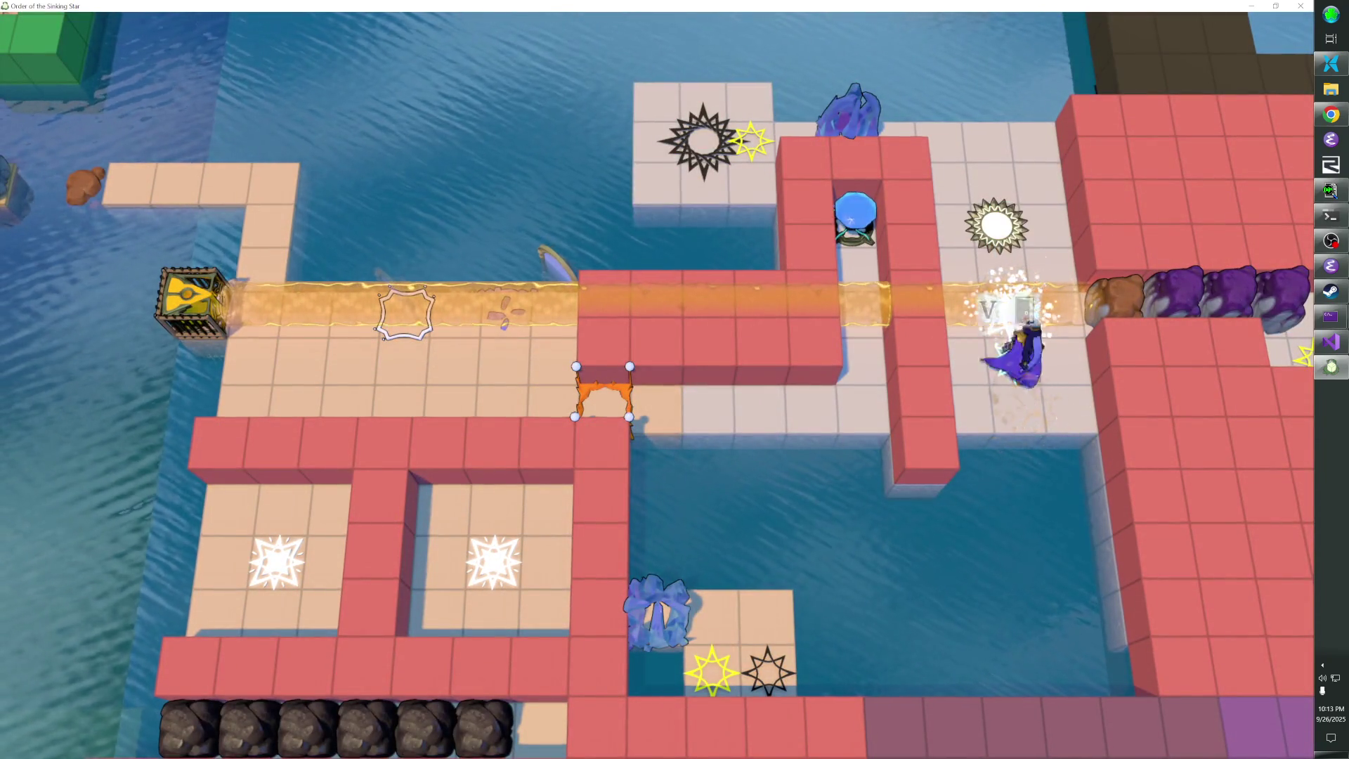
key("v")
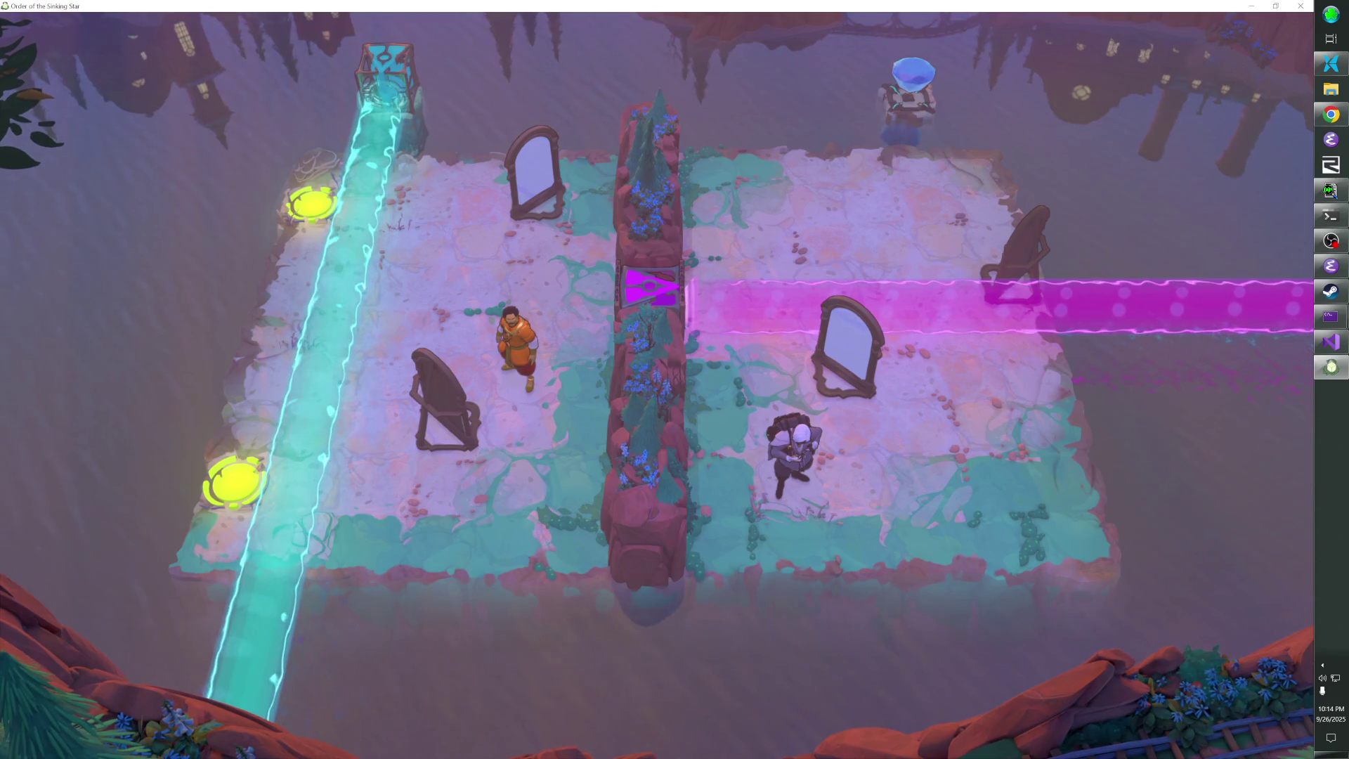
Open the level editor, hop between sidetrack and its overworld entry, and toggle play view
key("F1")
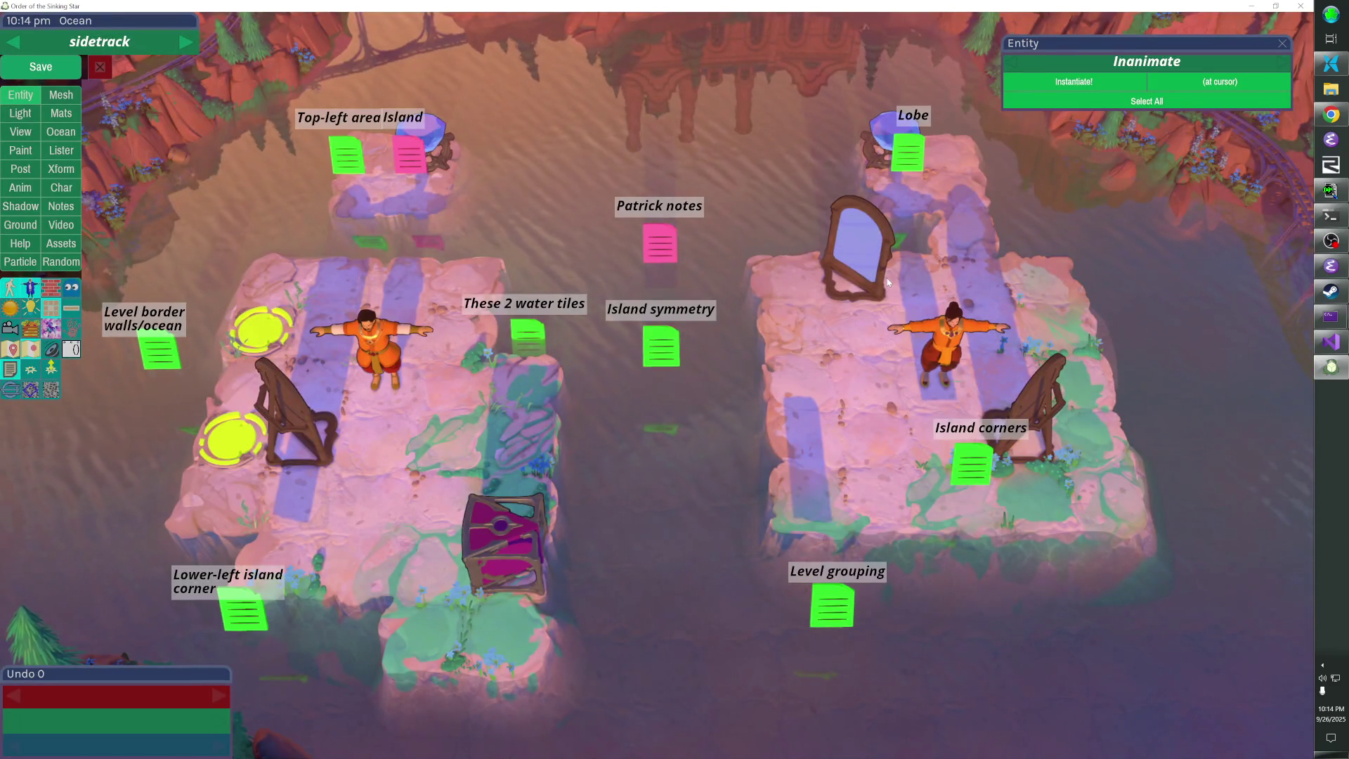
key("Escape")
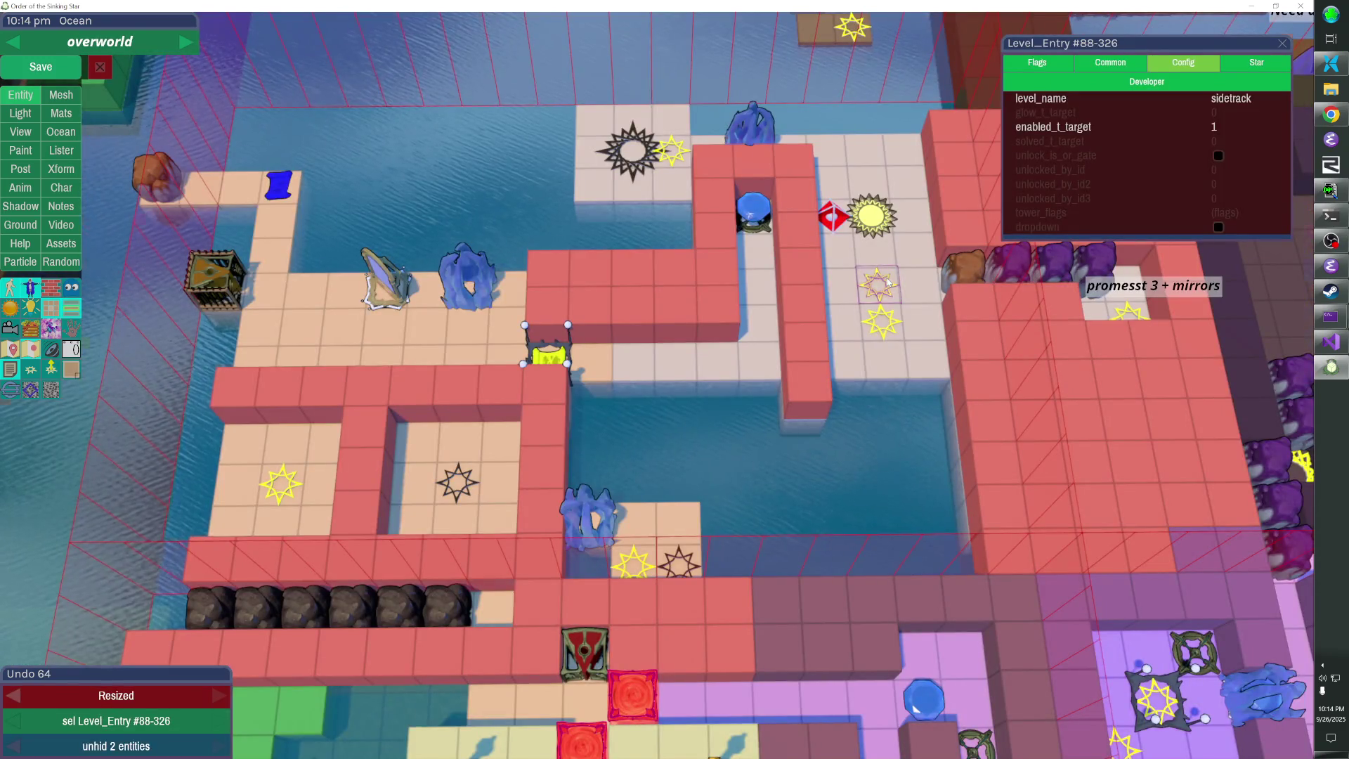
key("Return")
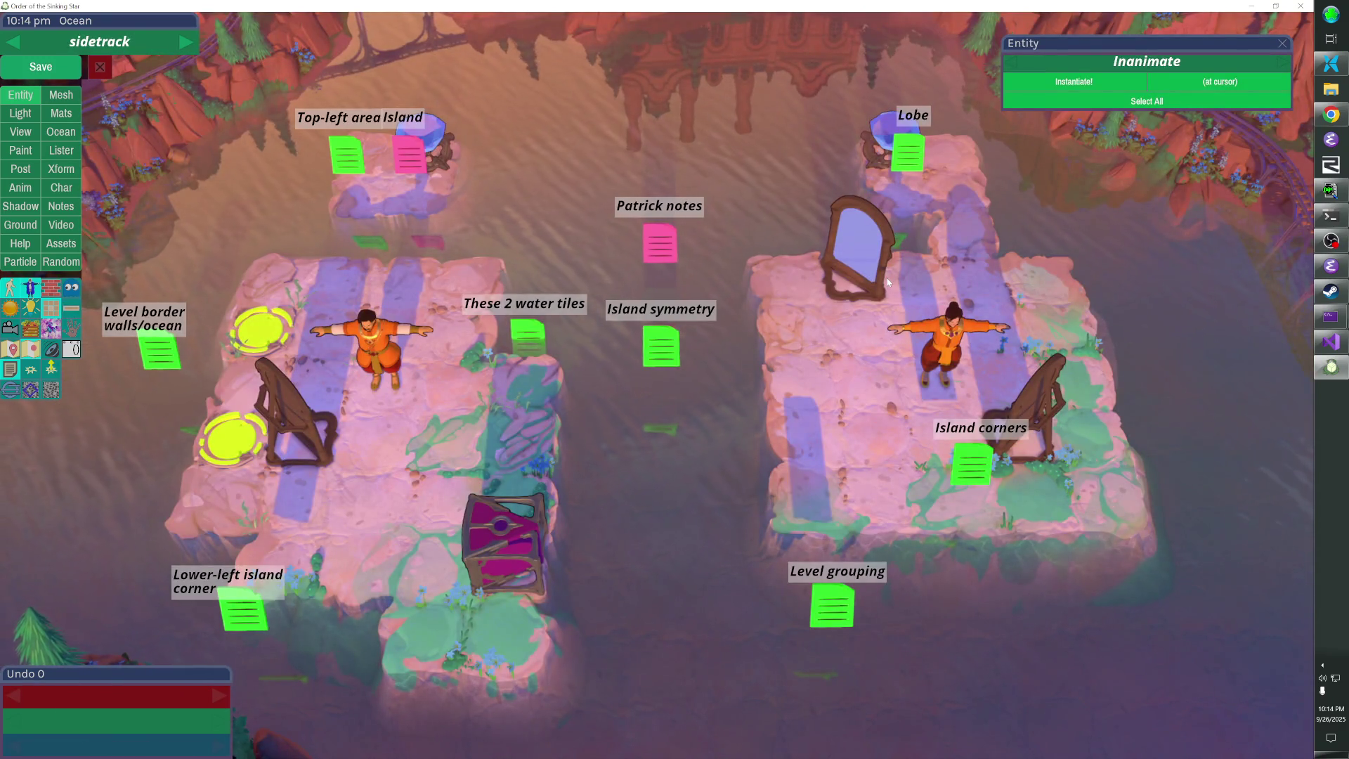
key("Escape")
key("Return")
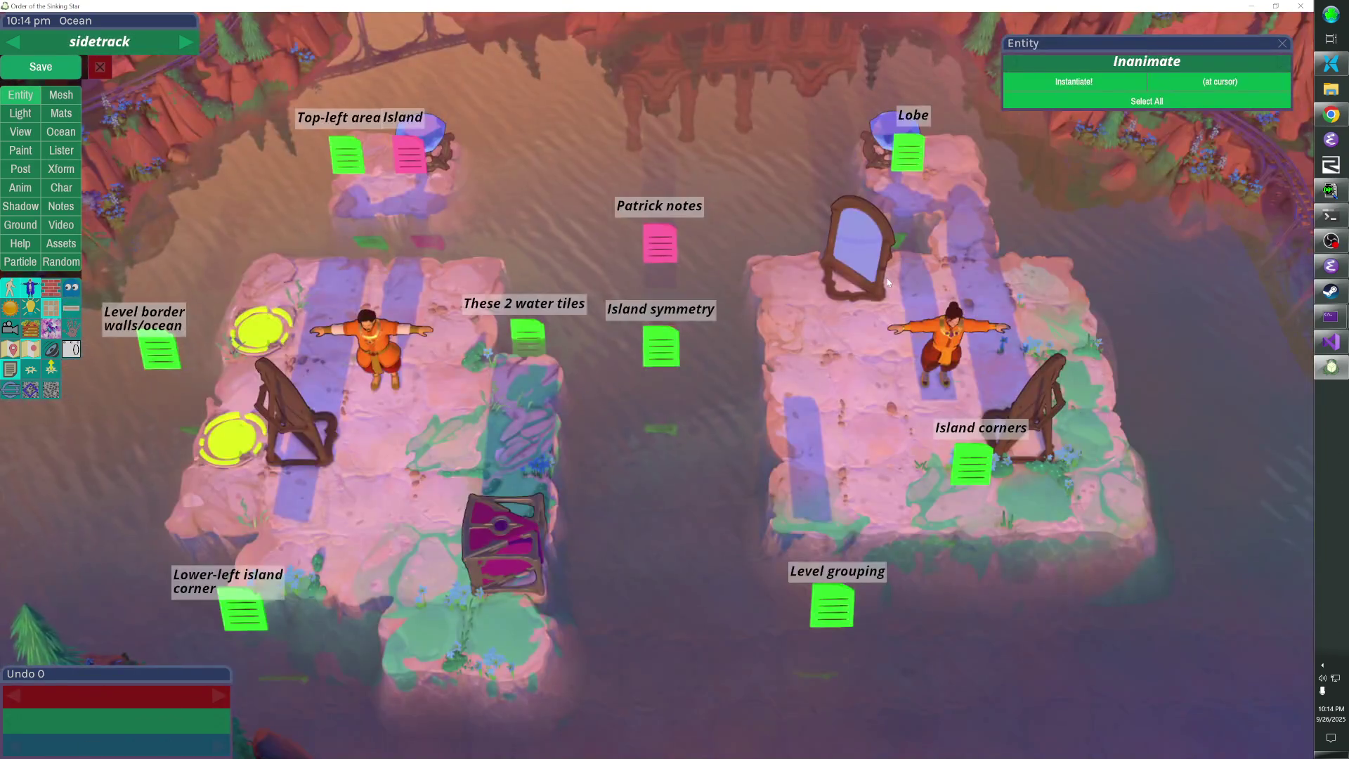
key("Tab")
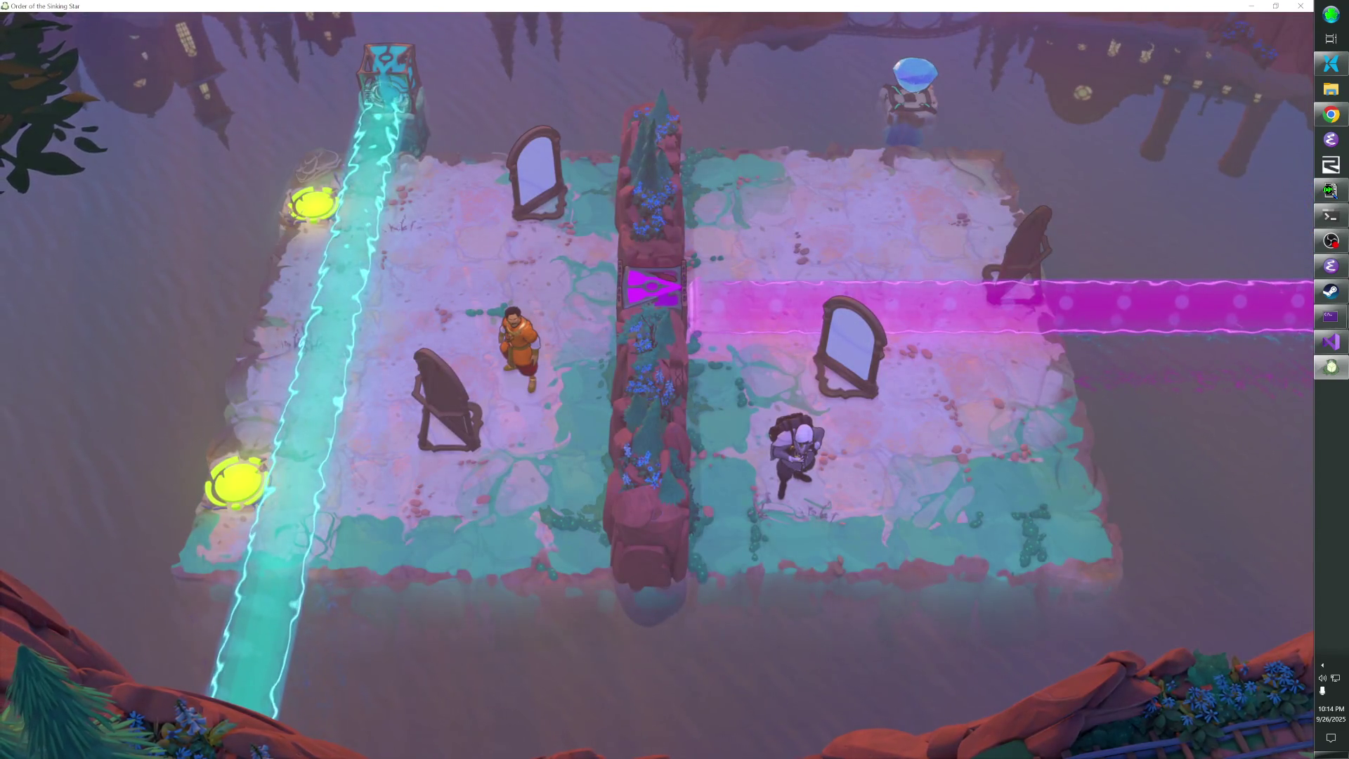
key("Tab")
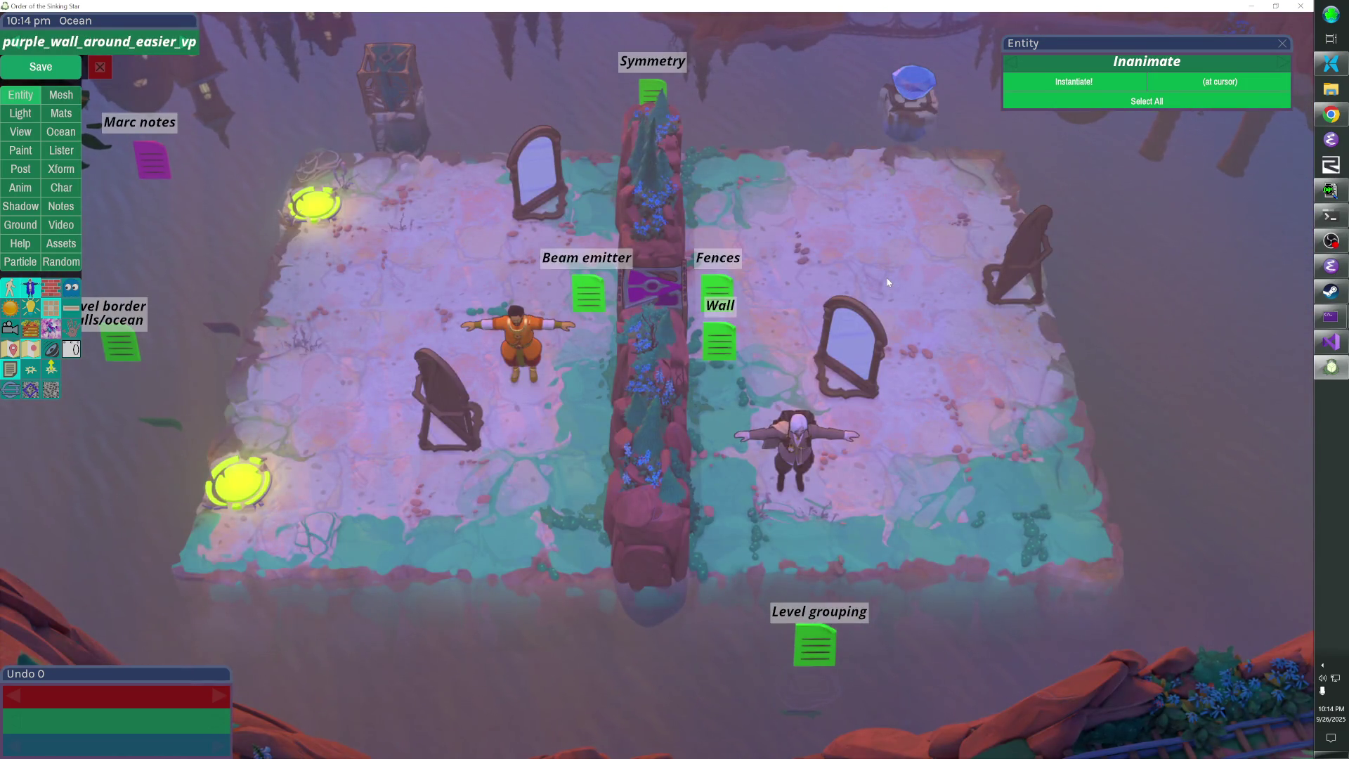
Switch from the game over to Emacs and start a find-file
key("alt+Tab")
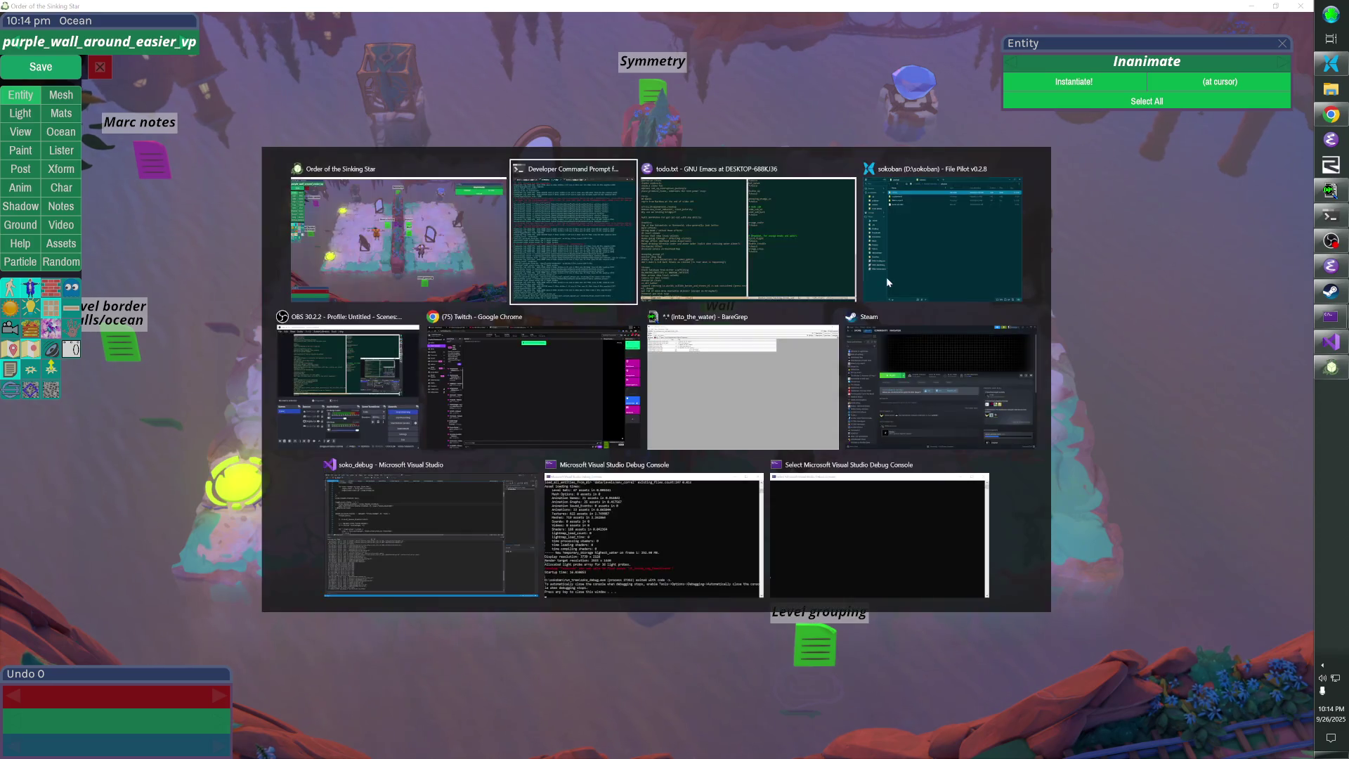
key("alt+Tab")
key("Escape")
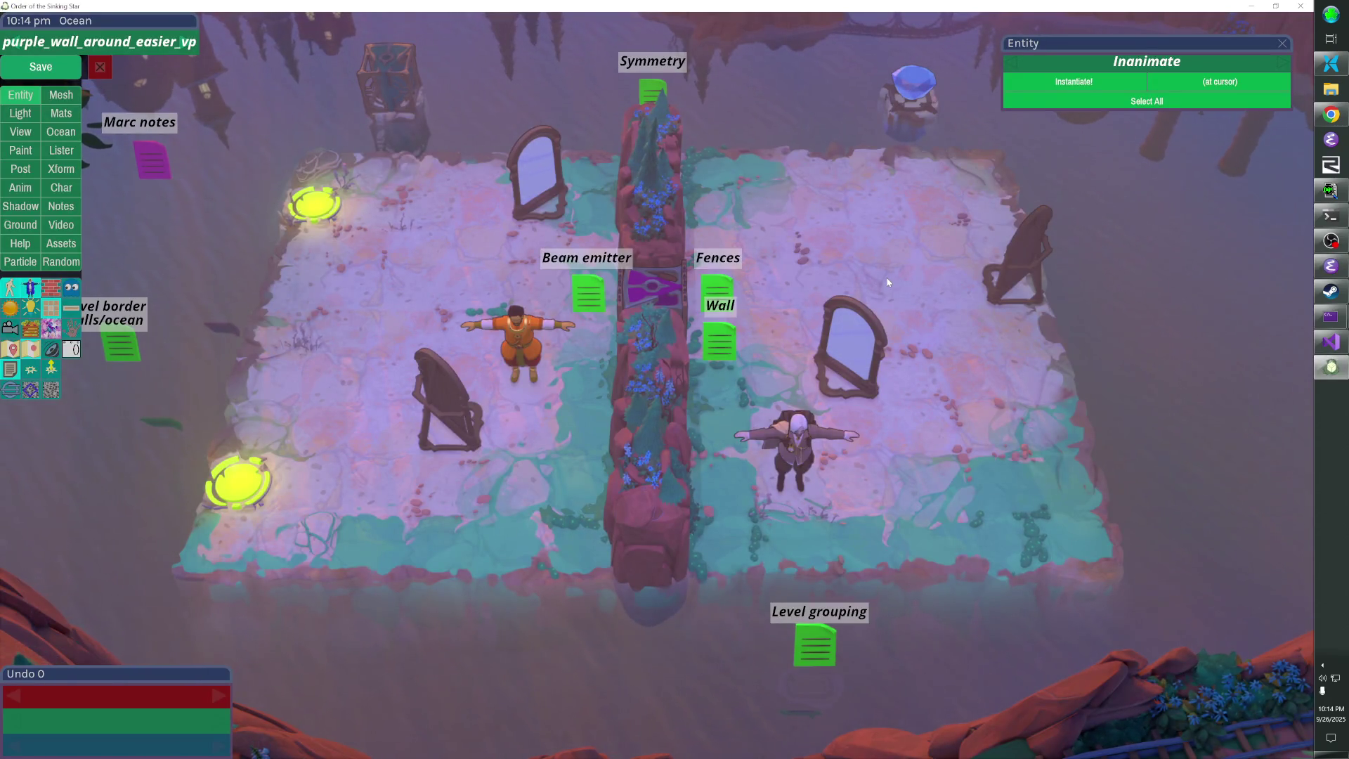
key("alt+Tab")
key("ctrl+x")
key("ctrl+f")
Search the data\level_sets files in BareGrep for purple_wall_ar
key("ctrl+g")
key("alt+Tab")
key("alt+Tab")
key("alt+Tab")
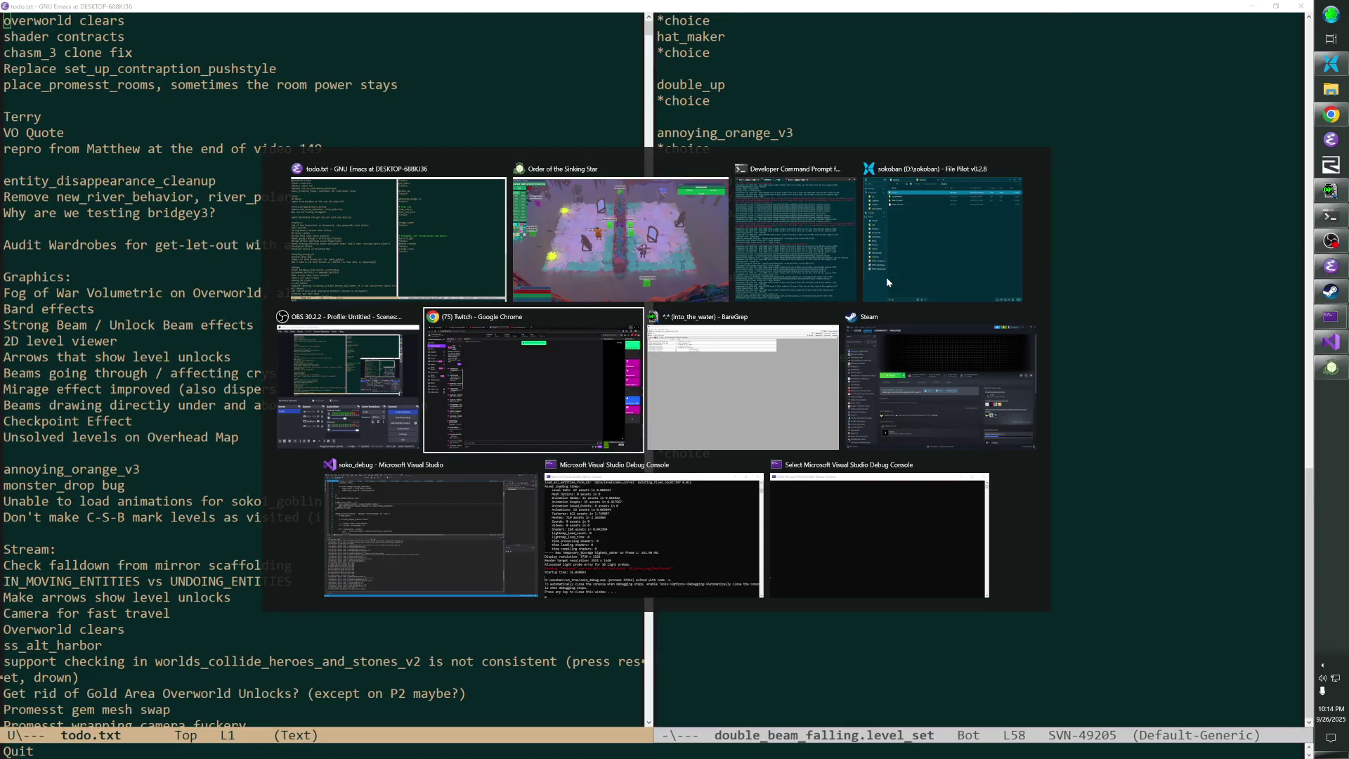
key("alt+Tab")
type("purple_wall_Arou")
key("BackSpace")
key("BackSpace")
key("BackSpace")
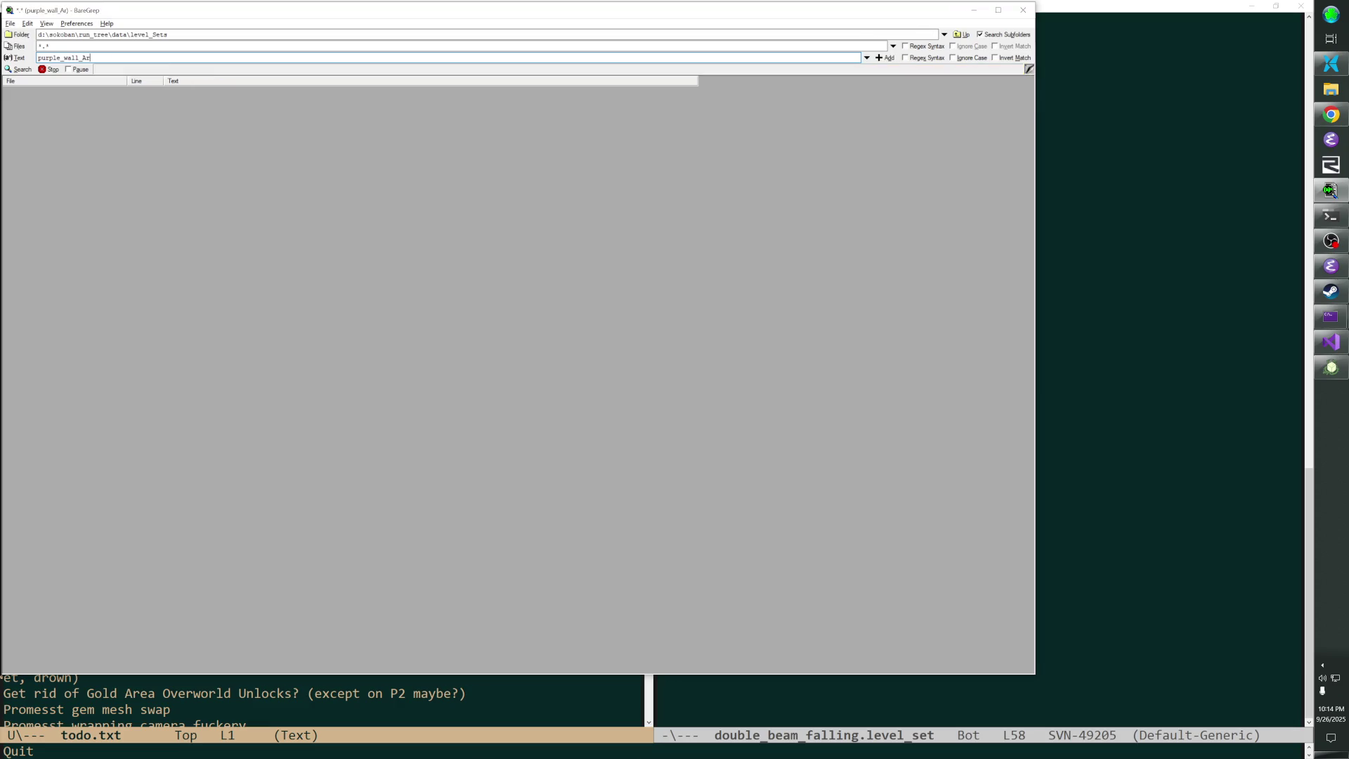
type("around")
Return to Emacs with a find-file prompt ready
key("alt+Tab")
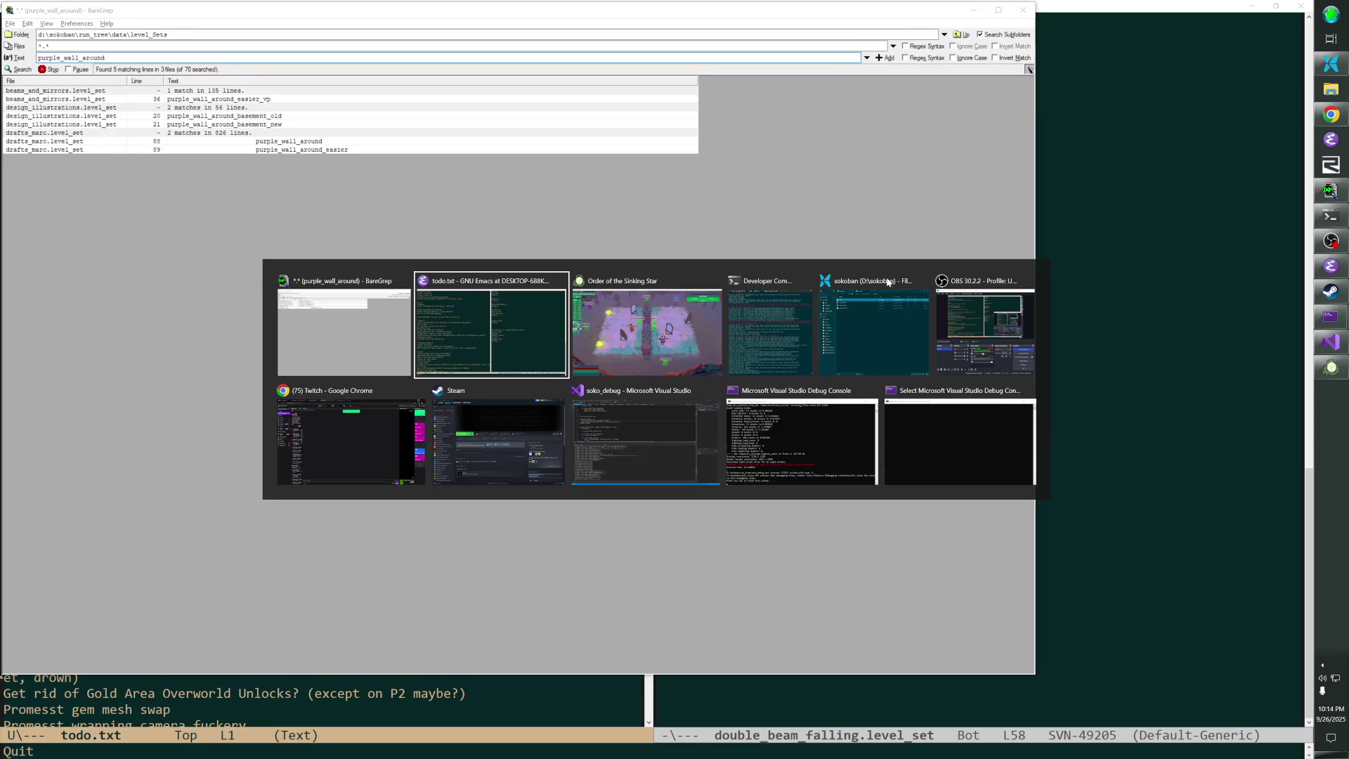
key("ctrl+x")
key("ctrl+f")
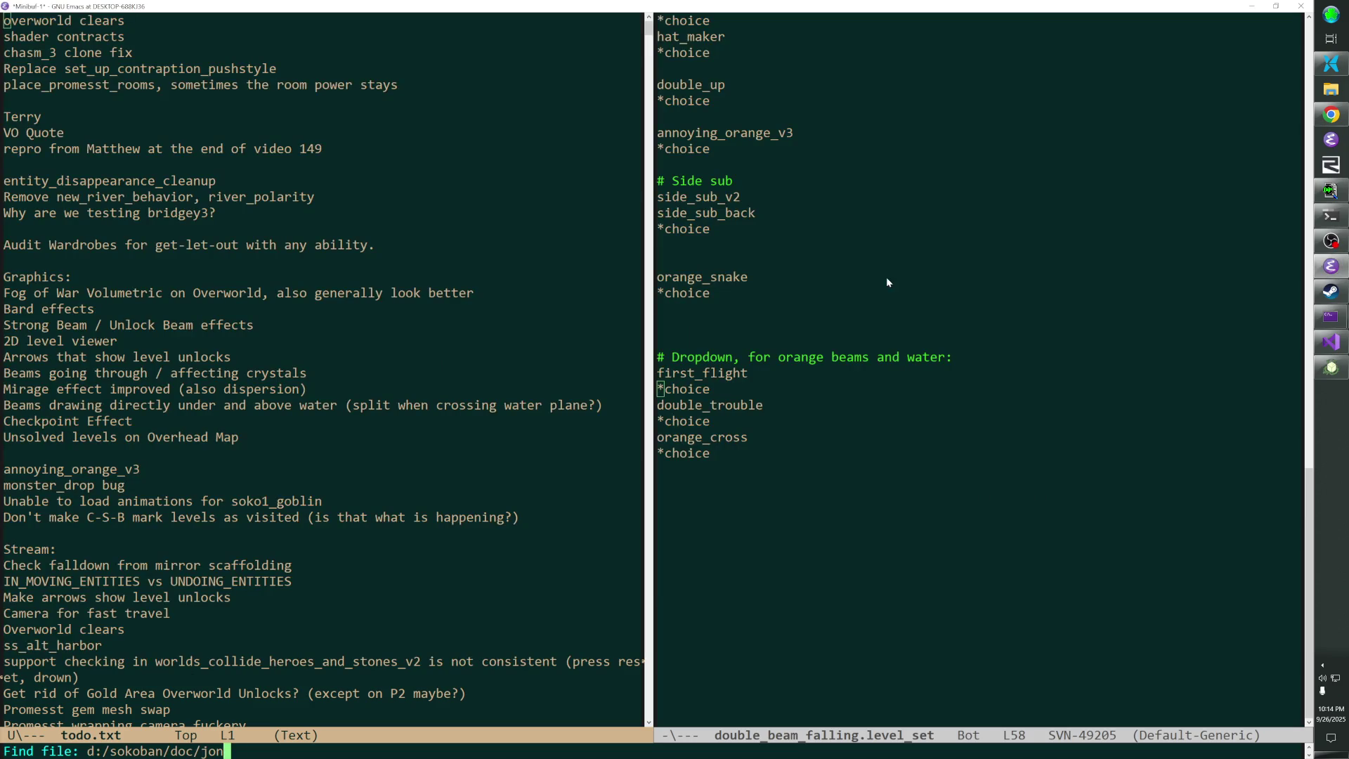
Open run_tree/data/level_sets/beams_and_mirrors.level_set in Emacs
key("BackSpace")
key("BackSpace")
key("BackSpace")
type("run_tree/data/level_sets/beams_and_m")
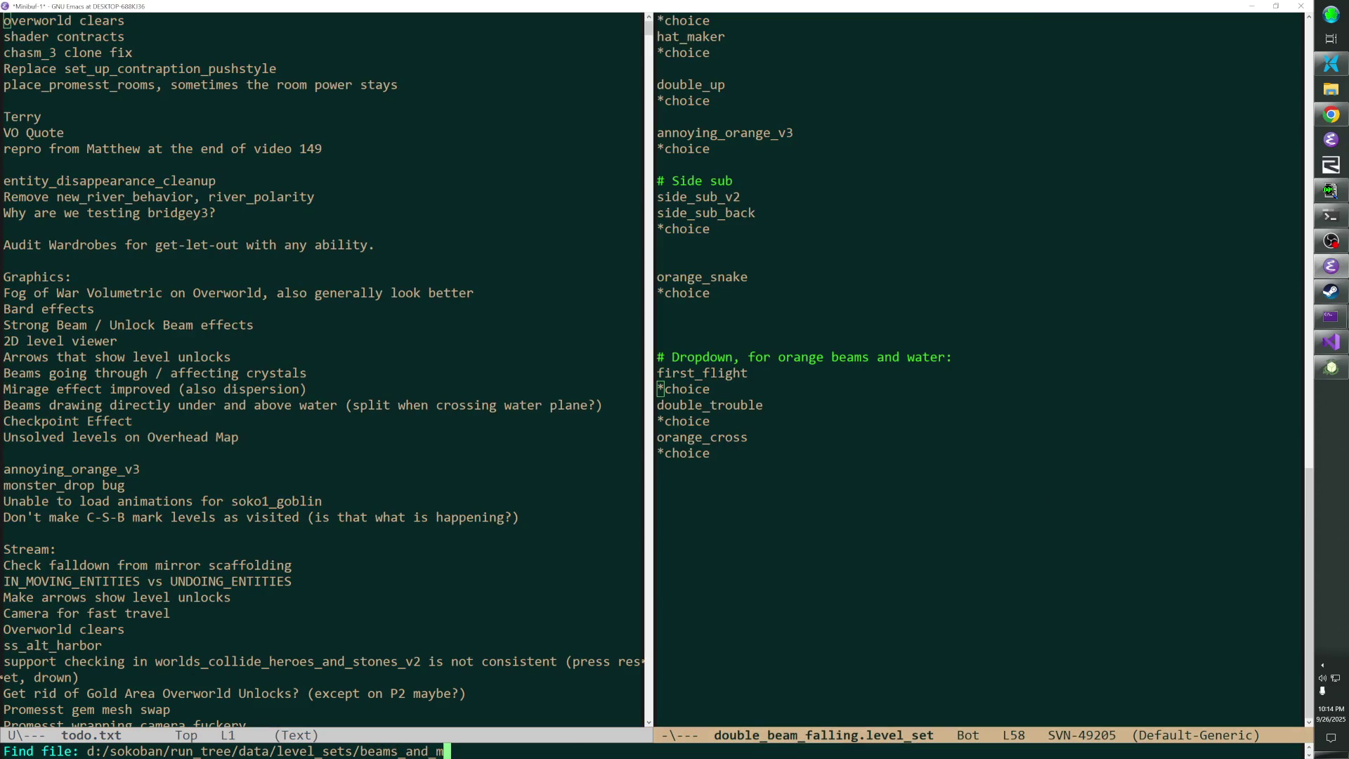
key("Tab")
key("Return")
Search for 'aroun' to locate purple_wall_around_easier_vp, then head back to the game
key("ctrl+s")
type("around_")
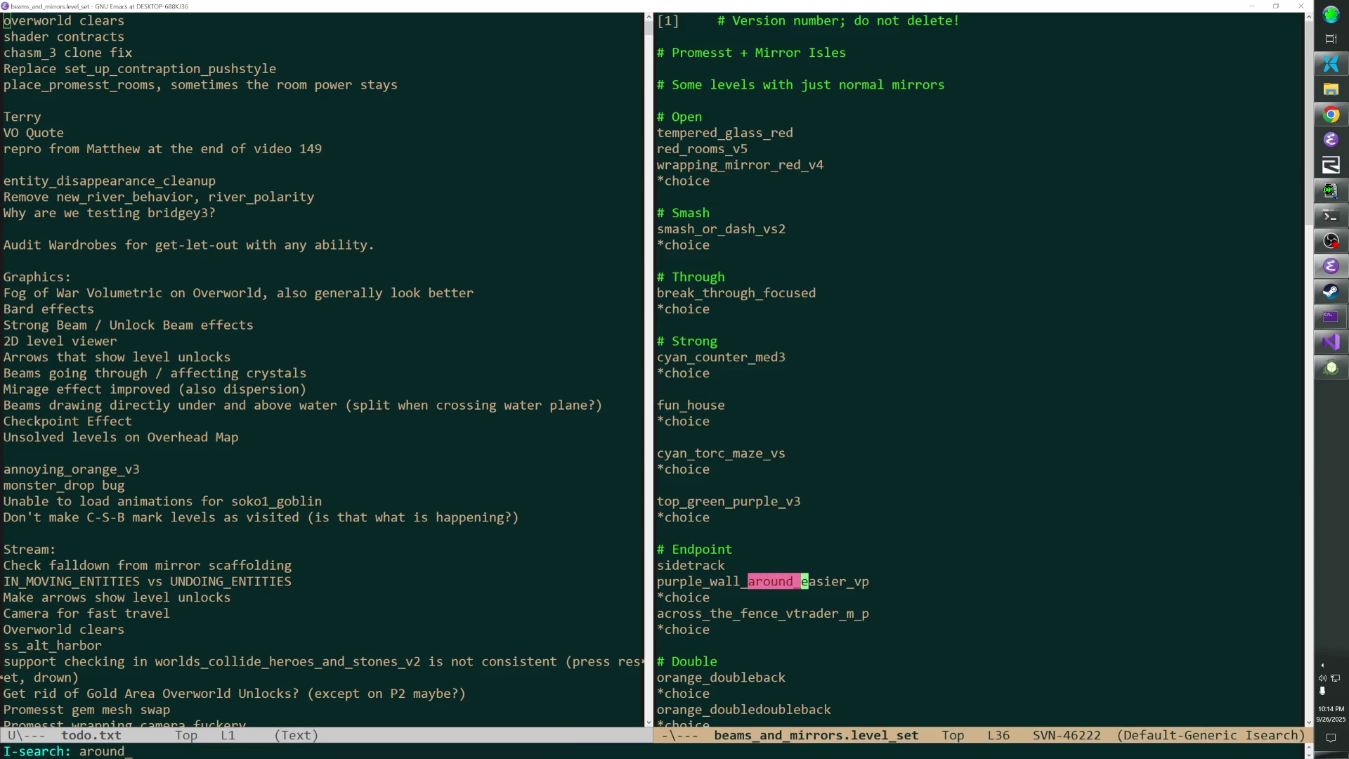
key("ctrl+a")
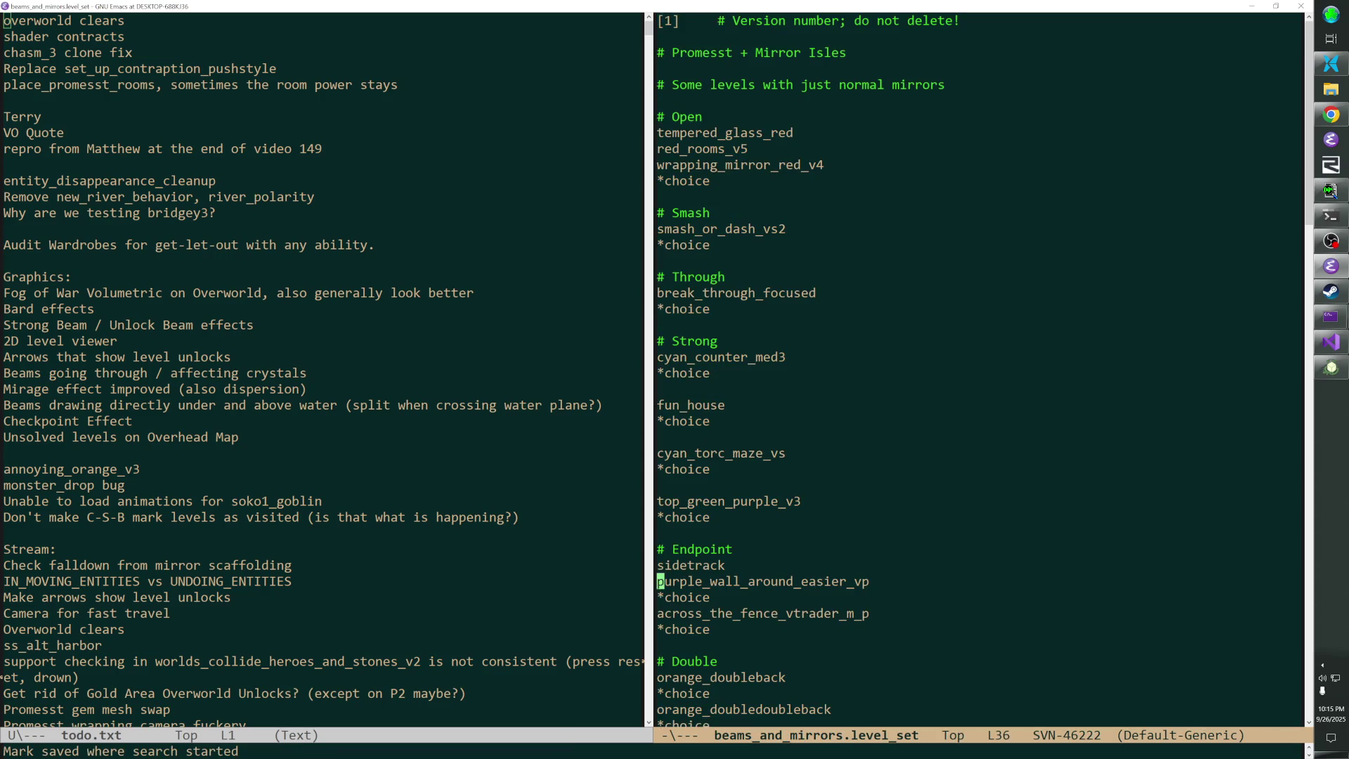
key("alt+Tab")
key("alt+Tab")
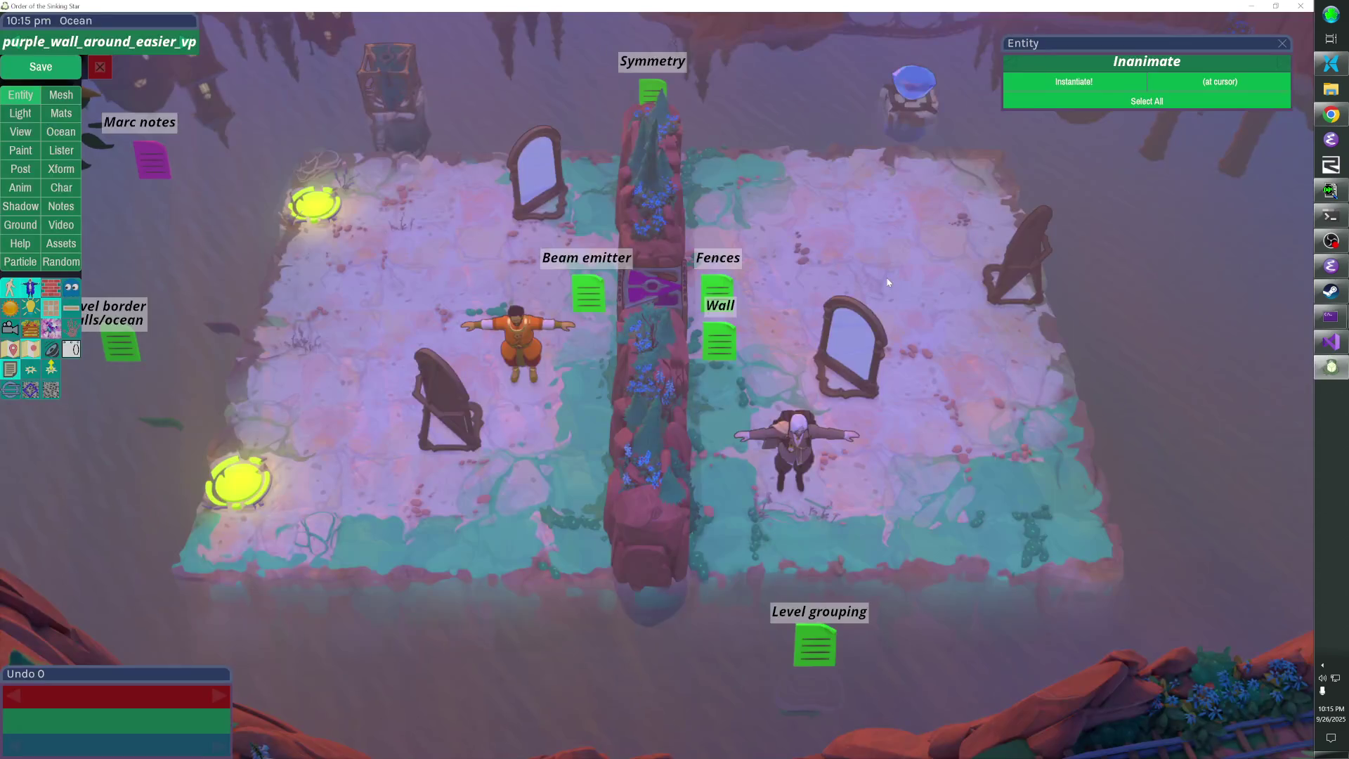
Select the purple_wall_around_easier_vp overworld entry and edit its enabled_t_target value
key("Escape")
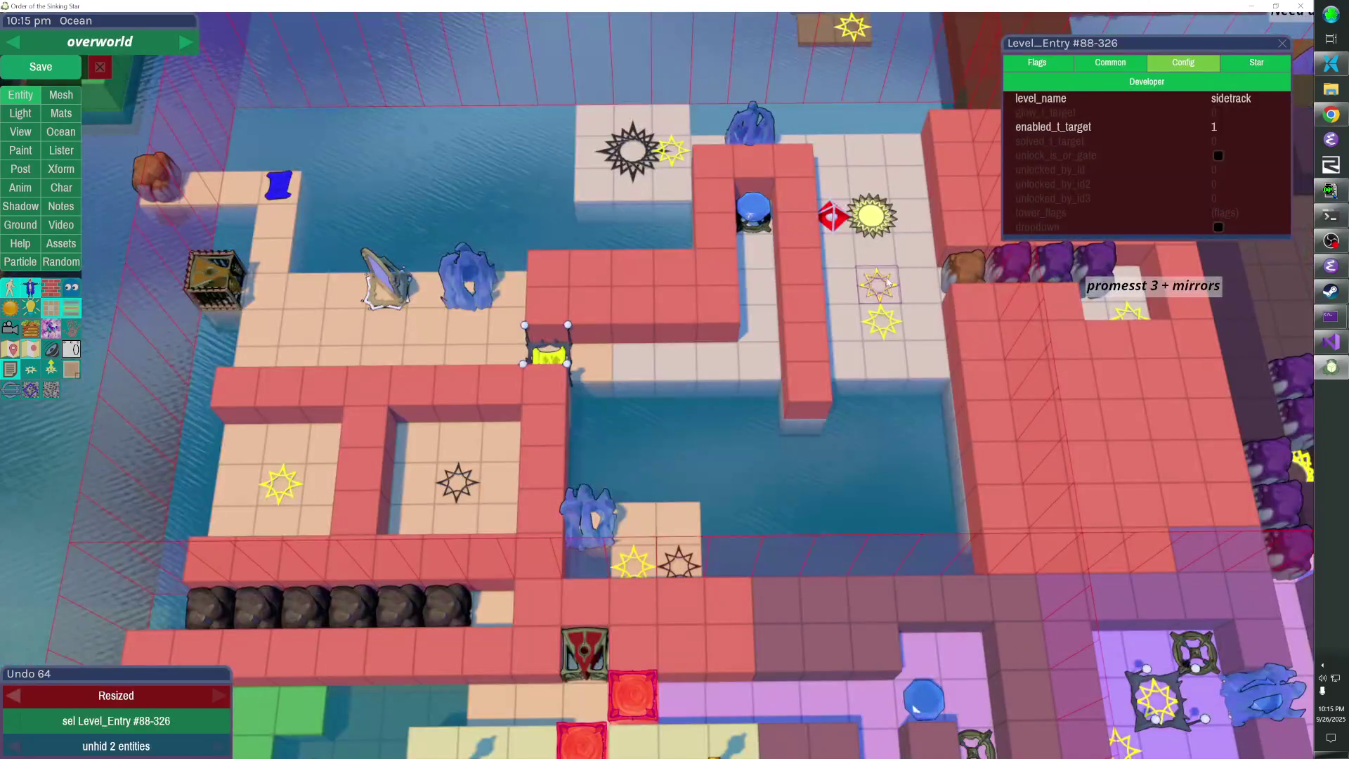
left_click(889, 320)
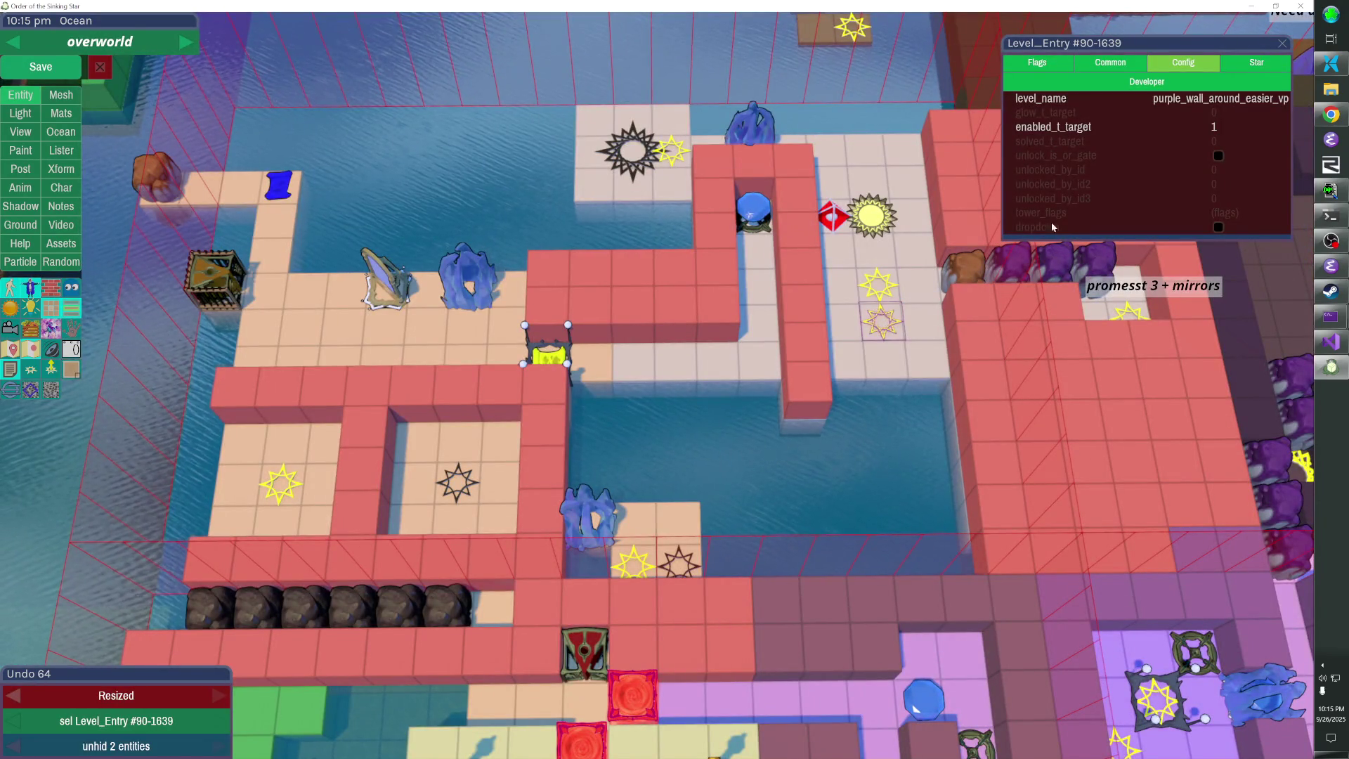
left_click(1081, 132)
key("Return")
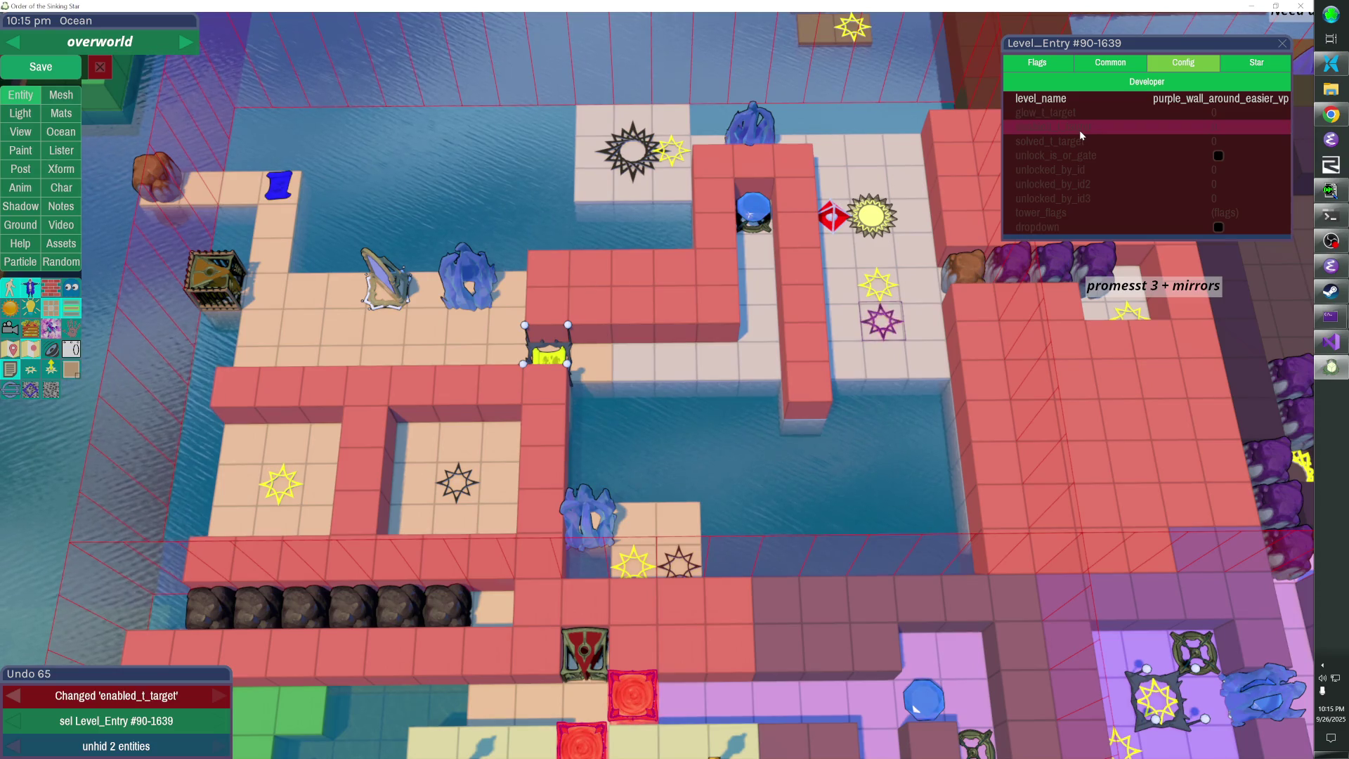
Paste sidetrack's ID 88-326 into the entry's unlocked_by_id and save the overworld
left_click(879, 284)
left_click(1065, 43)
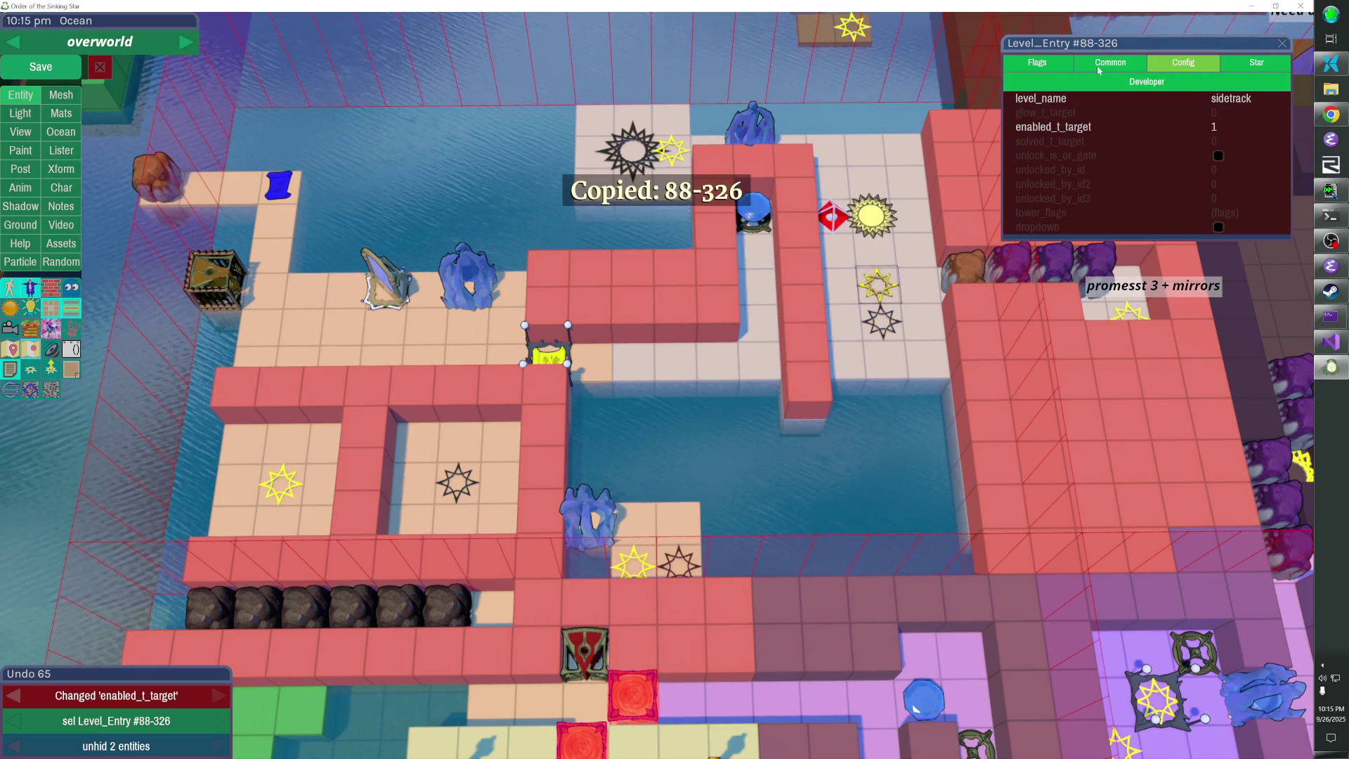
left_click(889, 319)
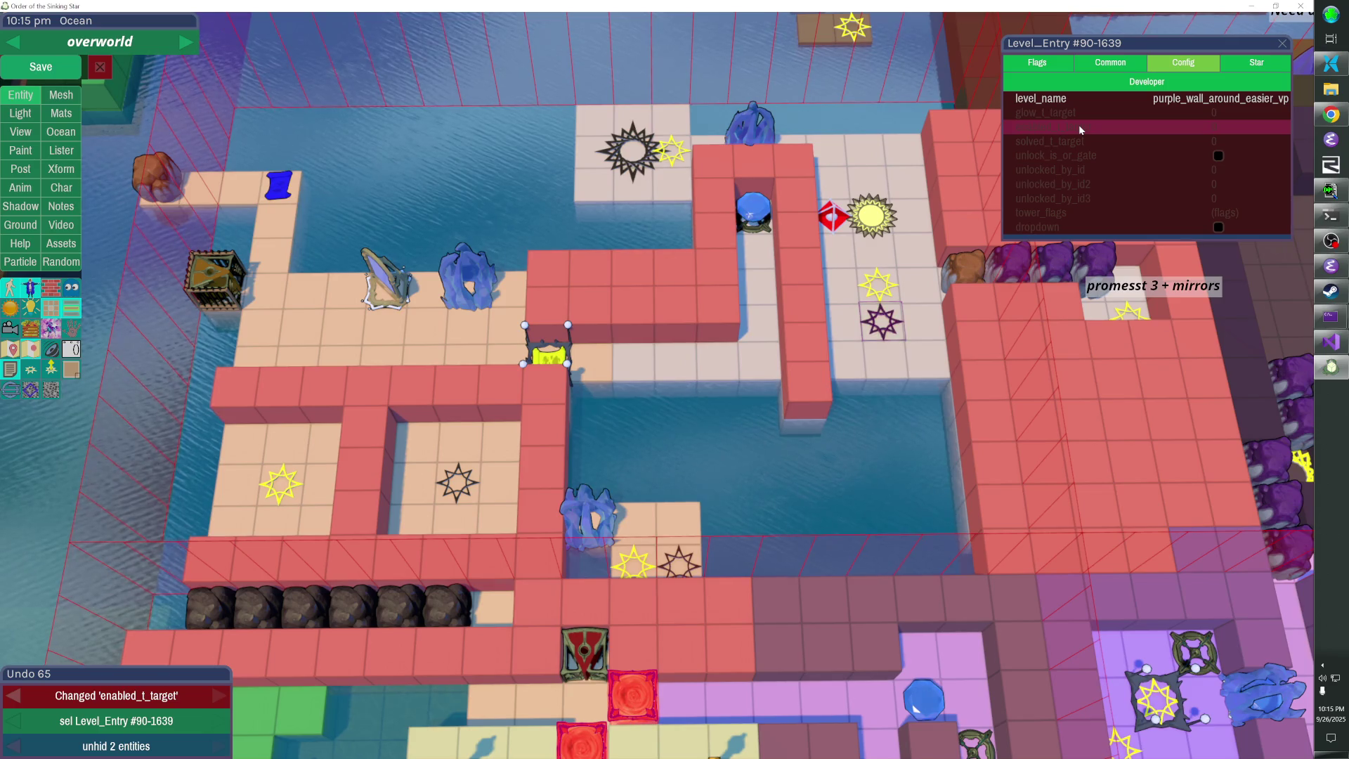
left_click(1092, 170)
key("ctrl+v")
key("Return")
key("Escape")
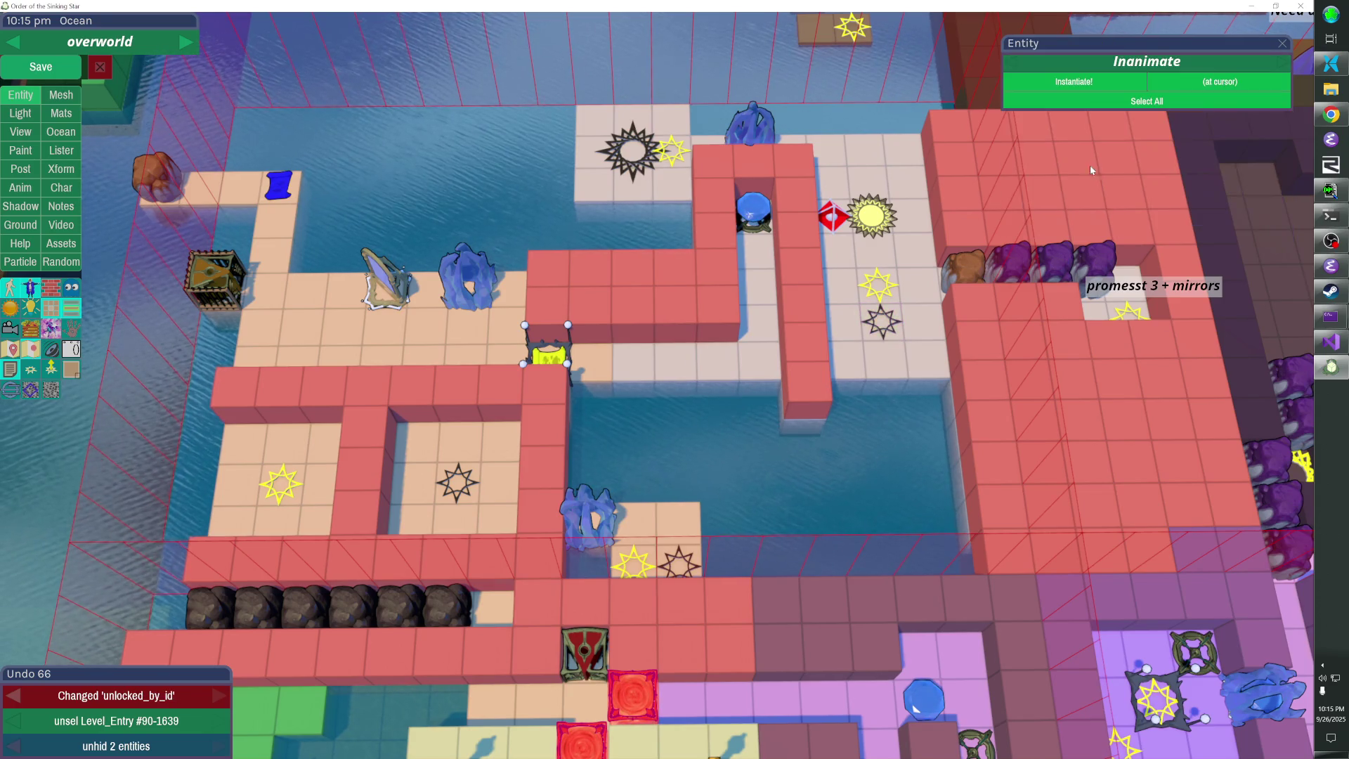
left_click(60, 77)
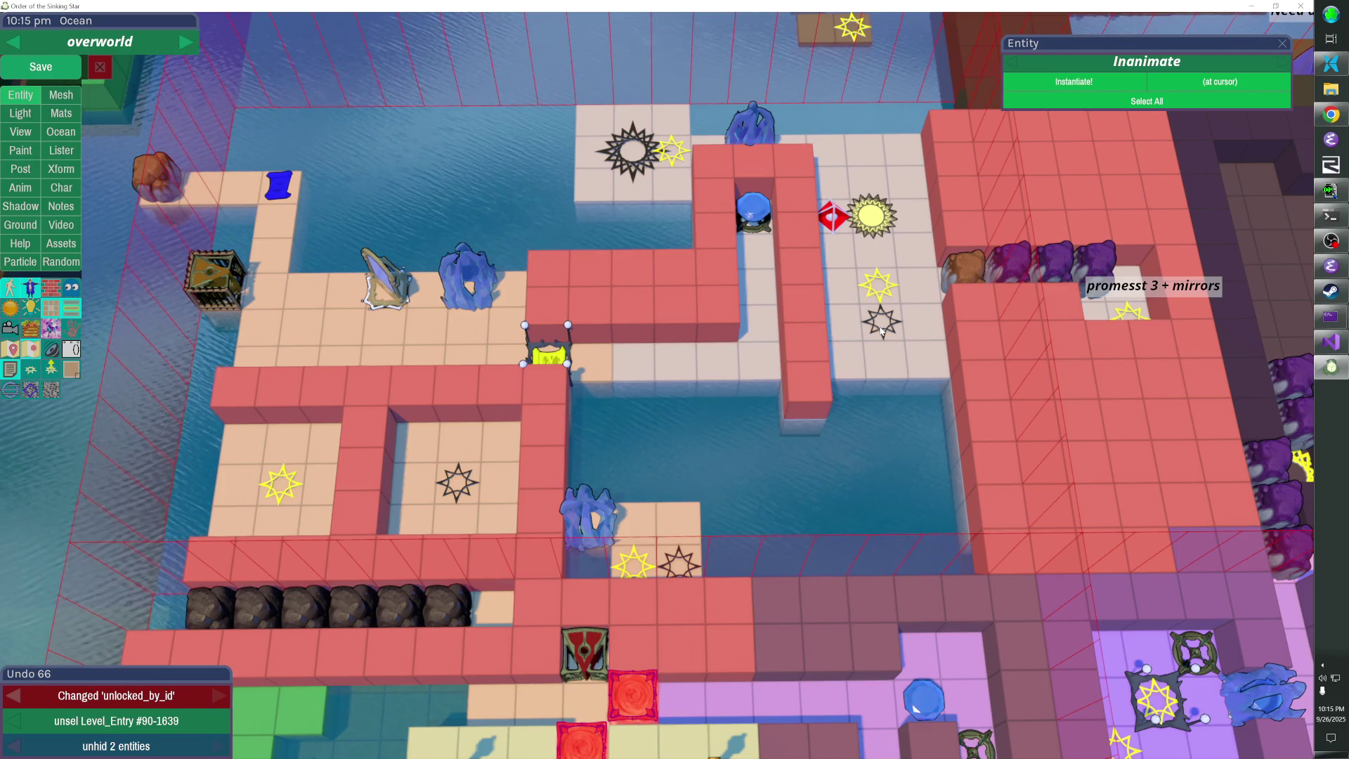
key("Escape")
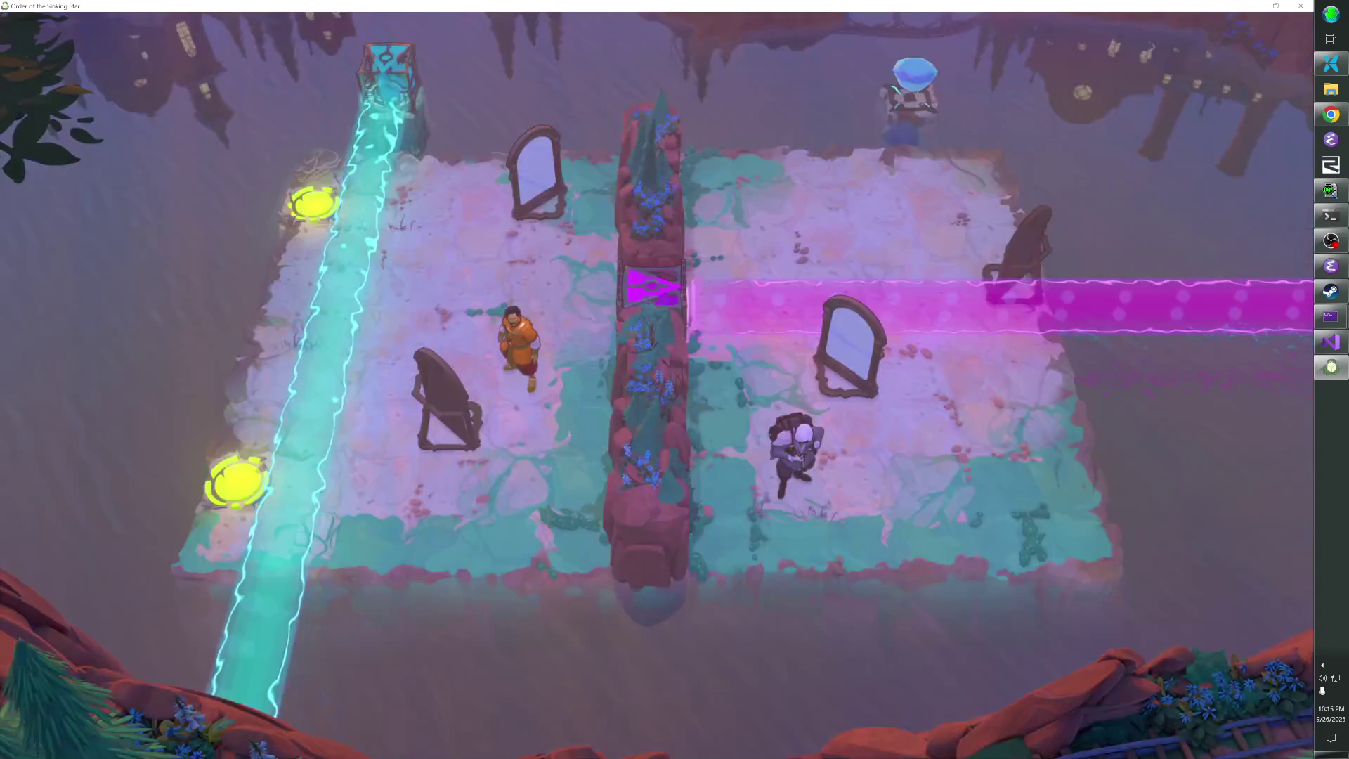
Walk the character onto the beam row and over past the white sun tile
key("Escape")
key("Escape")
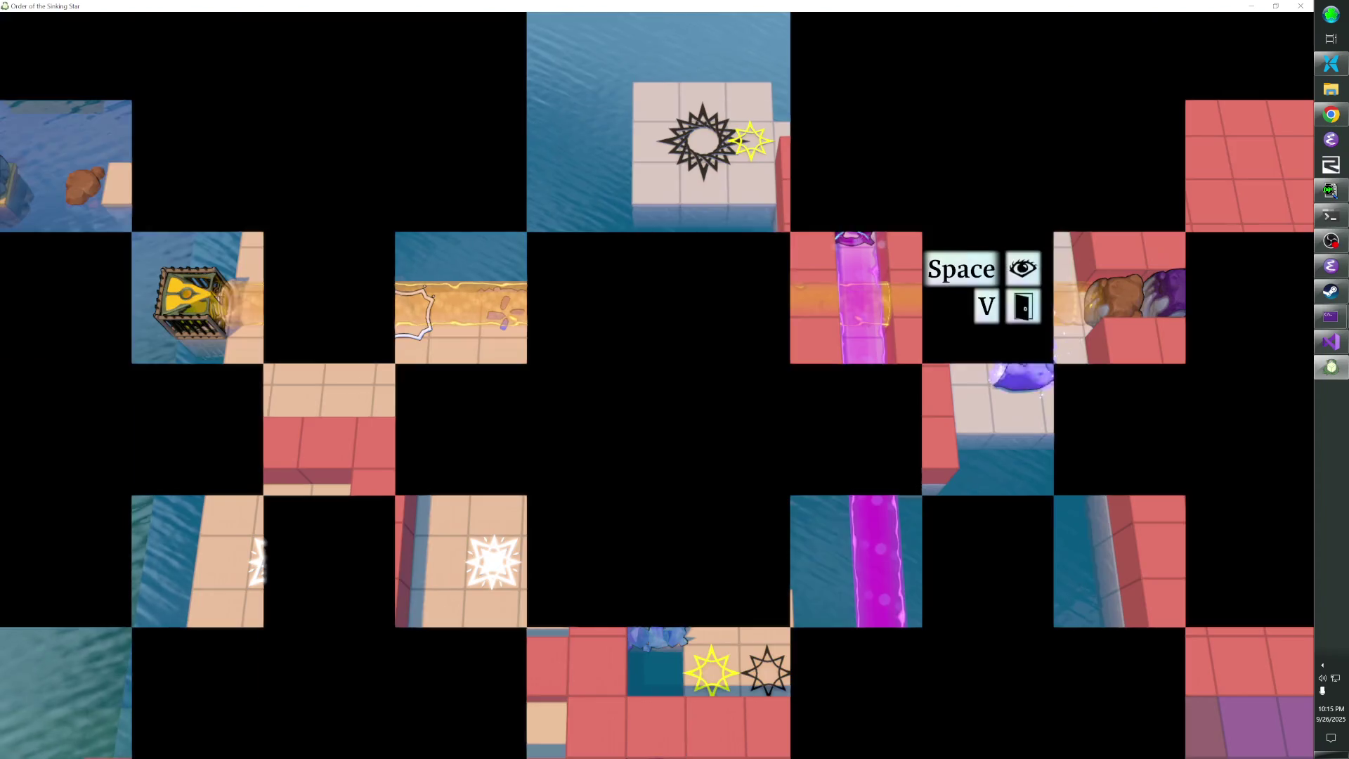
key("Right")
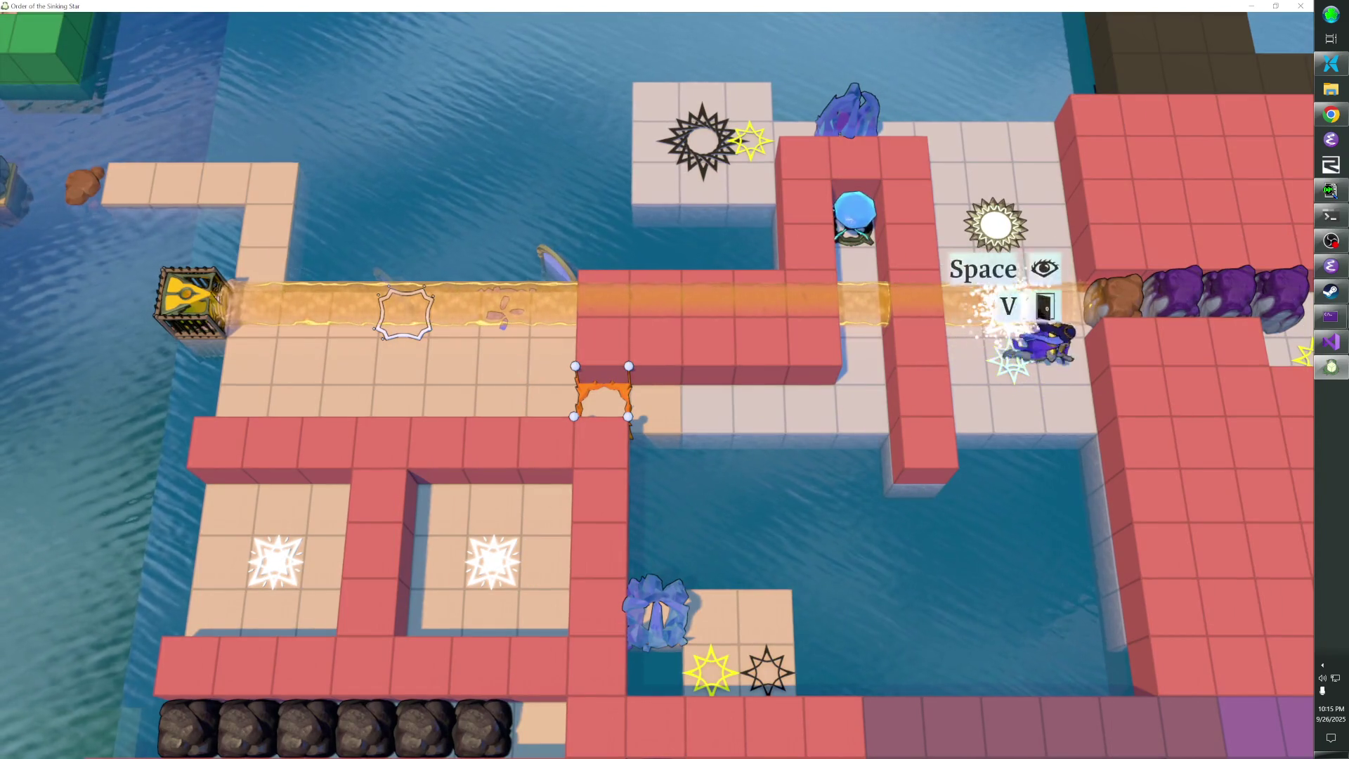
key("Left")
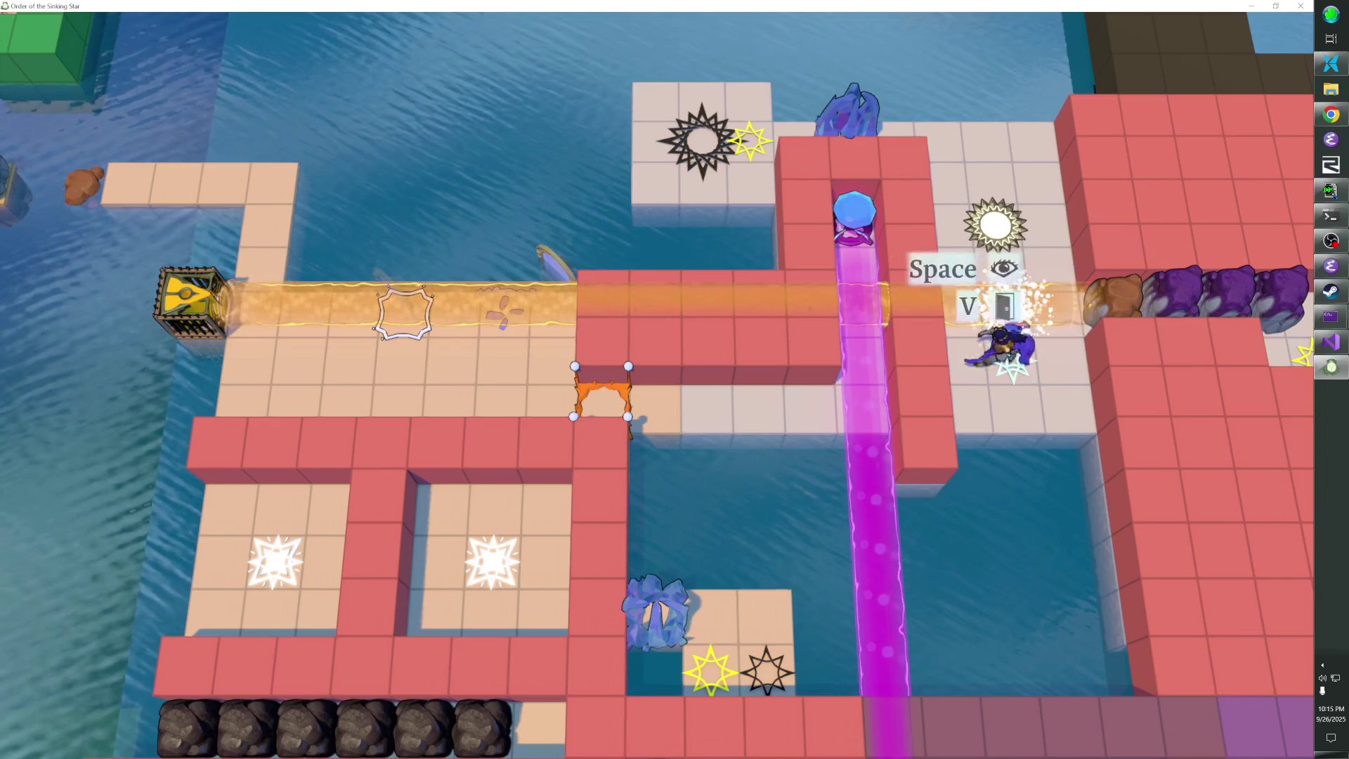
key("Down")
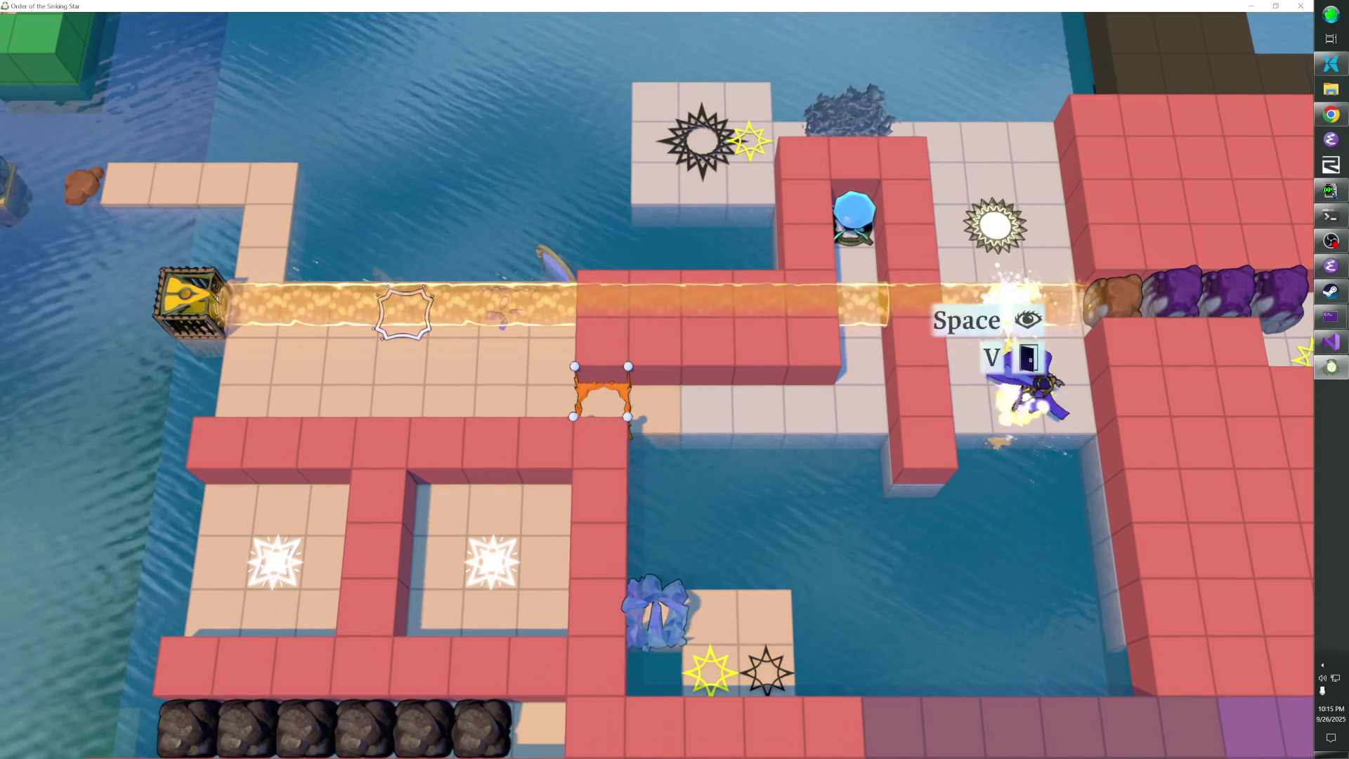
key("Right")
key("Up")
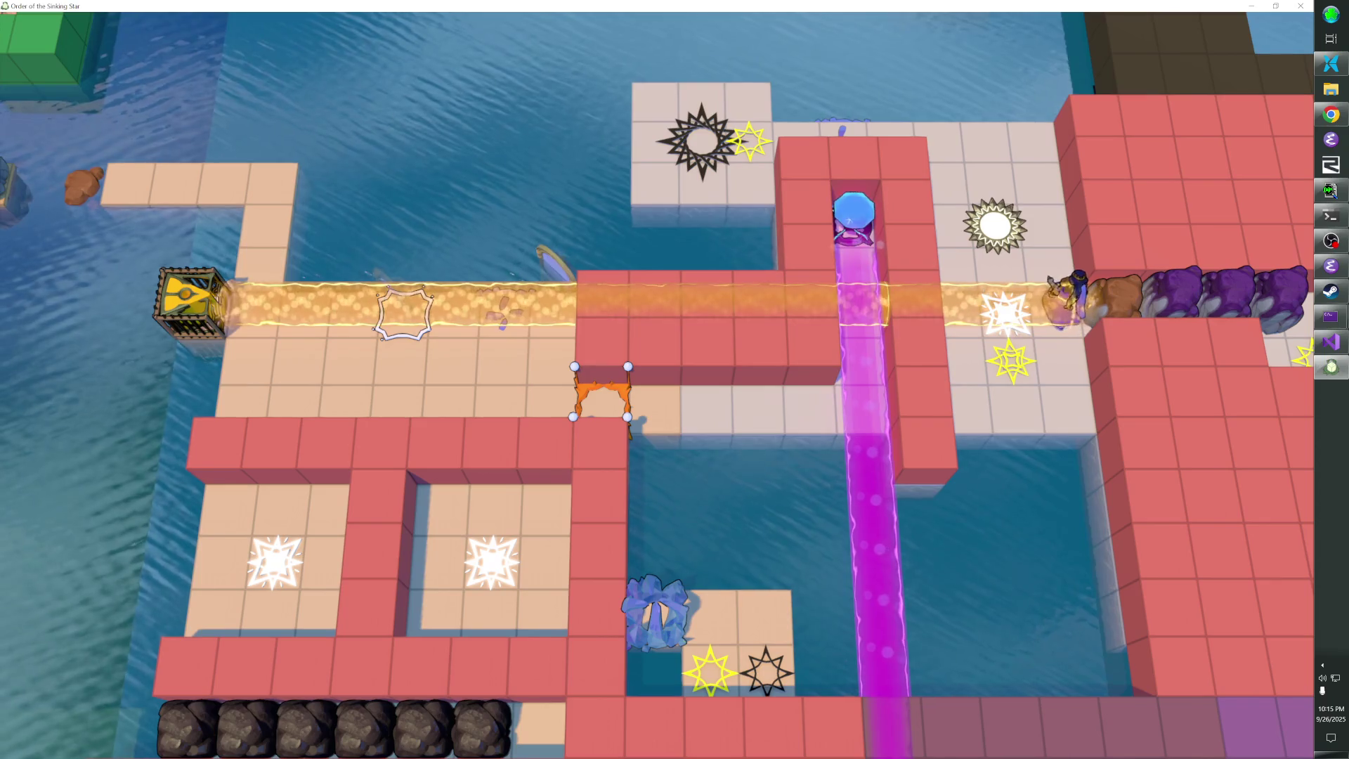
key("Down")
key("Left")
key("Up")
key("Up")
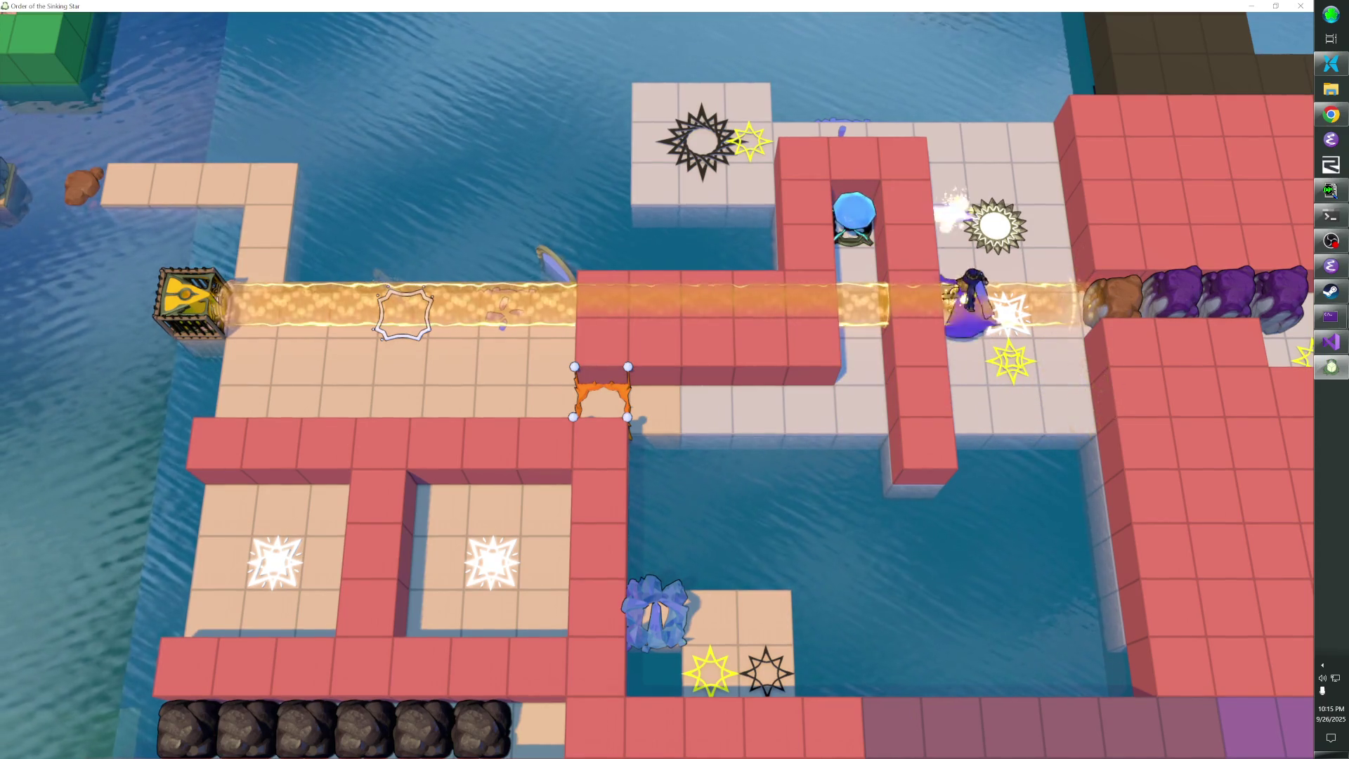
key("Right")
key("Down")
key("Down")
key("Down")
key("Right")
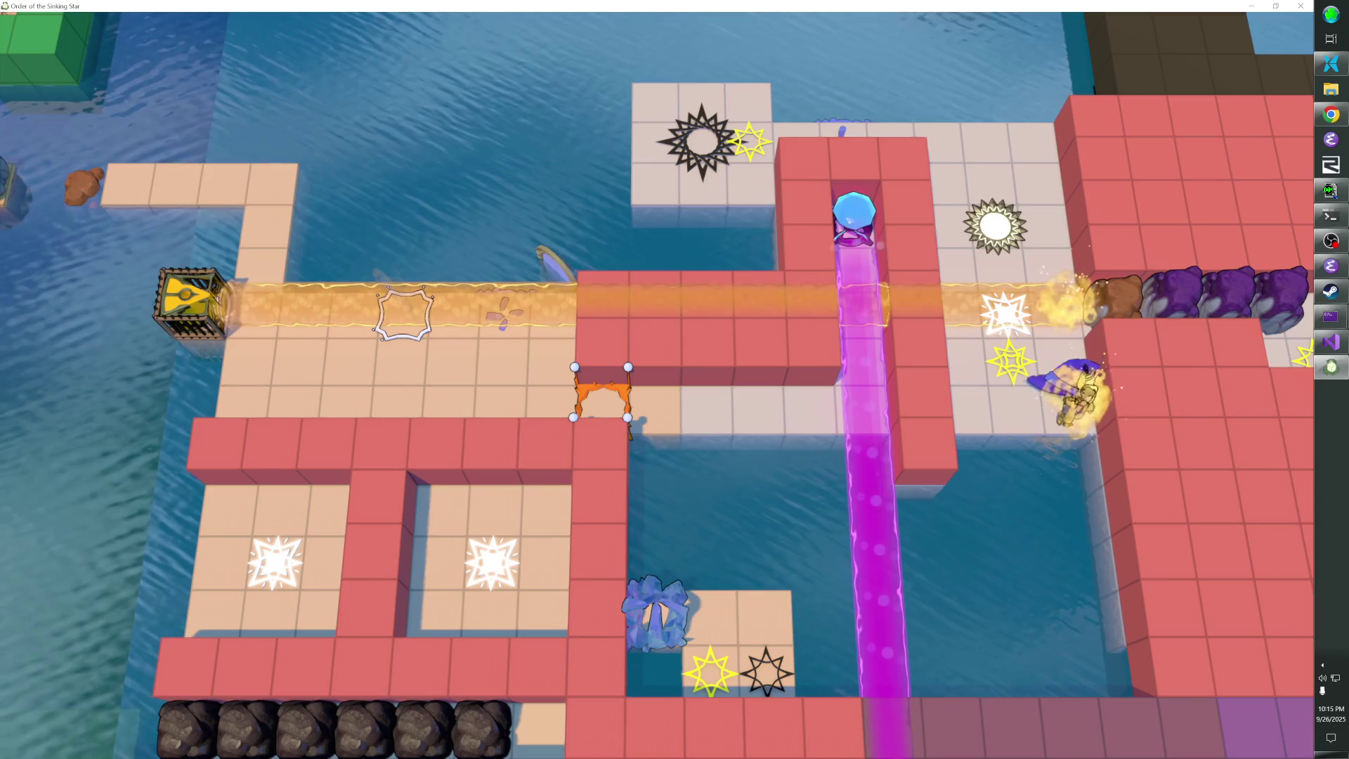
Move around the sun to the yellow star, then up and left along the top walkway
key("Left")
key("Right")
key("Left")
key("Up")
key("Left")
key("Down")
key("Right")
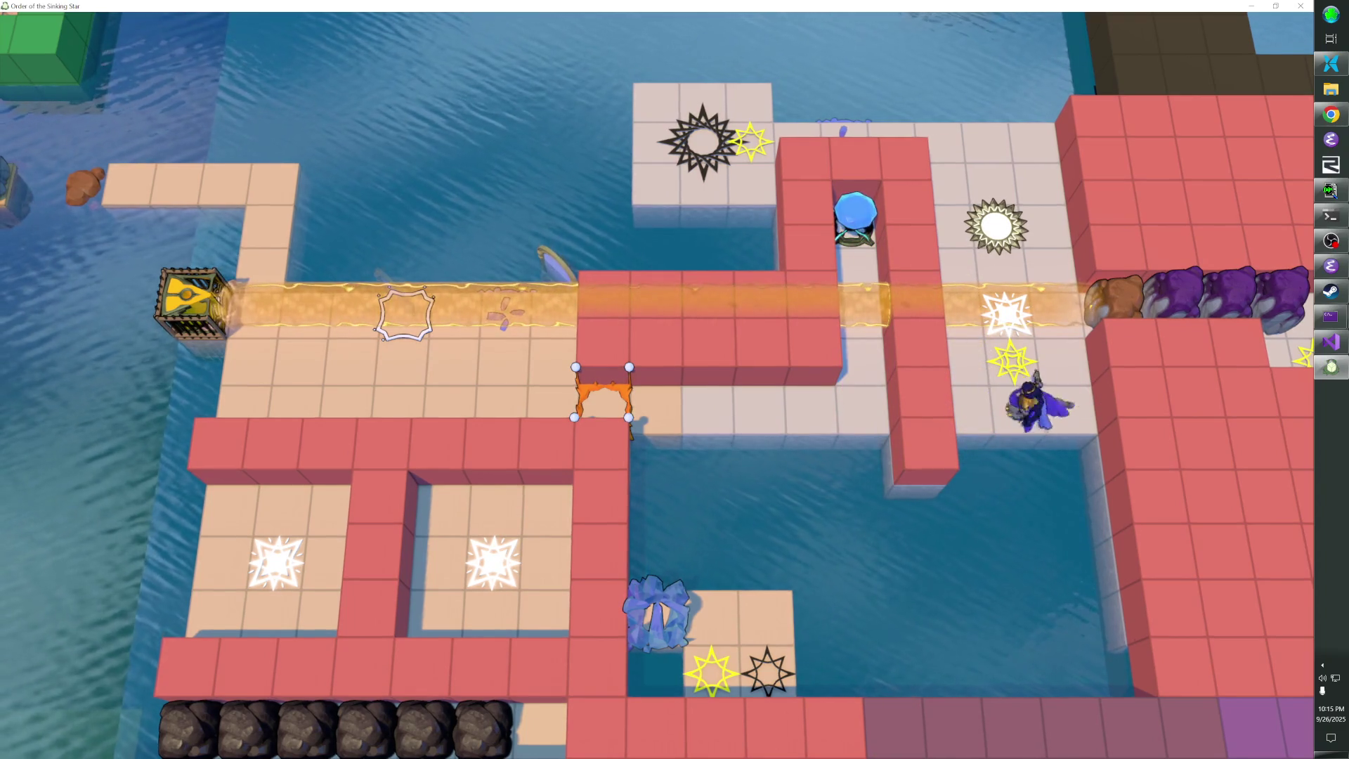
key("Right")
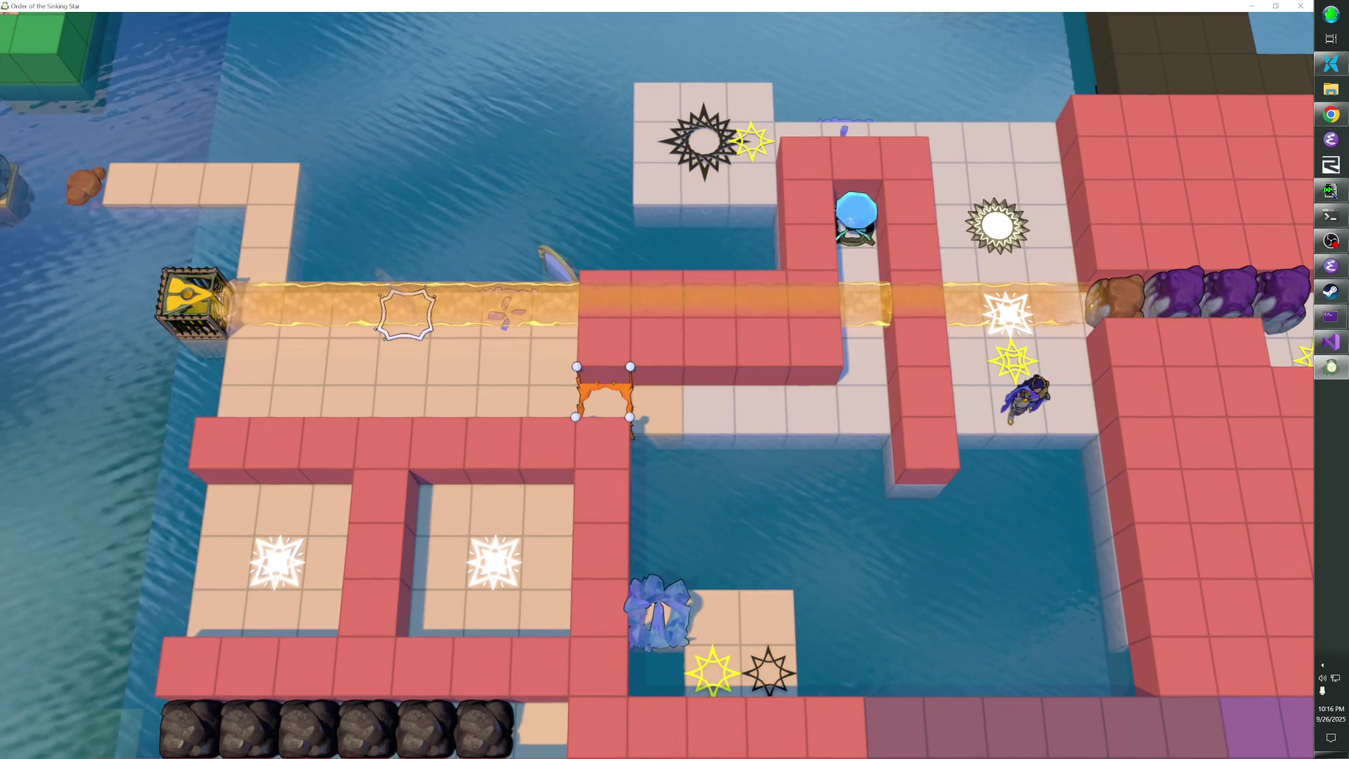
key("Up")
key("Up")
key("Up")
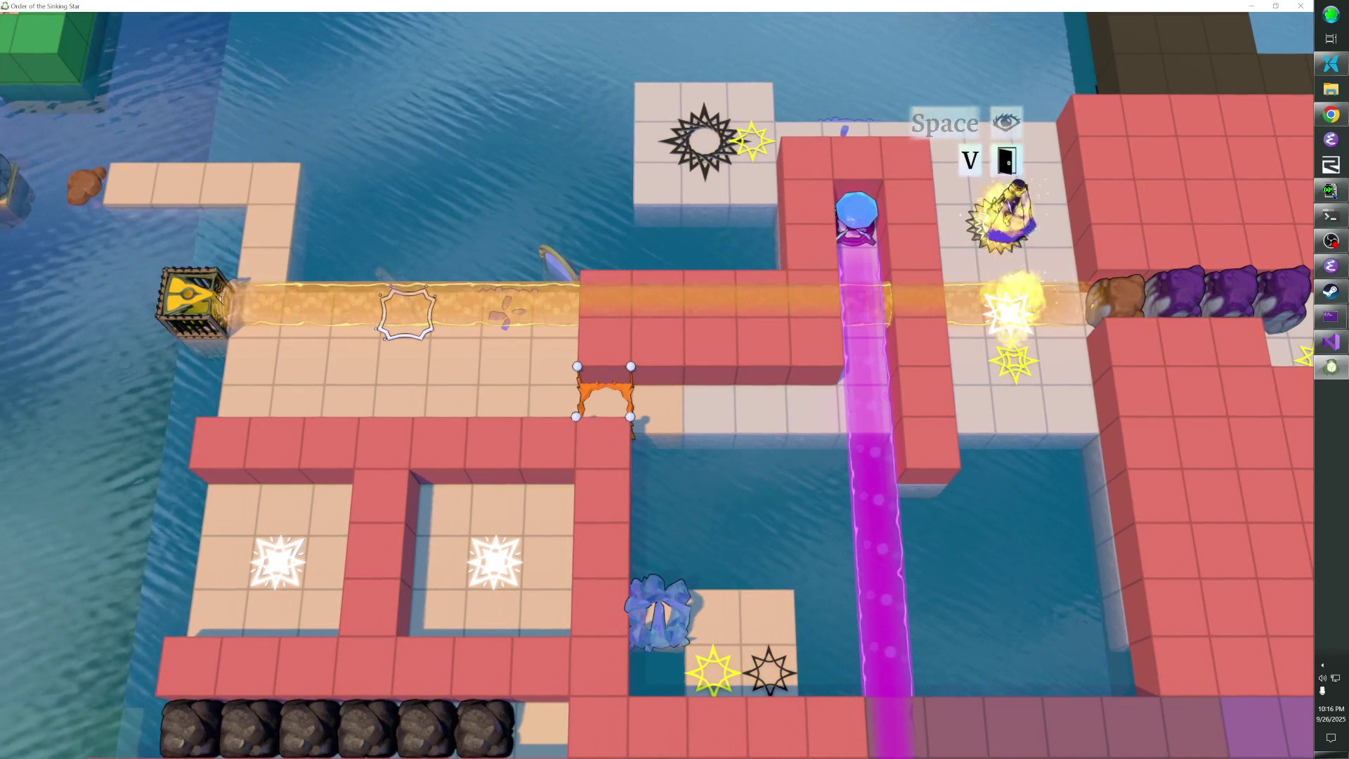
key("Left")
key("Left")
key("Left")
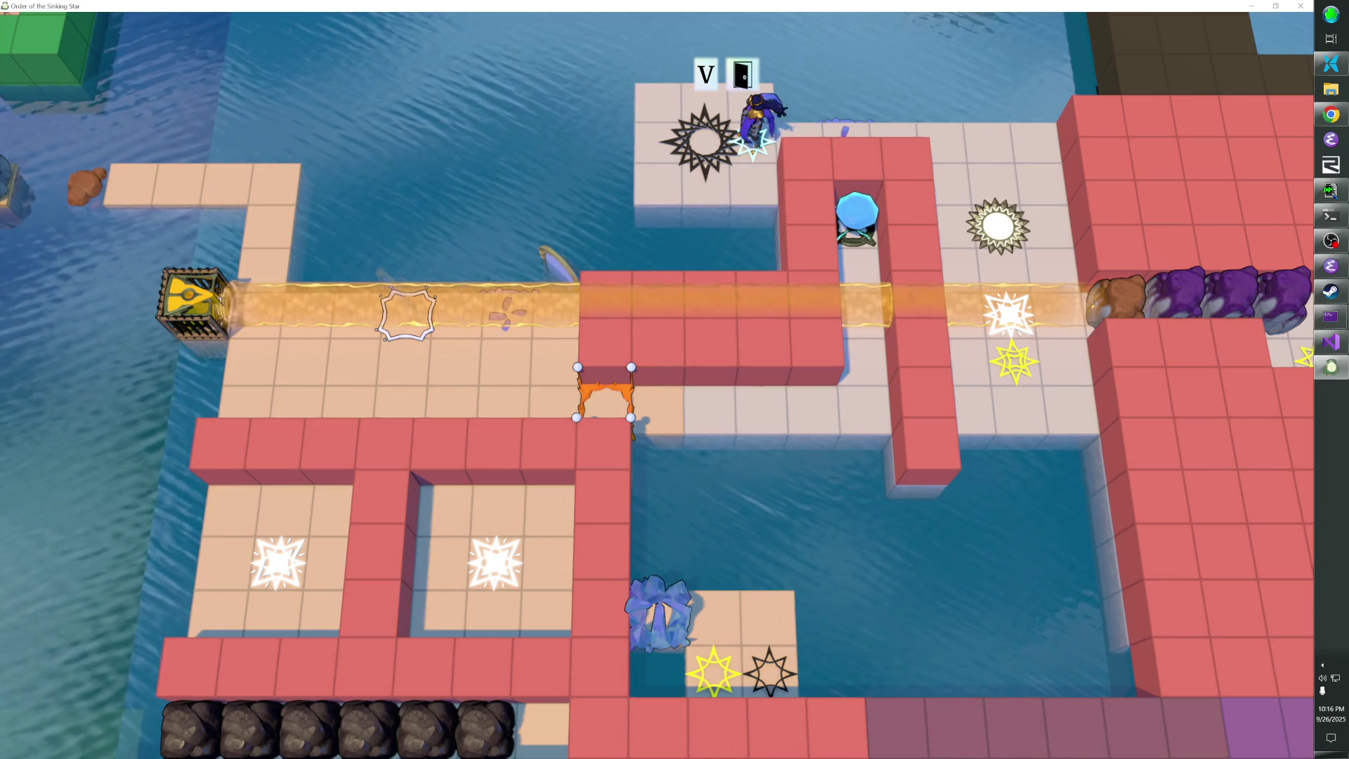
Shuffle along the top walkway and step onto the black star
key("Right")
key("Right")
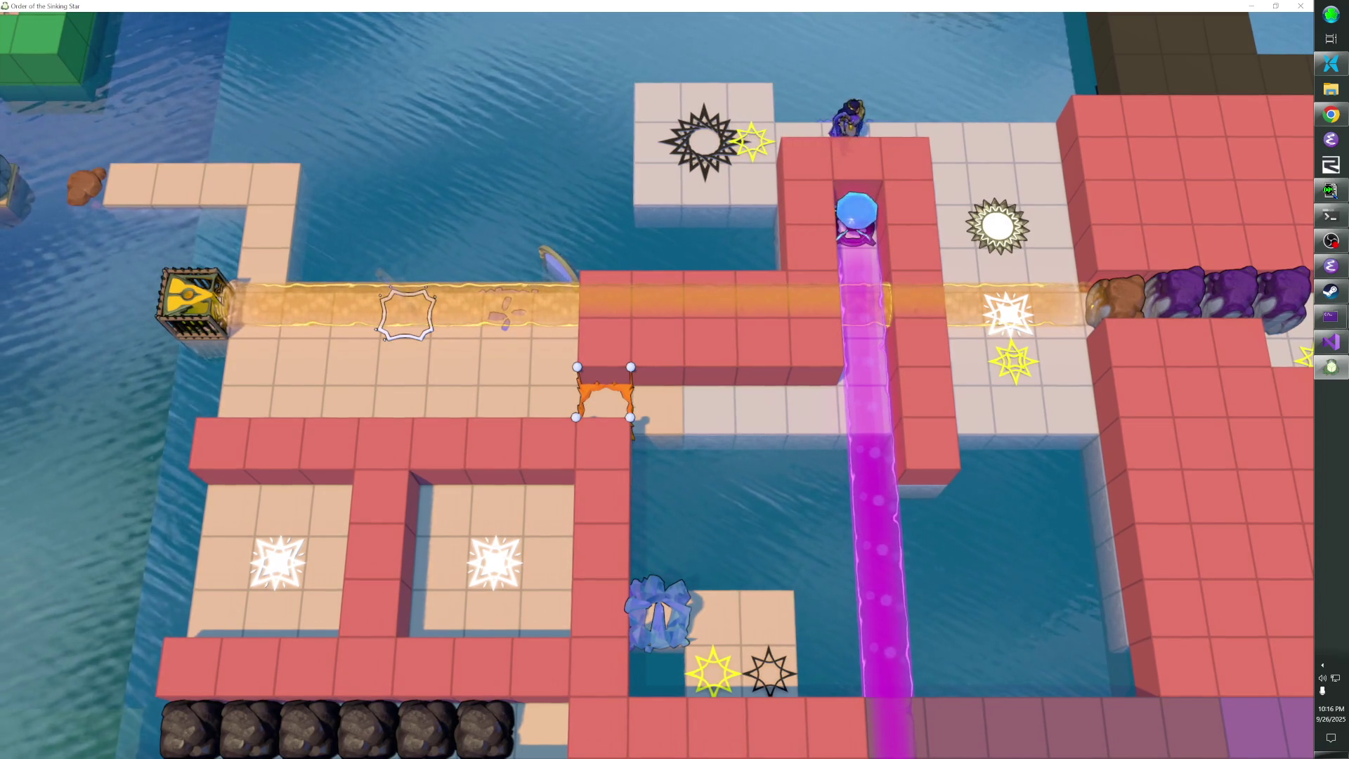
key("Left")
key("Left")
key("Right")
key("Right")
key("Left")
key("Right")
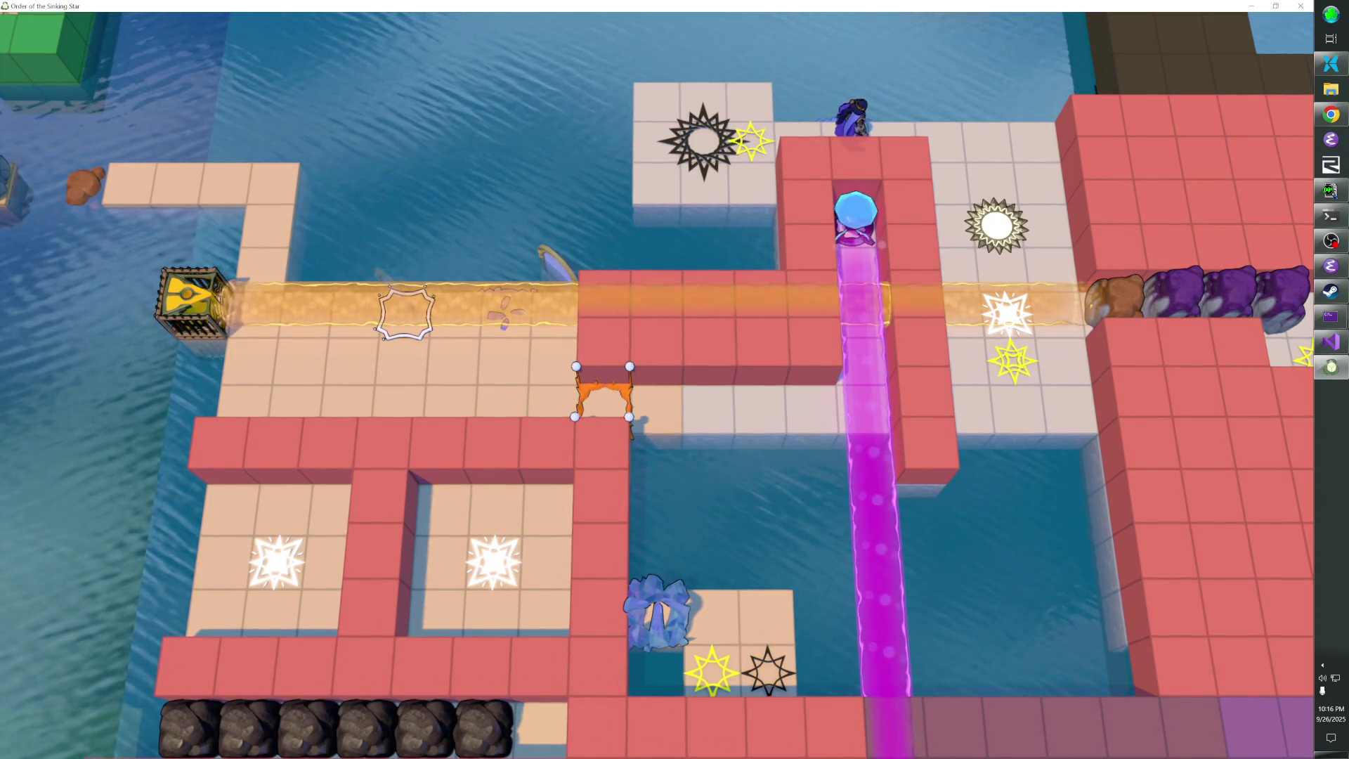
key("Left")
key("Left")
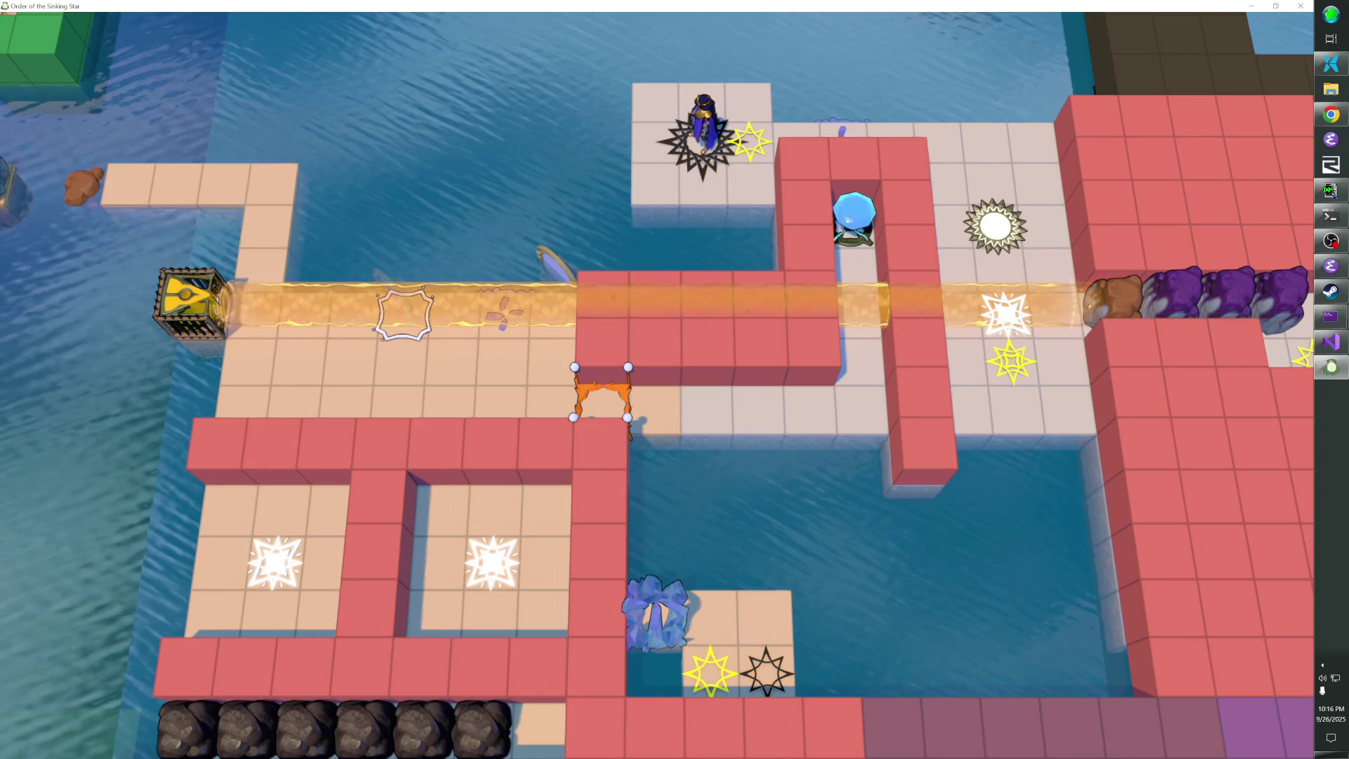
Walk down the white path and orb column to stand left of the orange gate
key("Right")
key("Right")
key("Right")
key("Right")
key("Down")
key("Down")
key("Down")
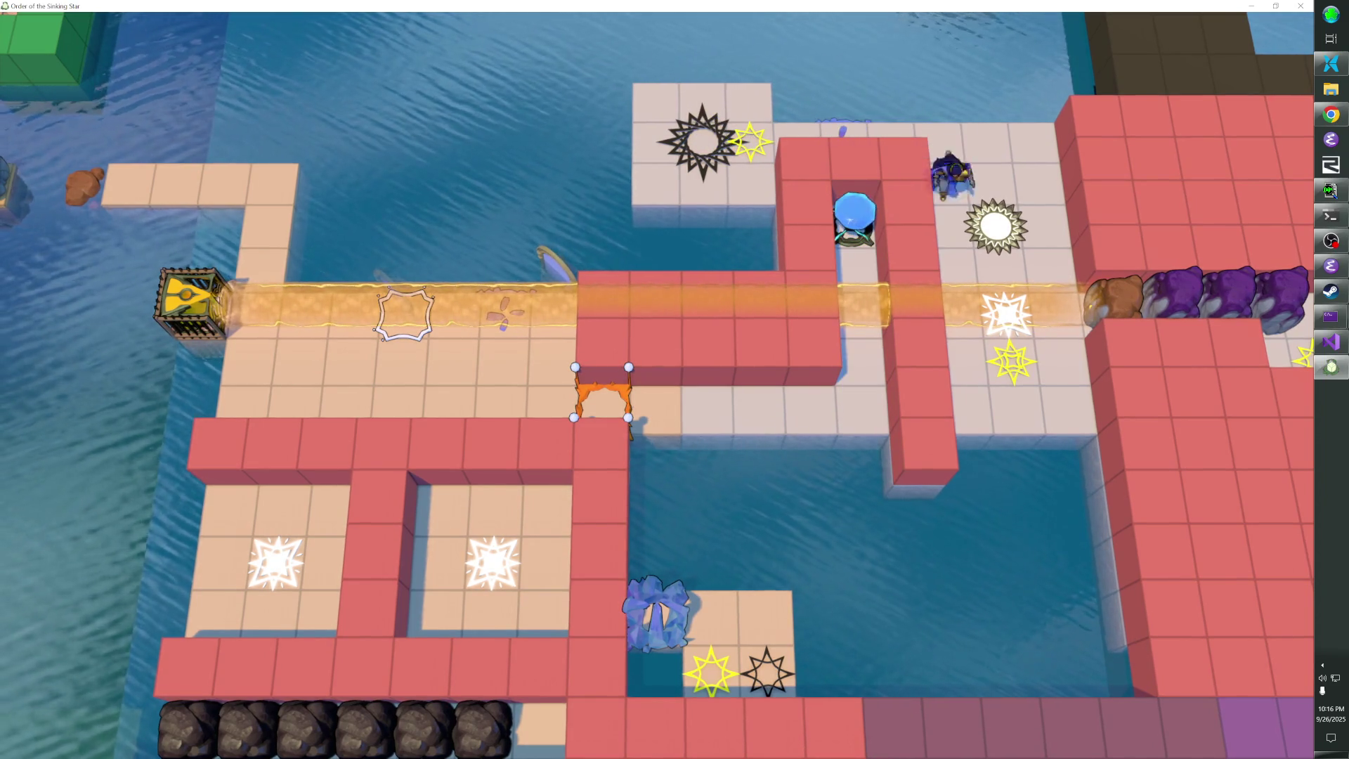
key("Left")
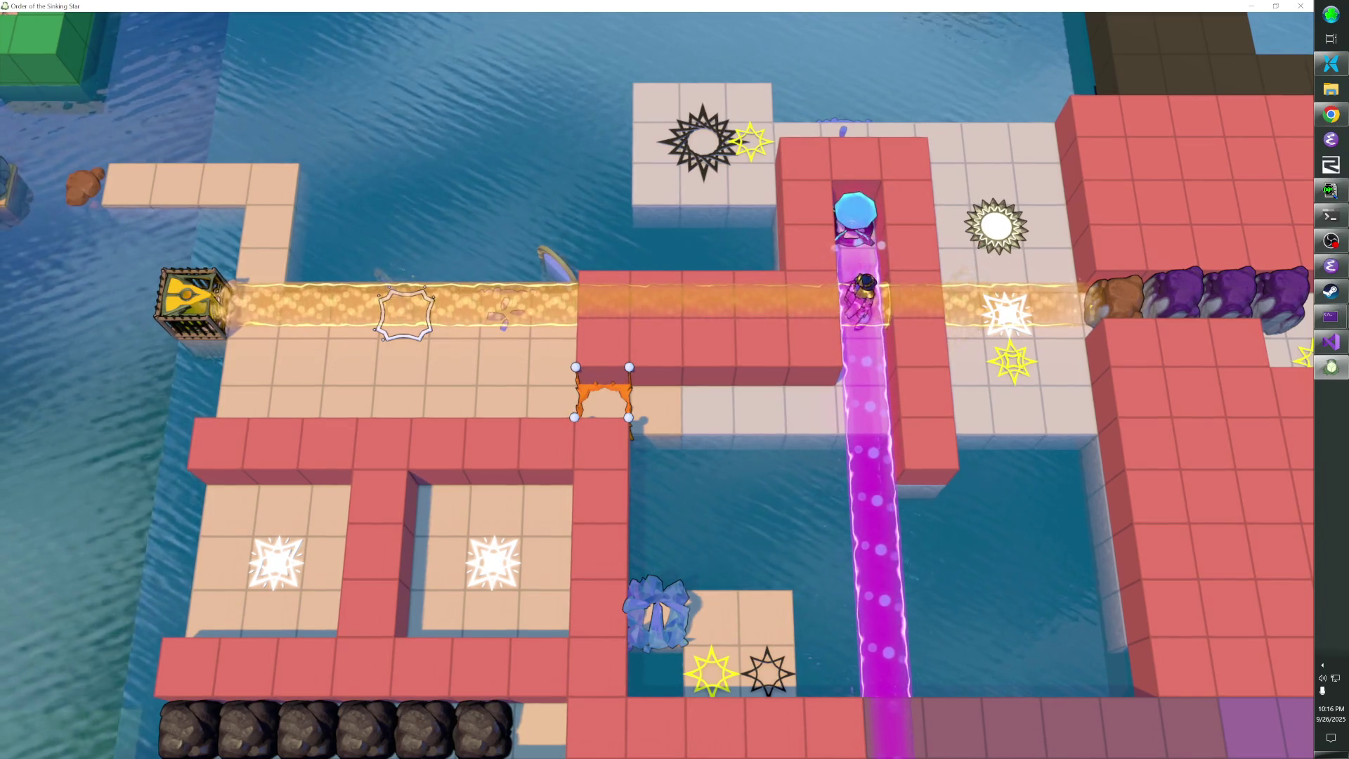
key("Down")
key("Down")
key("Left")
key("Left")
key("Left")
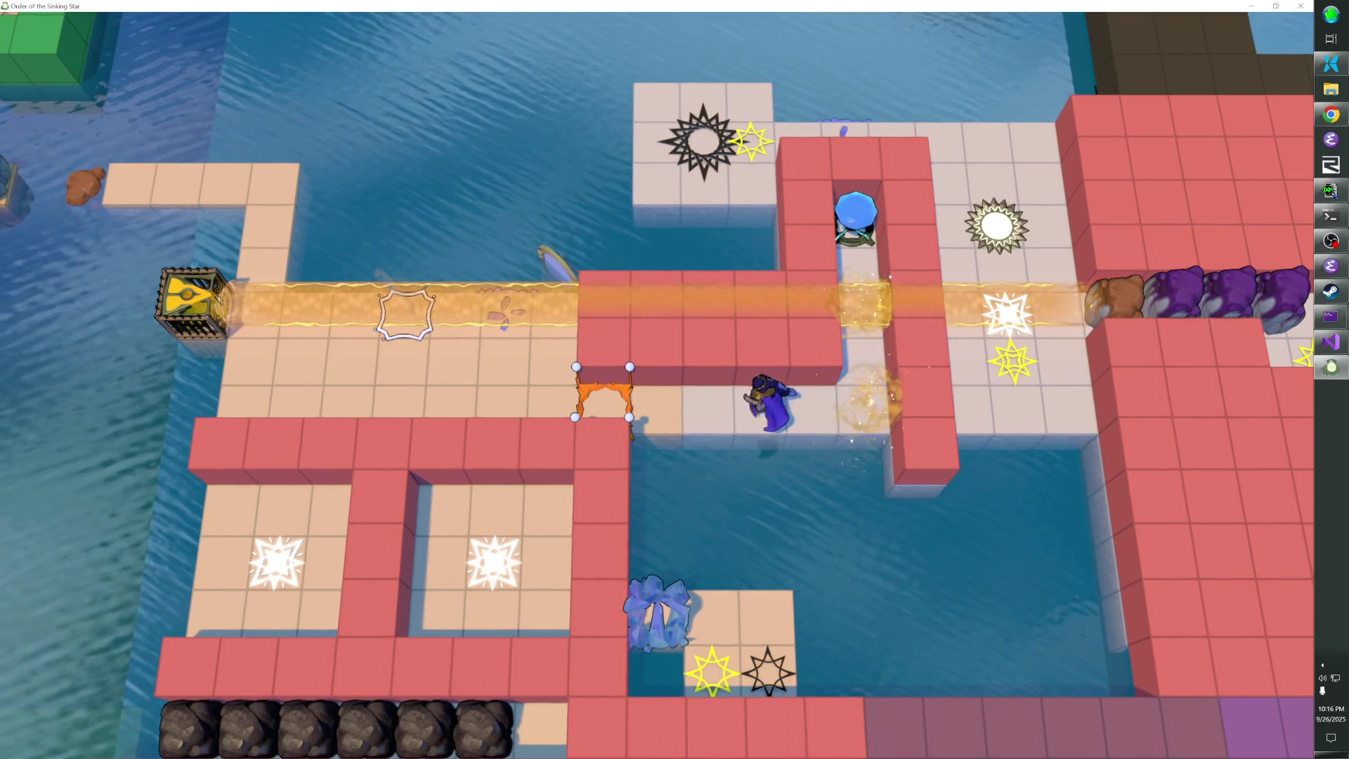
key("Left")
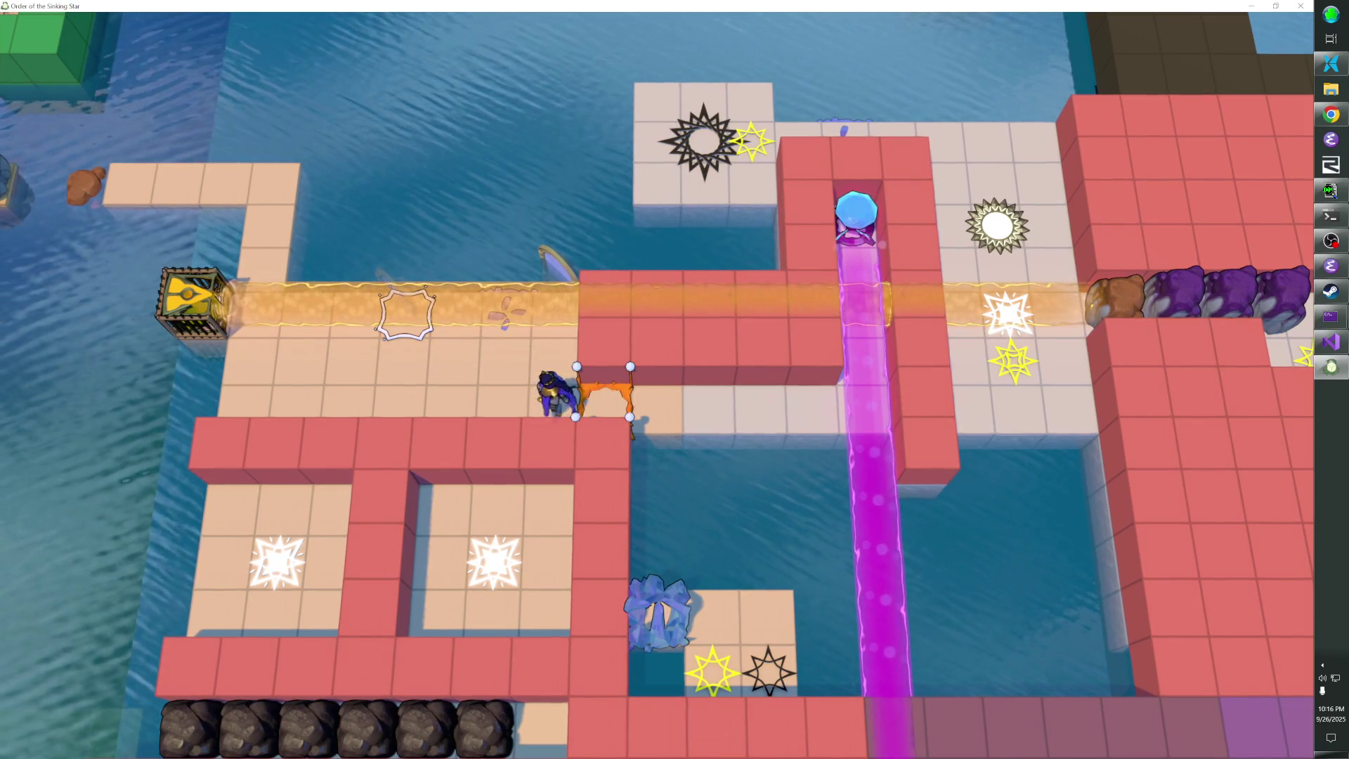
Wait repeatedly beside the gate while the orb beam cycles off and on
key("Right")
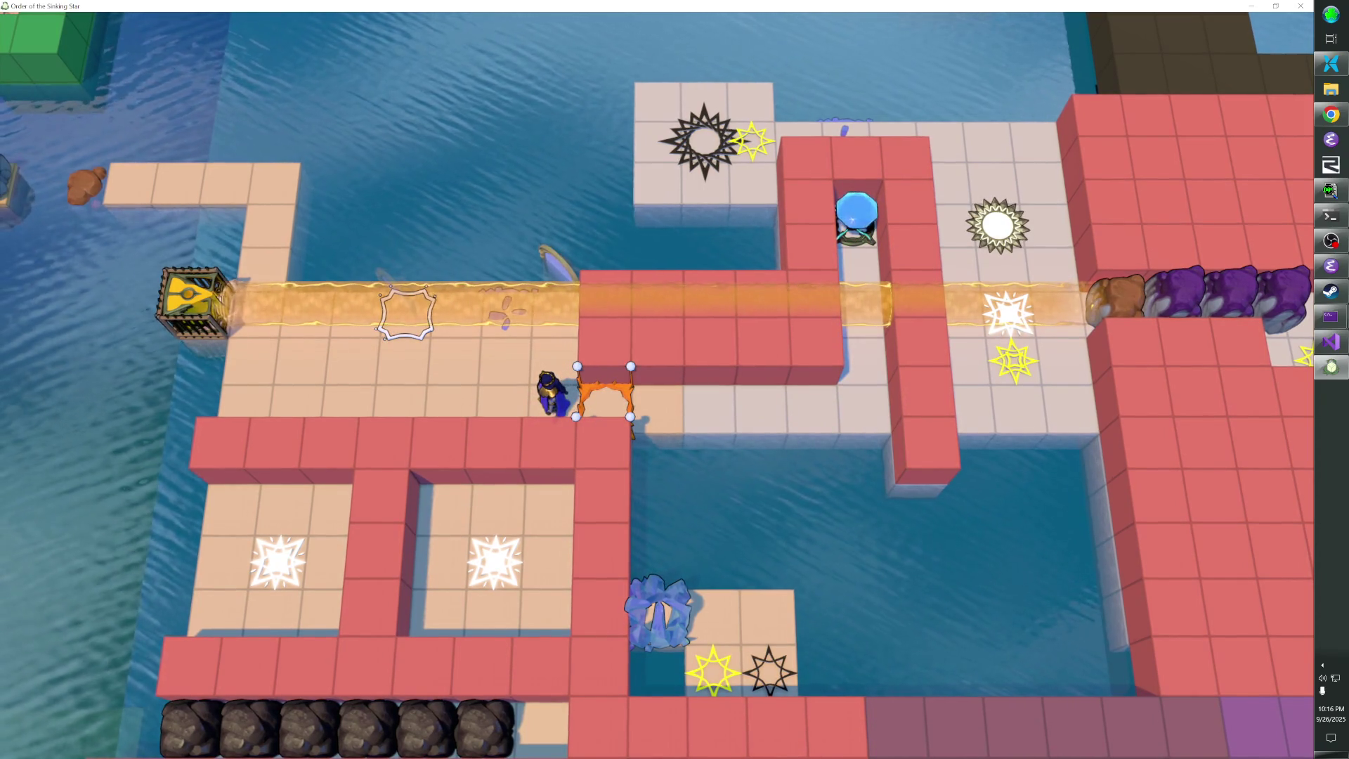
key("Left")
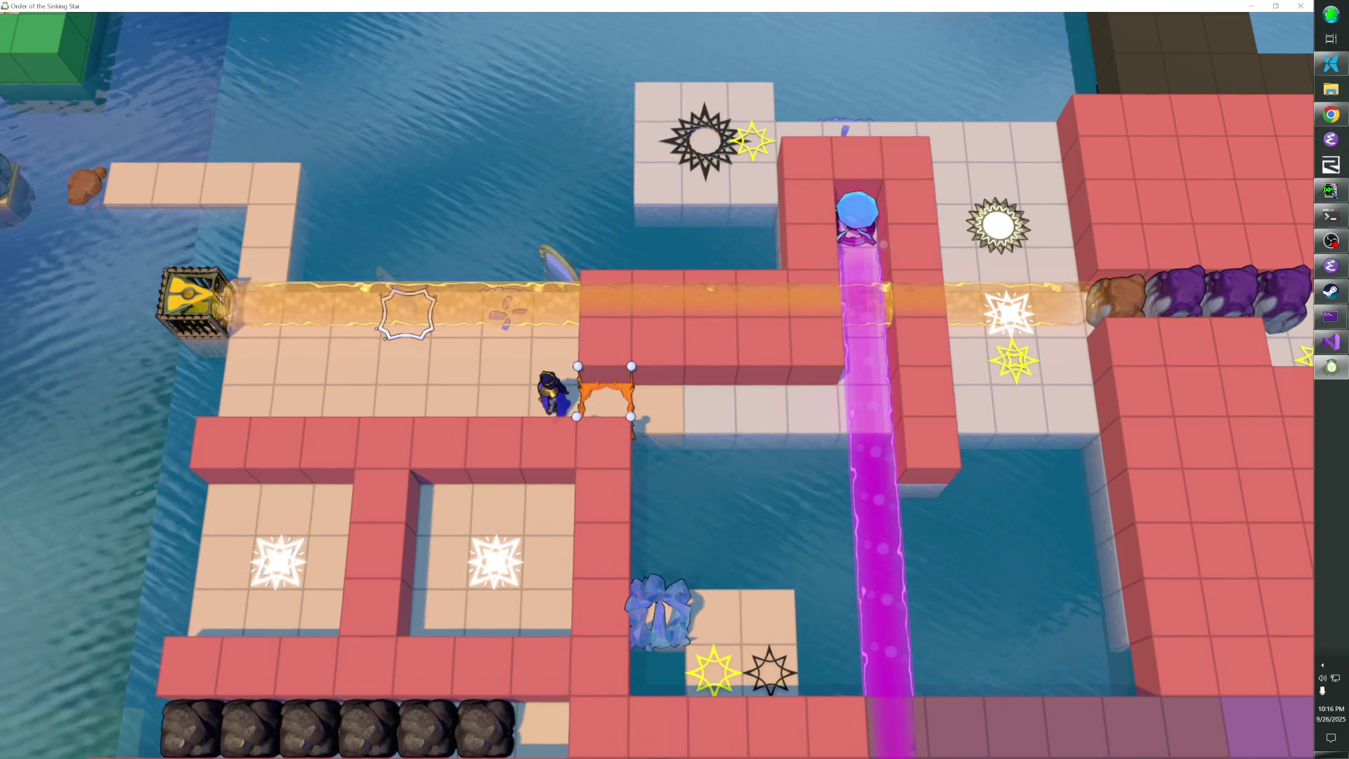
key("Right")
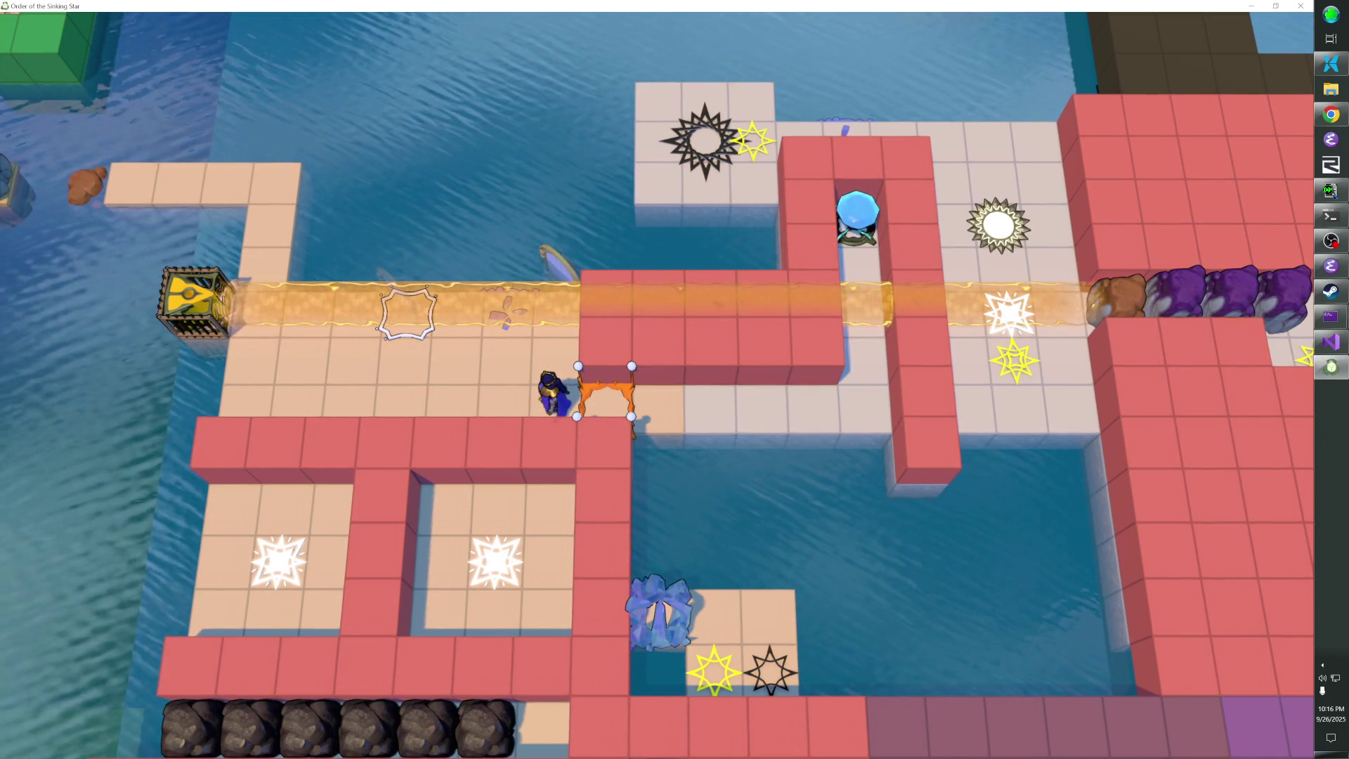
key("Left")
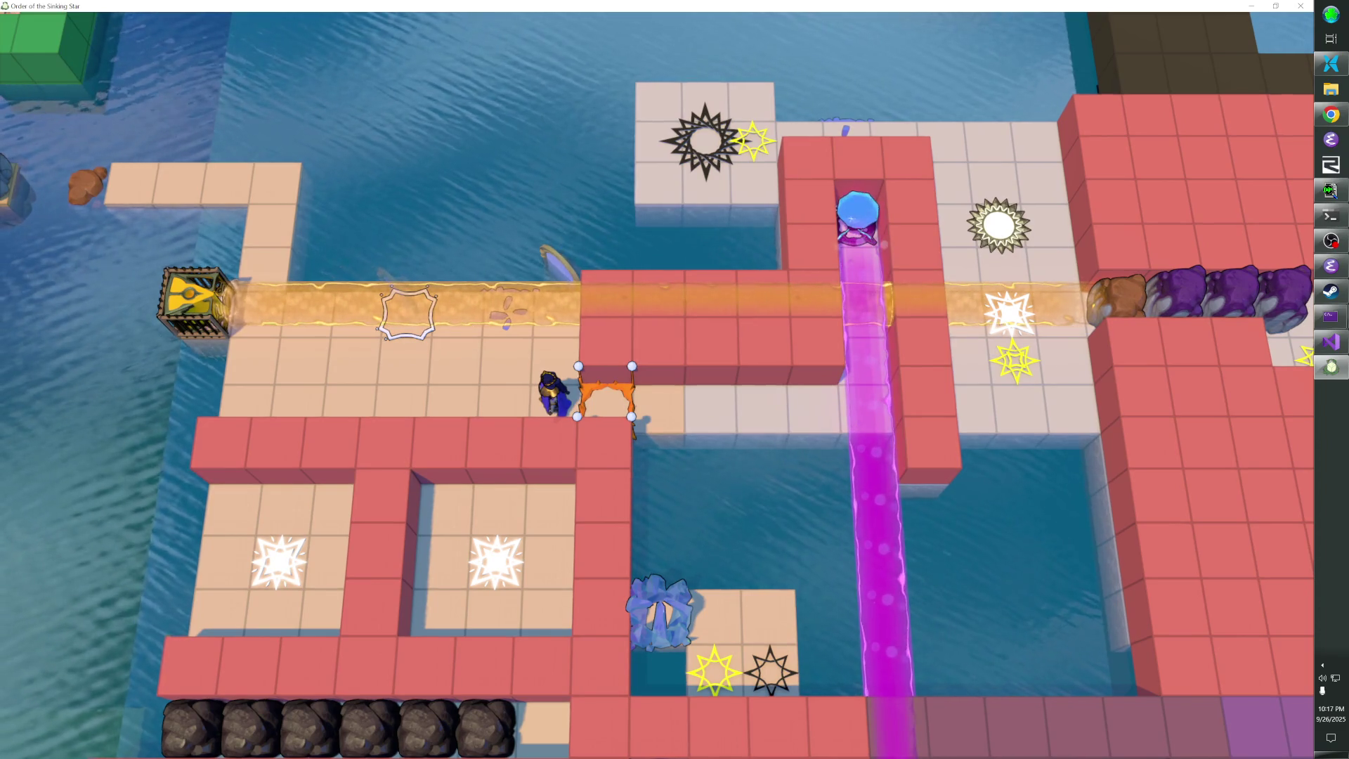
key("Right")
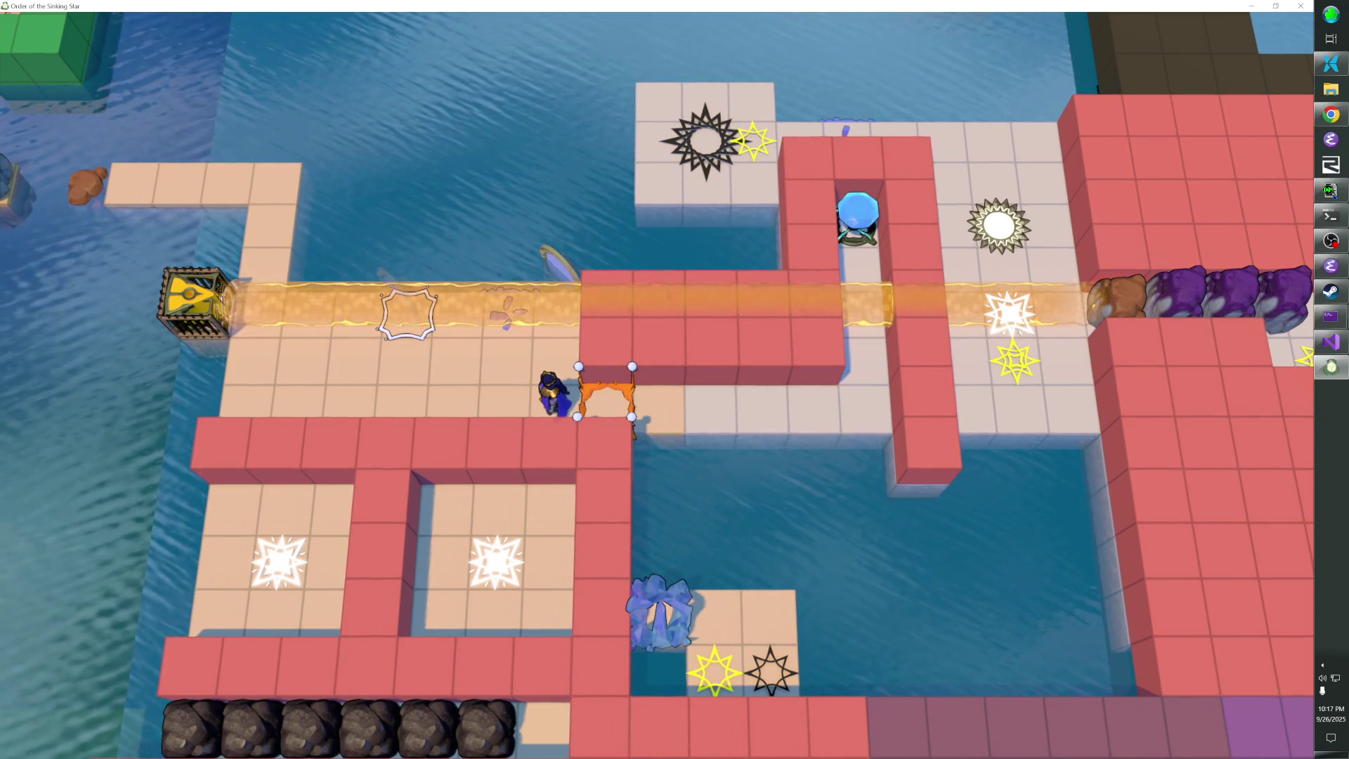
key("Left")
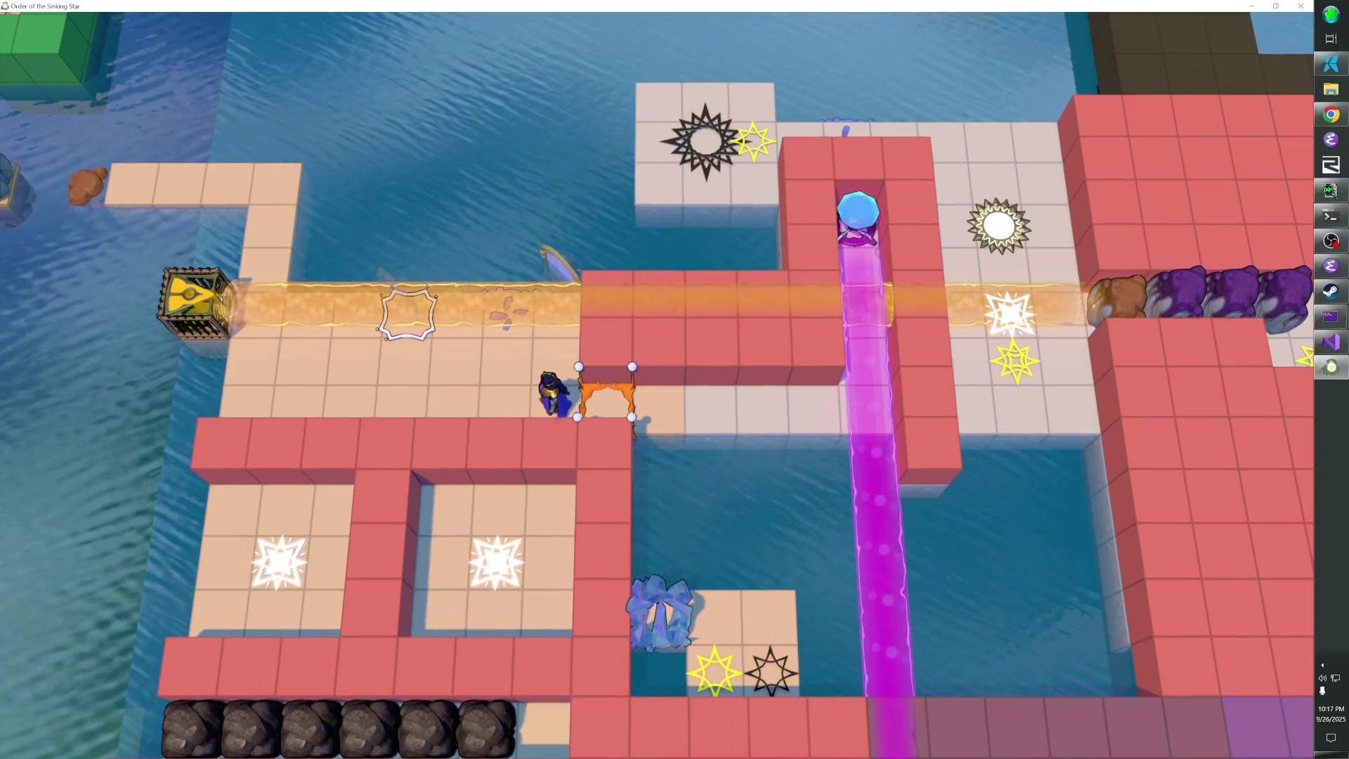
key("Right")
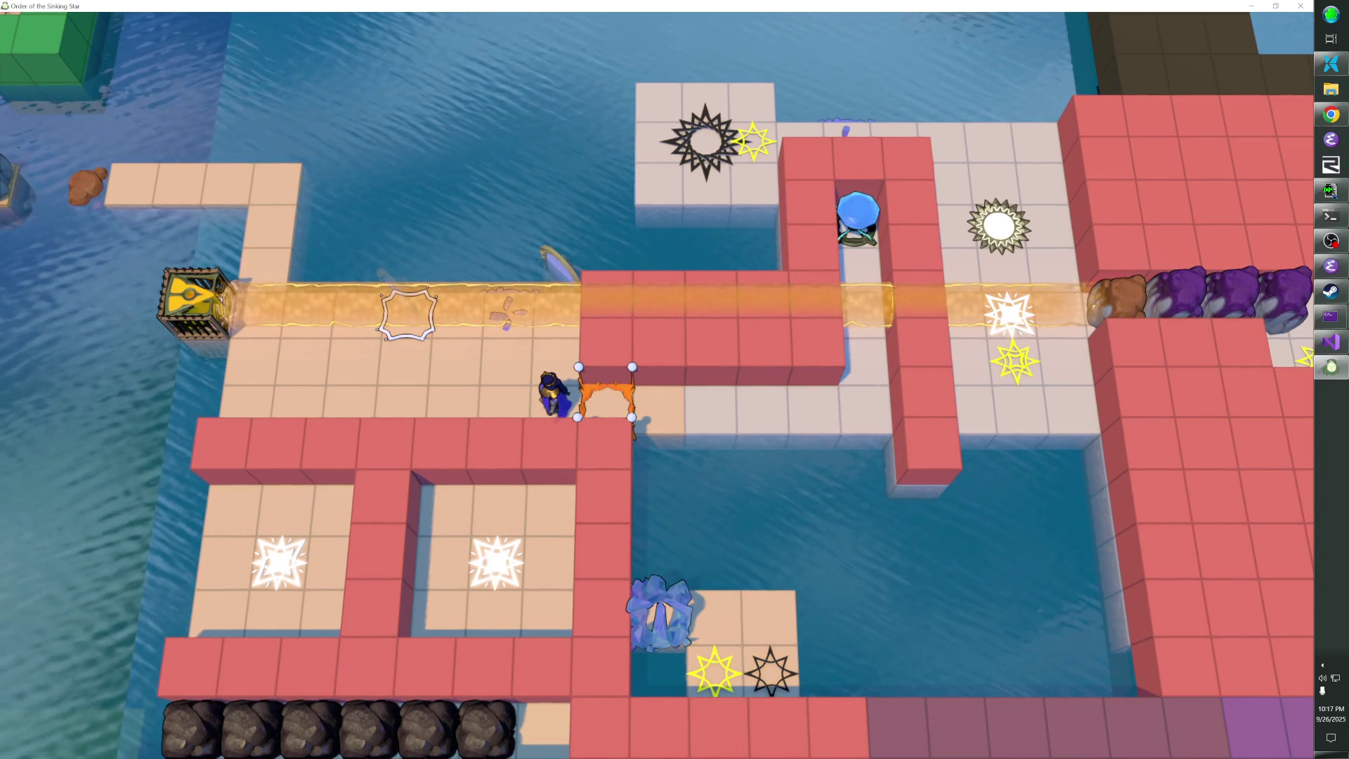
key("Left")
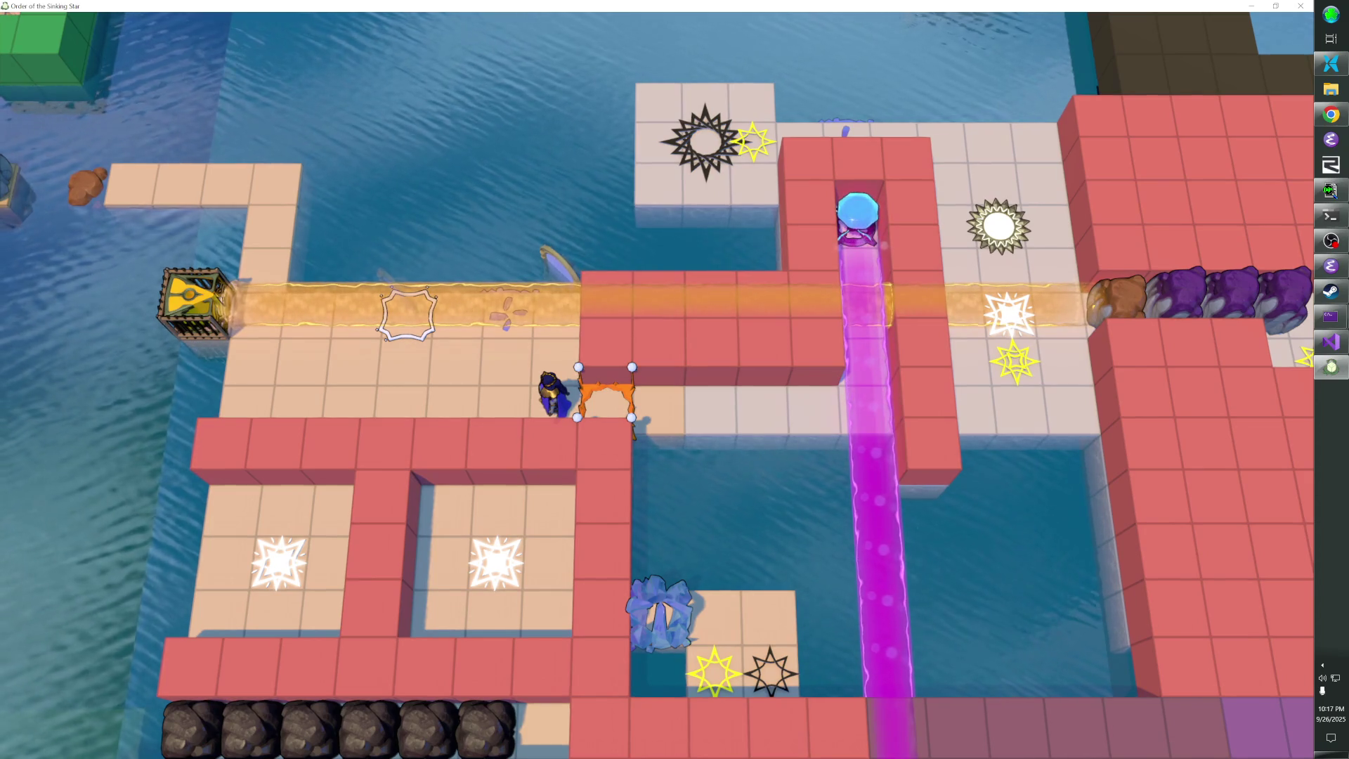
key("Right")
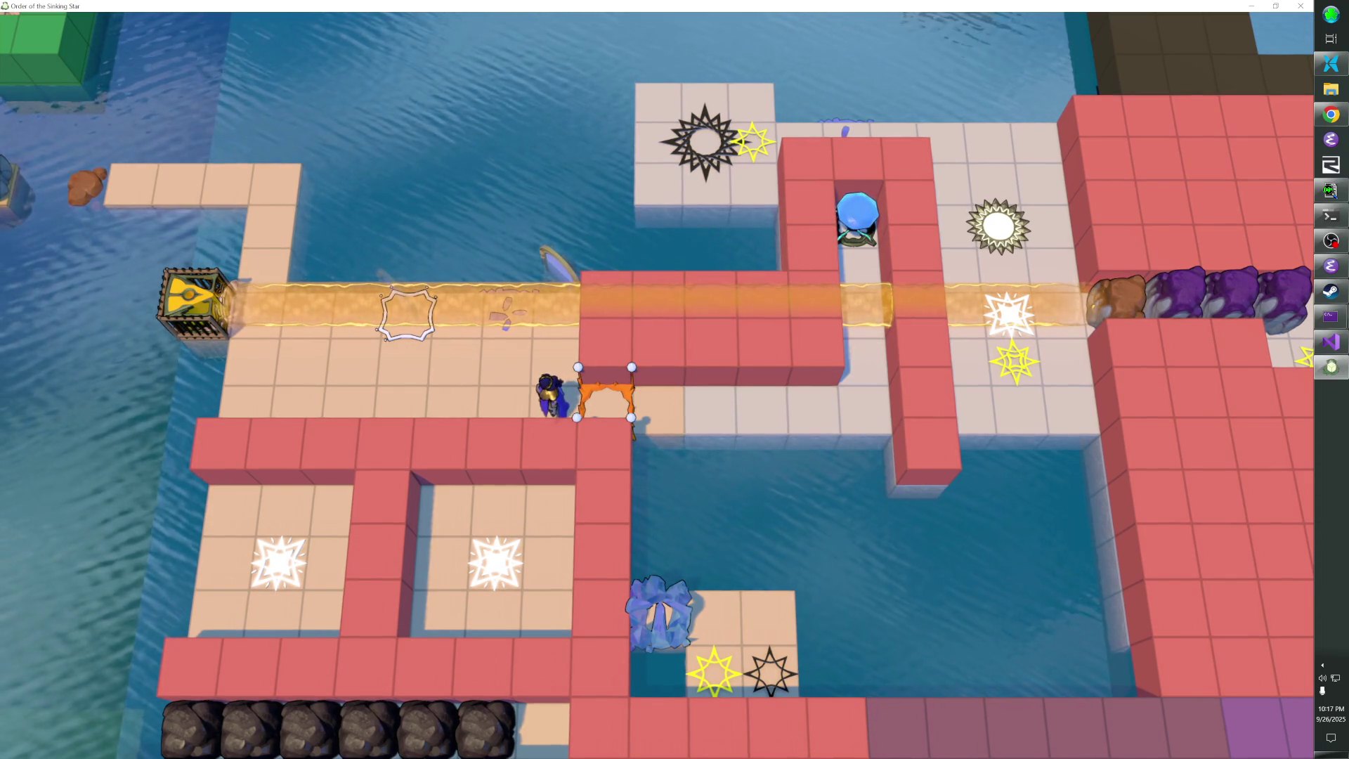
key("Left")
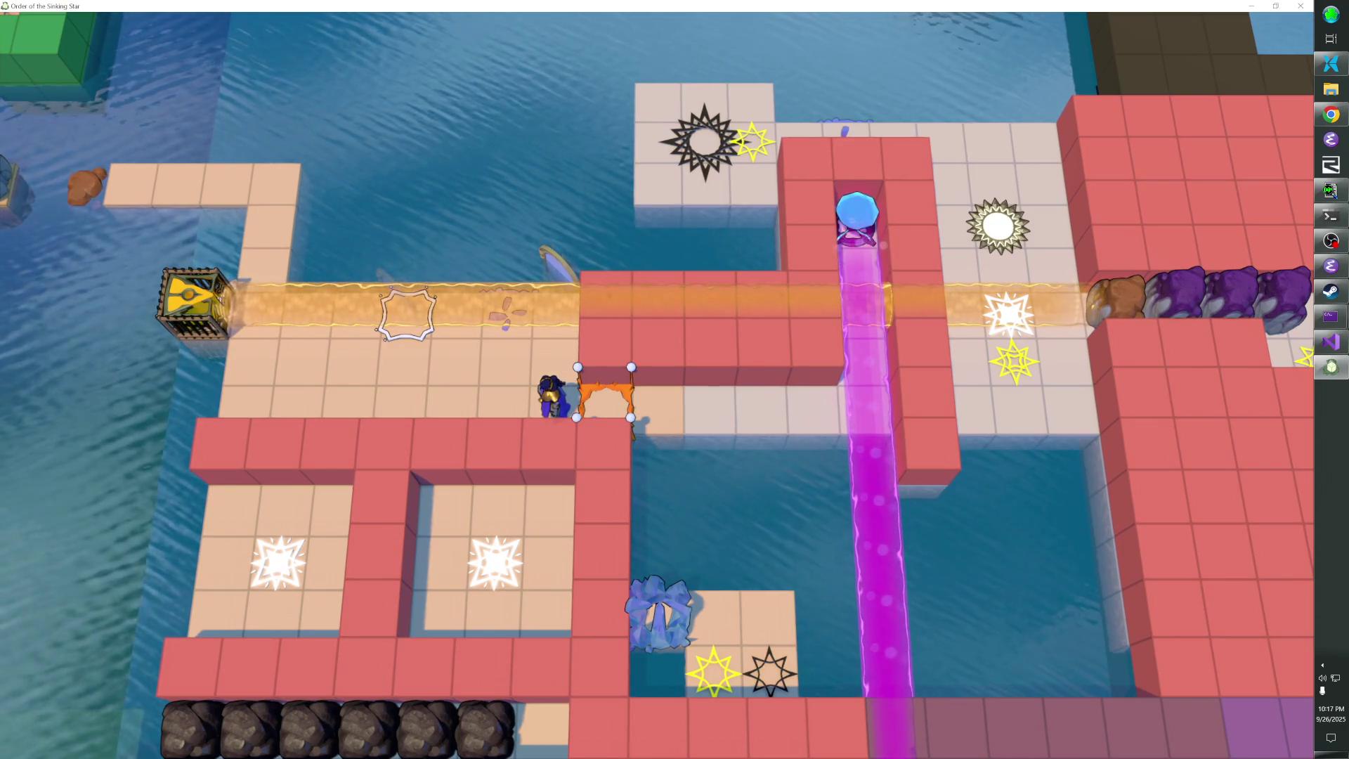
key("Right")
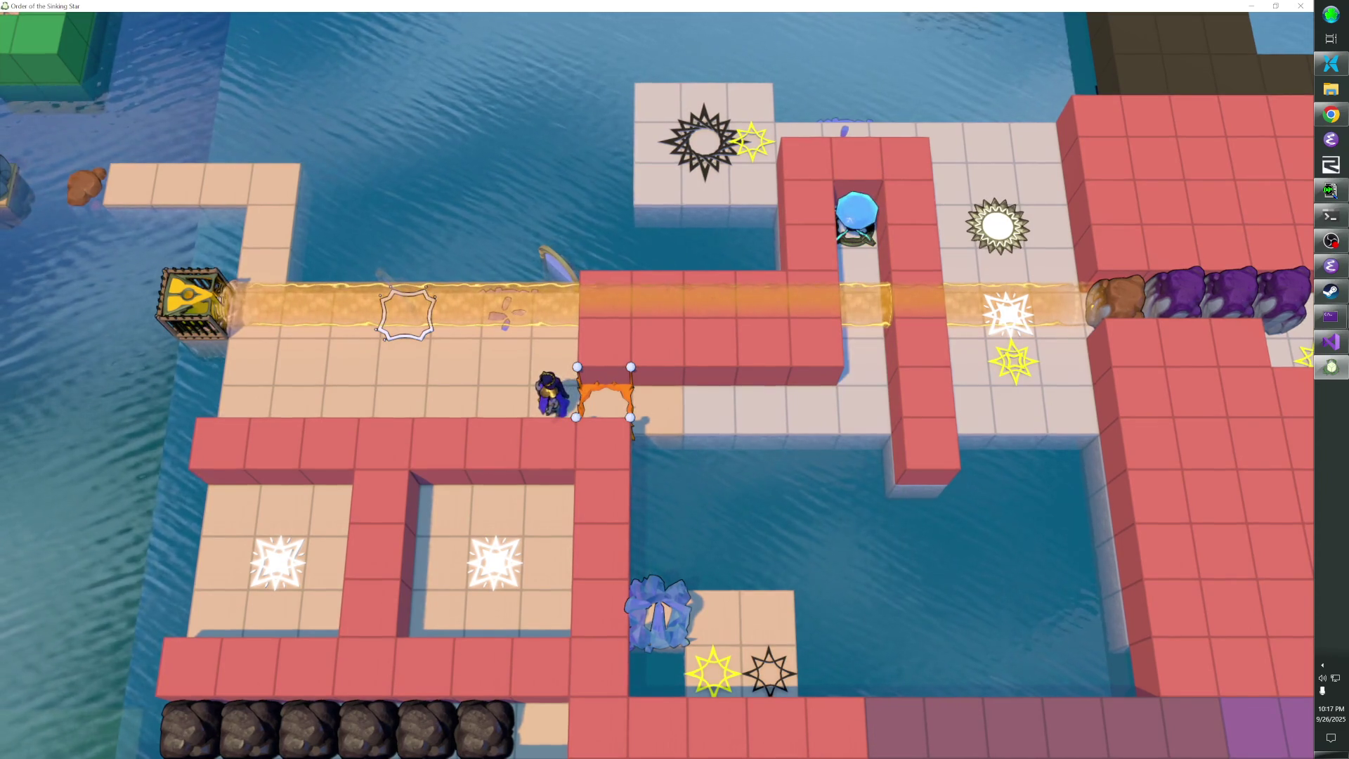
key("Left")
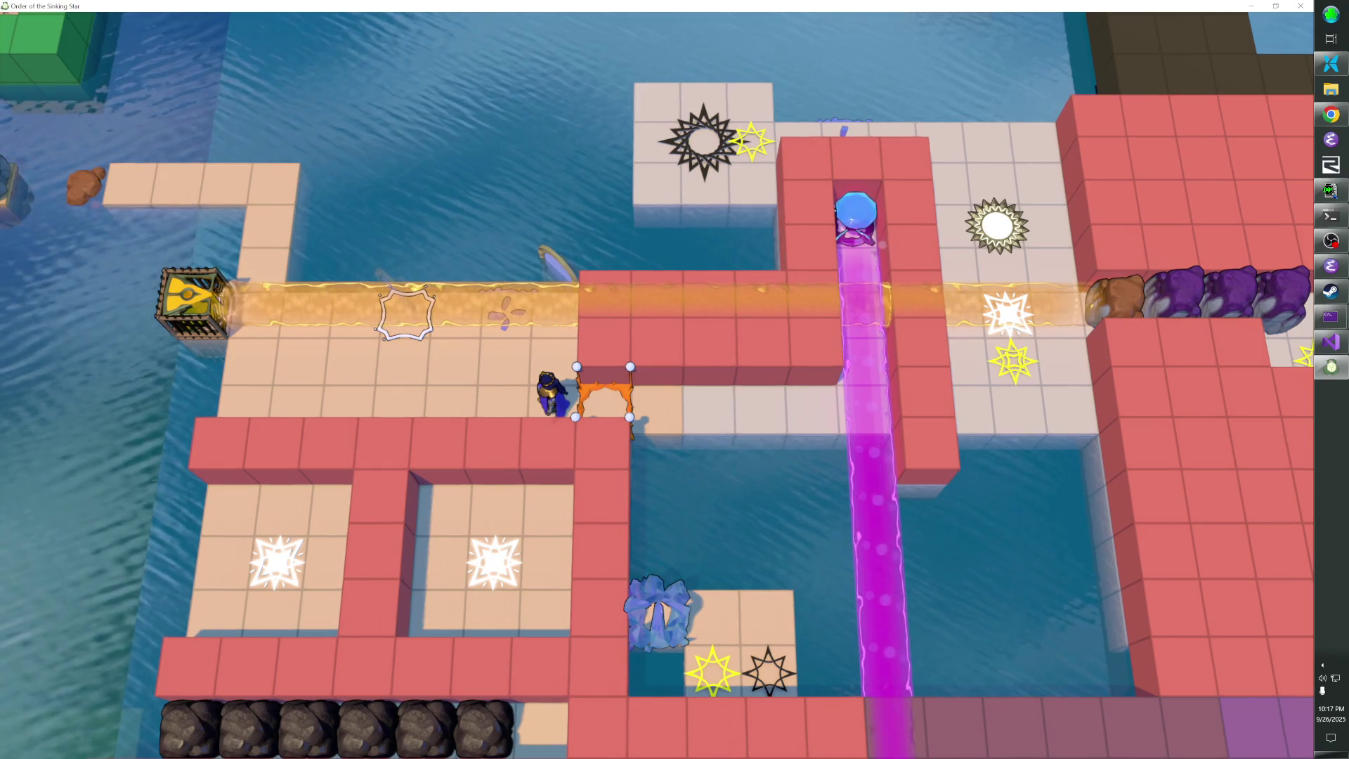
key("Right")
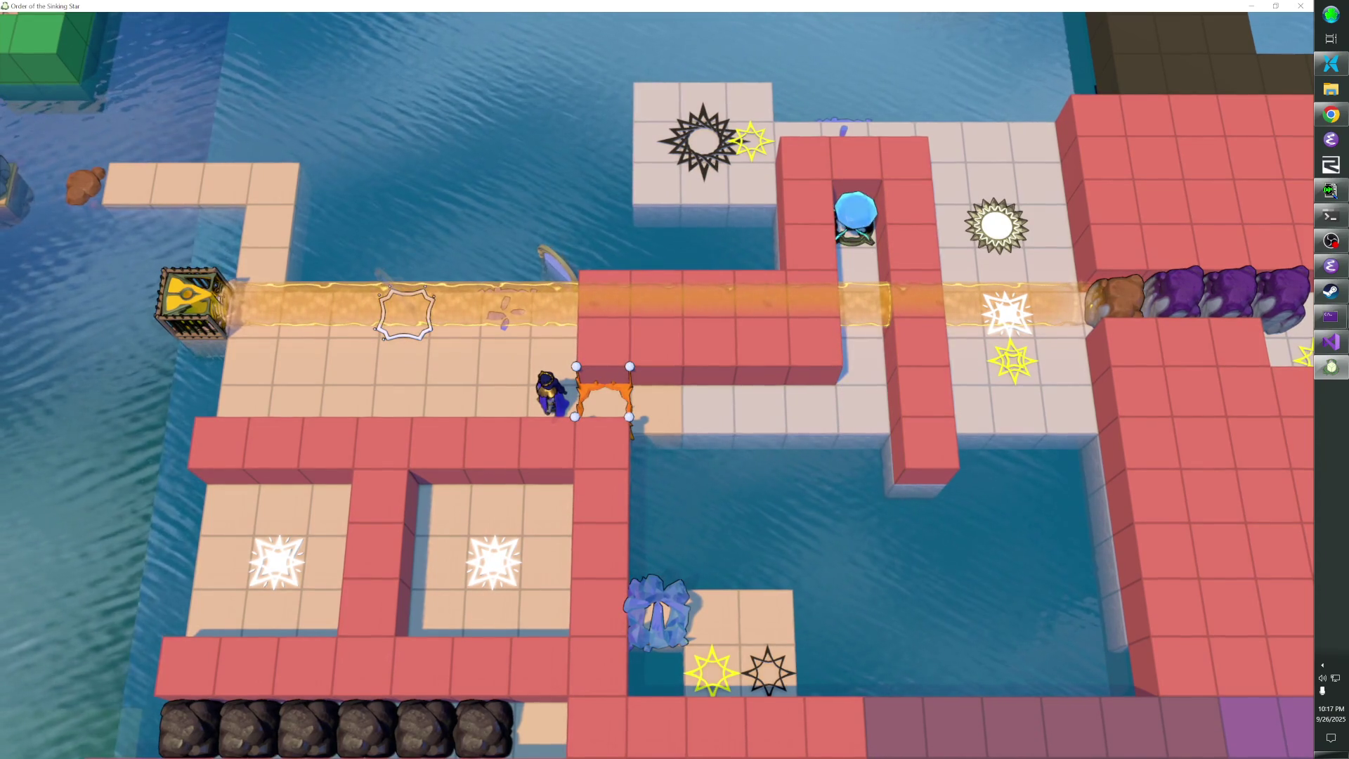
key("Left")
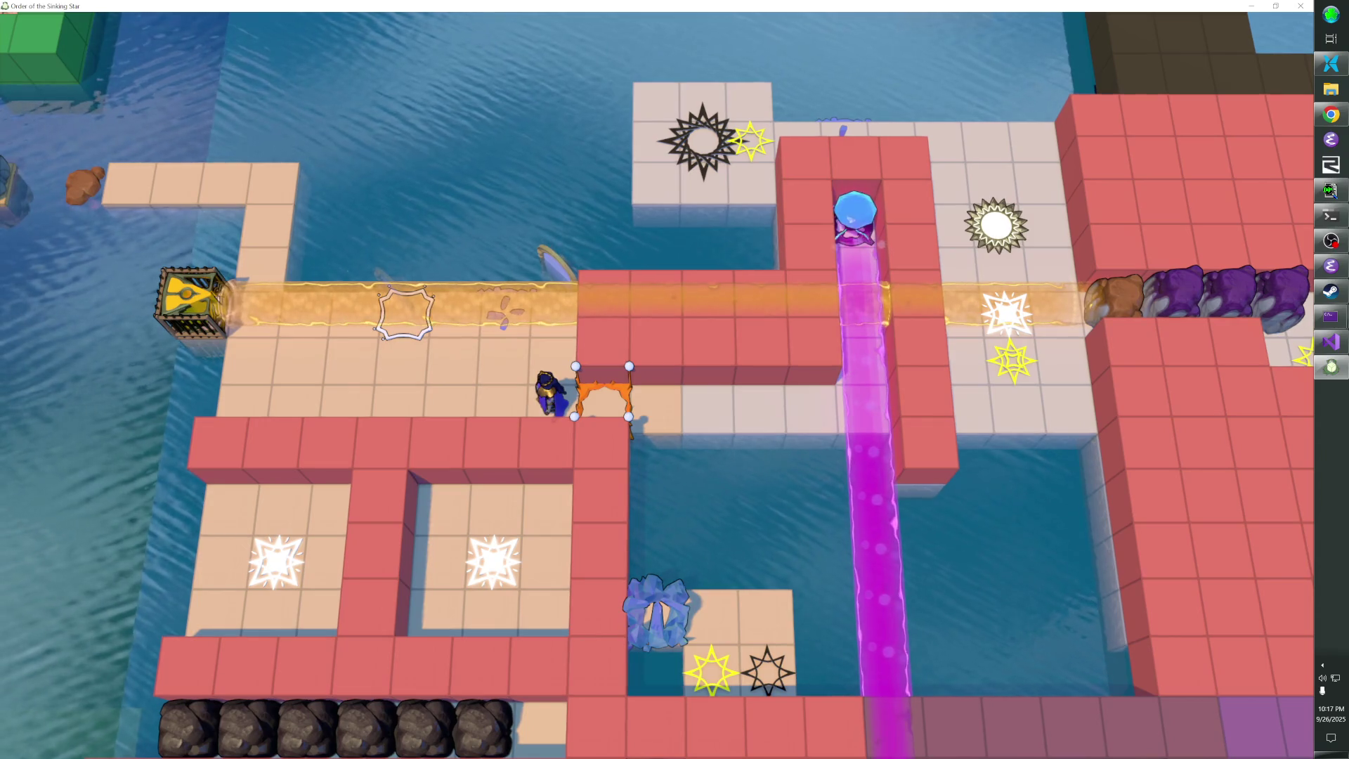
key("Right")
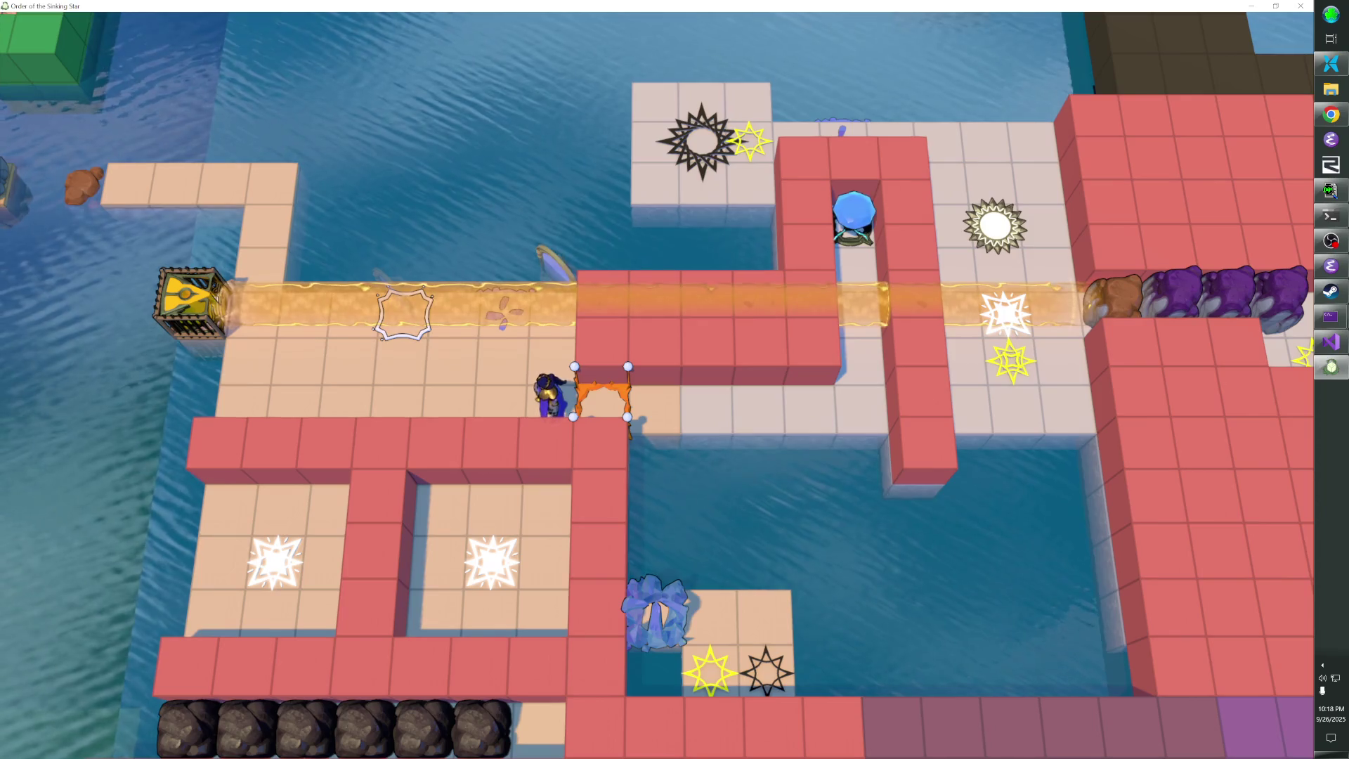
Move through the orange frame and walk past the orange beam near the white sun
key("Right")
key("Right")
key("Right")
key("Right")
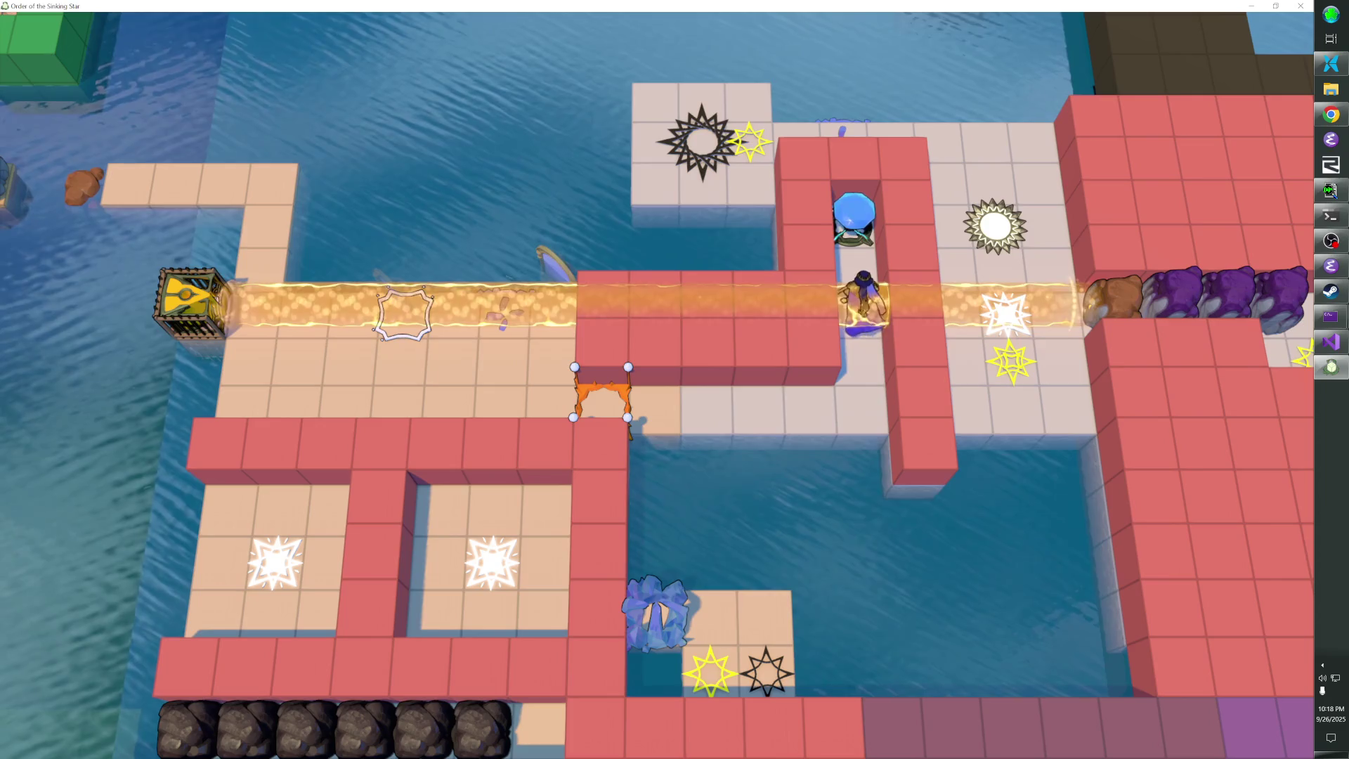
key("Right")
key("Right")
key("Up")
key("Up")
key("Right")
key("Down")
key("Down")
key("Down")
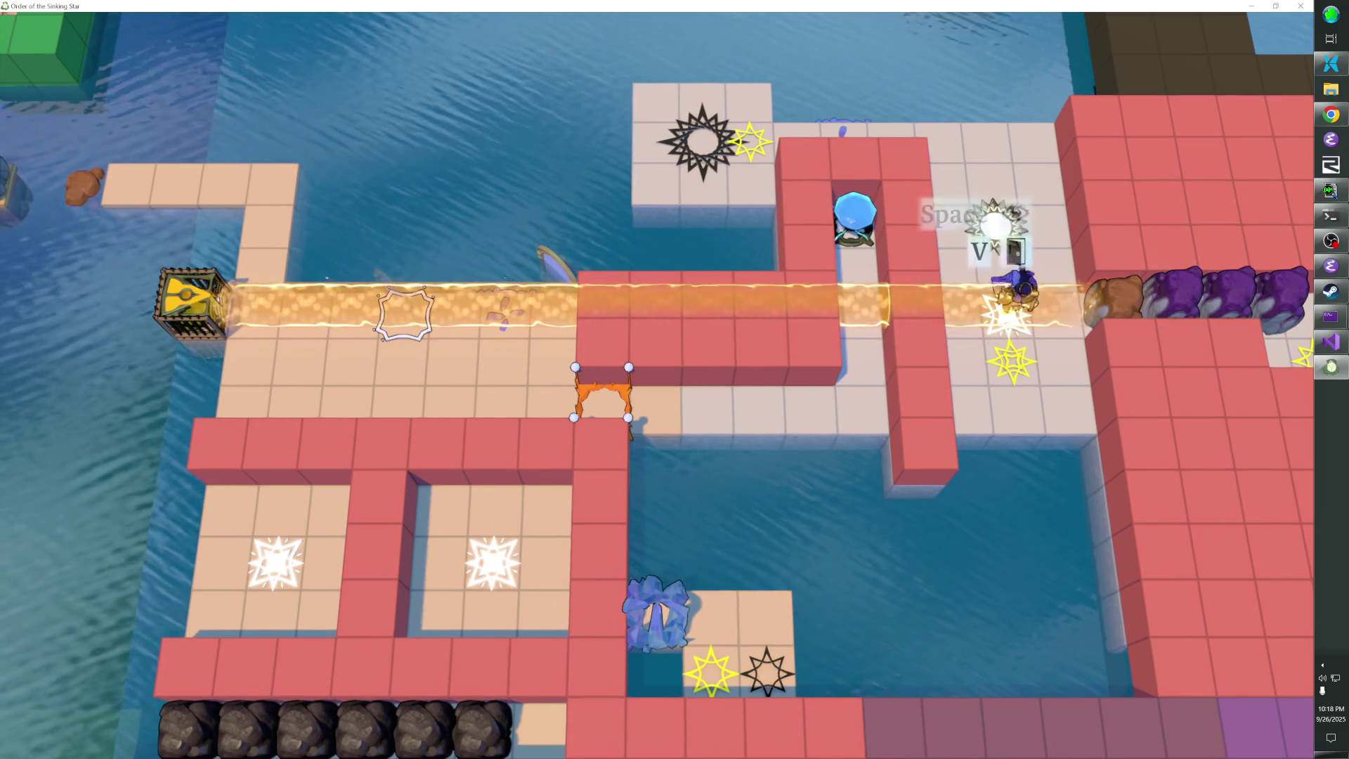
key("Up")
key("Up")
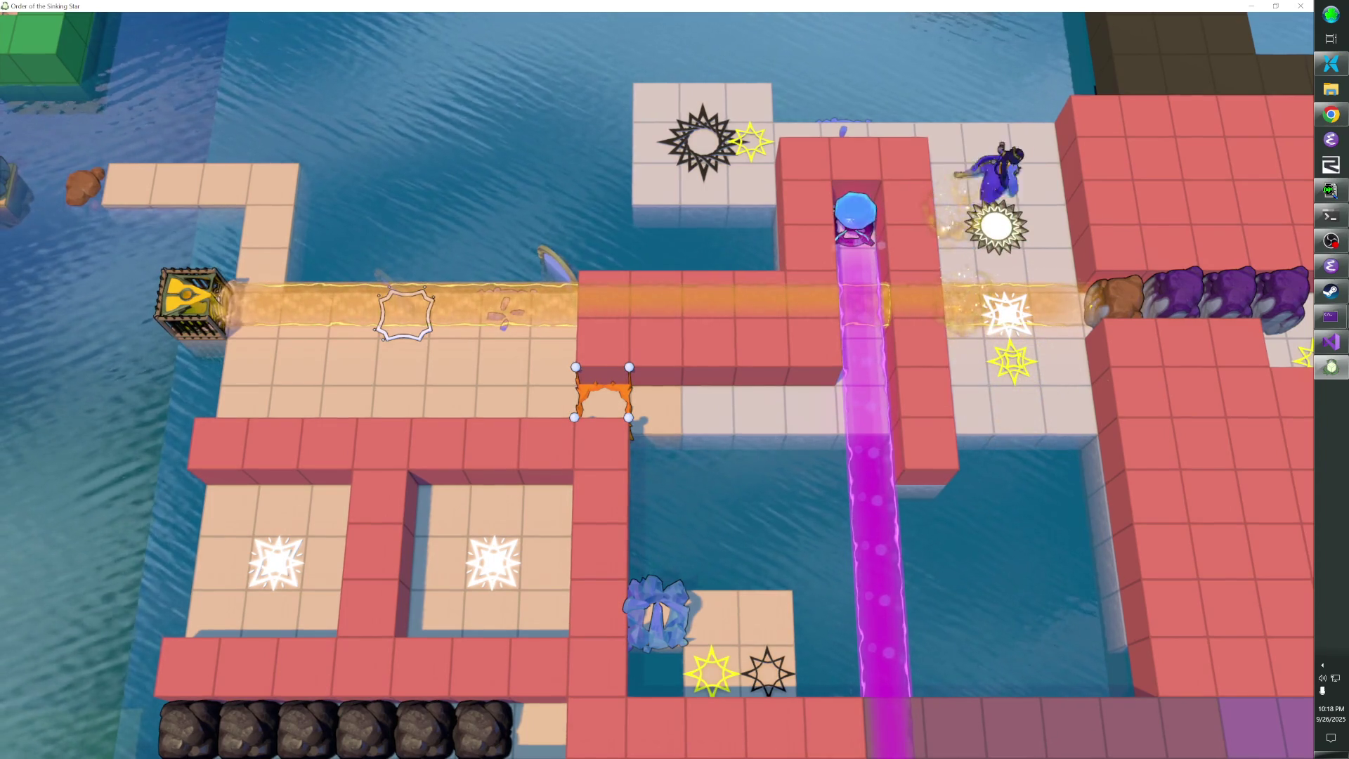
Finish circling the puzzle and open the level editor on the overworld
key("Down")
key("Down")
key("Up")
key("Left")
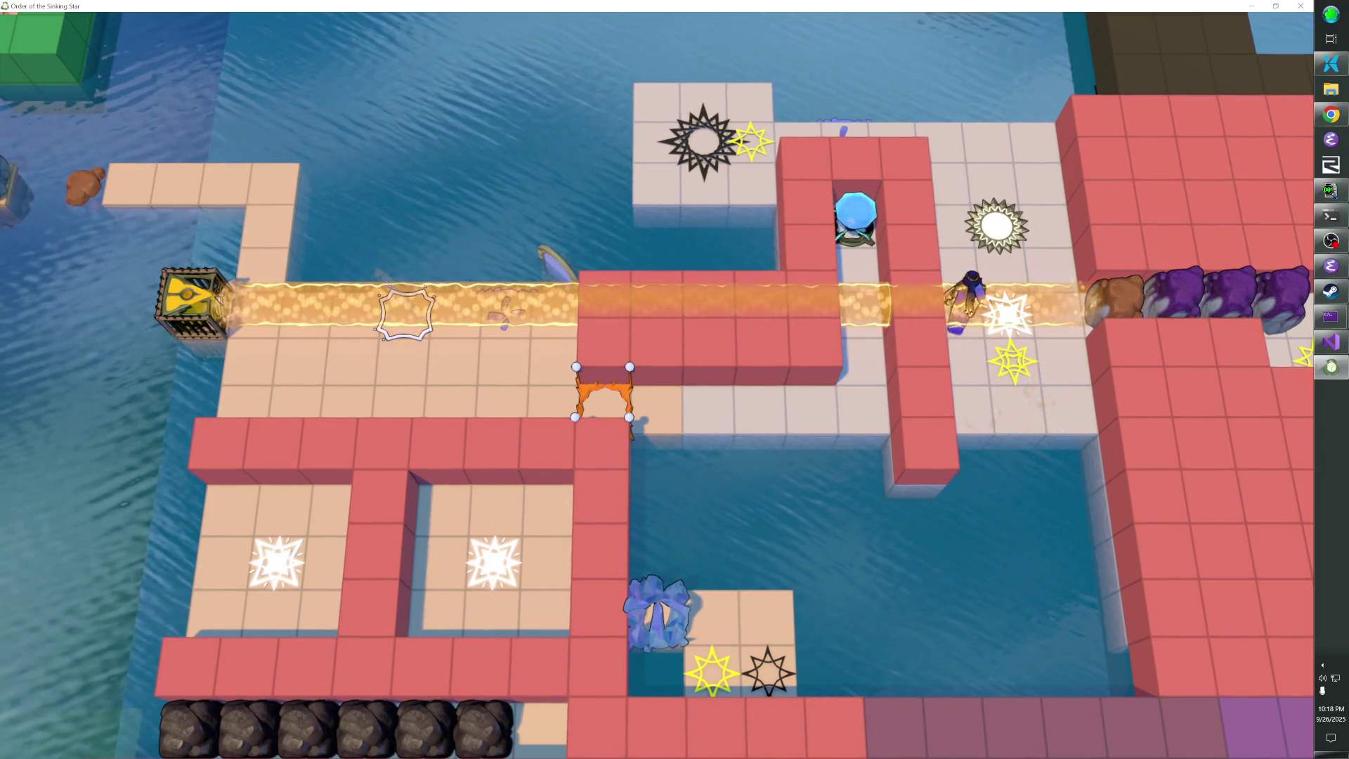
key("F1")
key("F1")
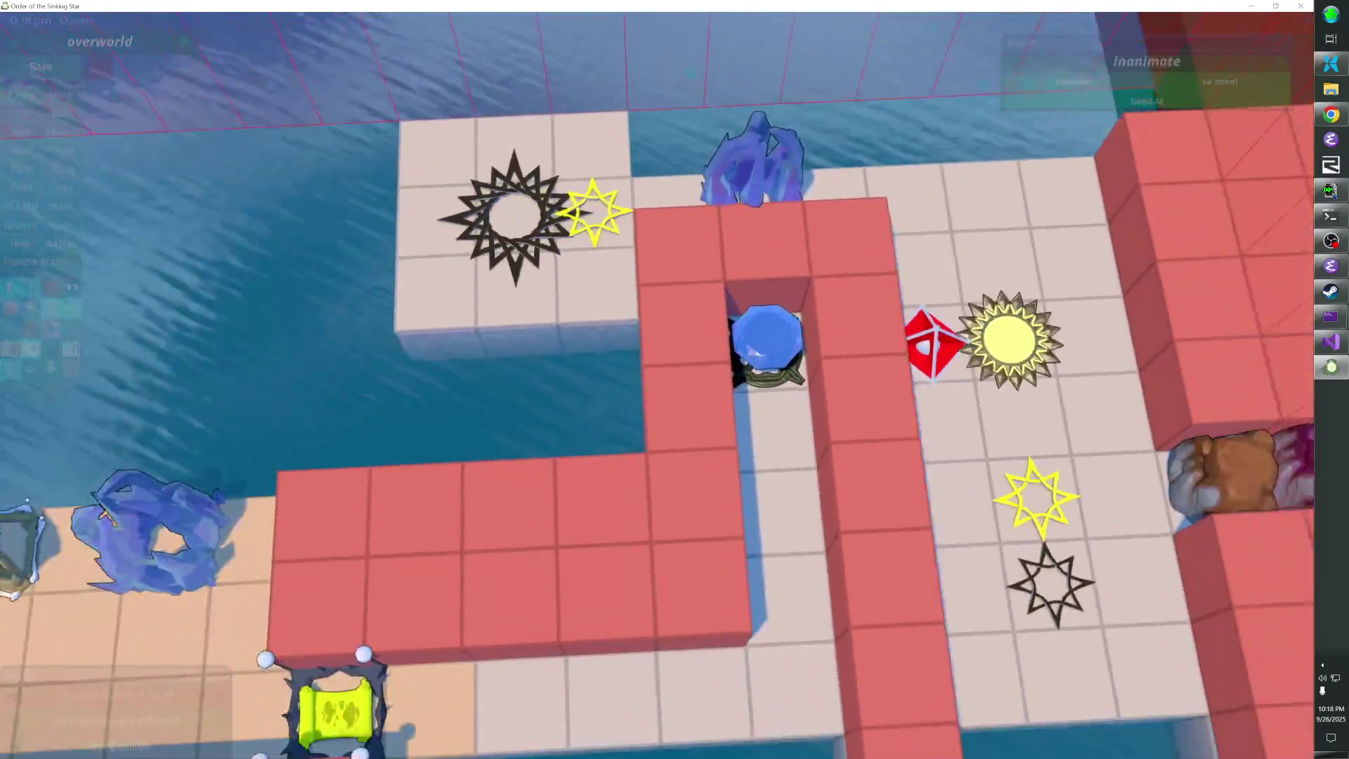
key("F1")
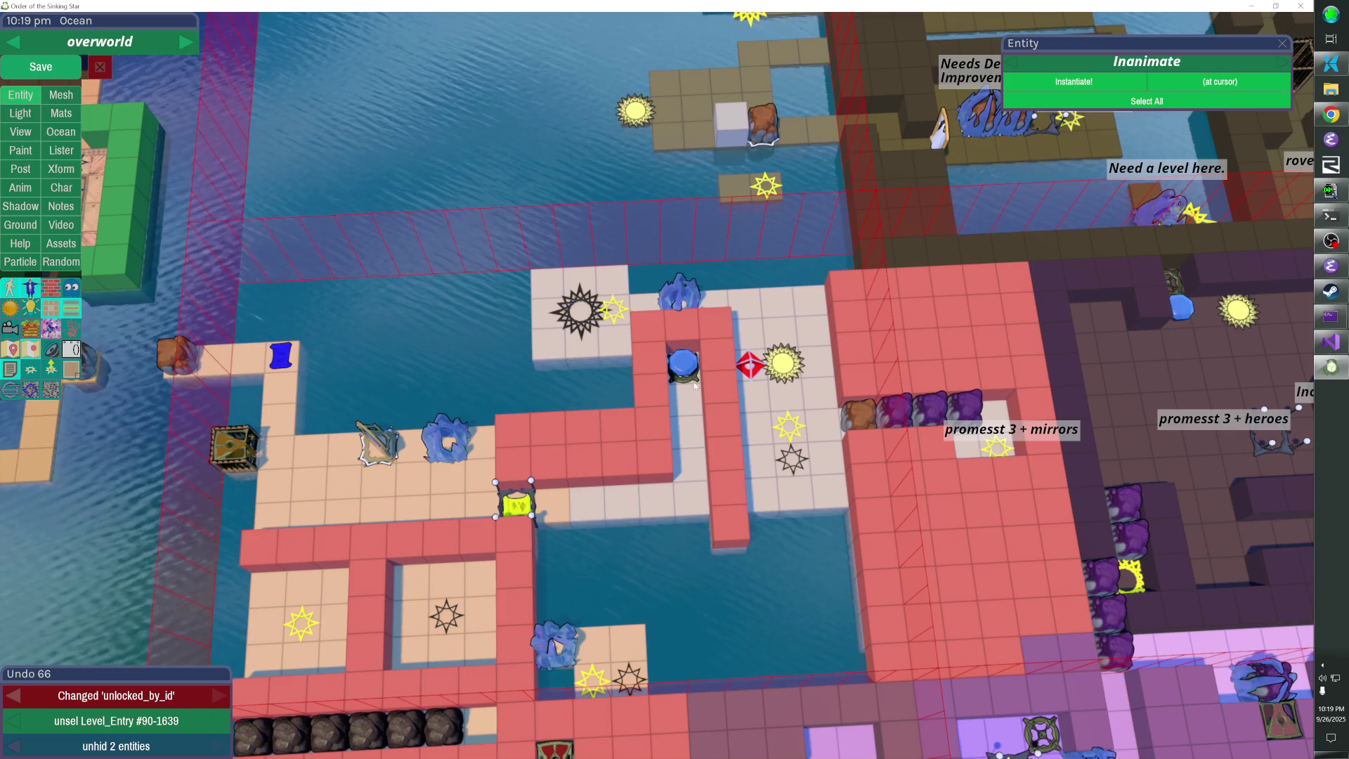
Delete the red wall cube beside the blue creature and drag the Freezer slightly down
left_click(679, 318)
left_click_drag(679, 315, 687, 335)
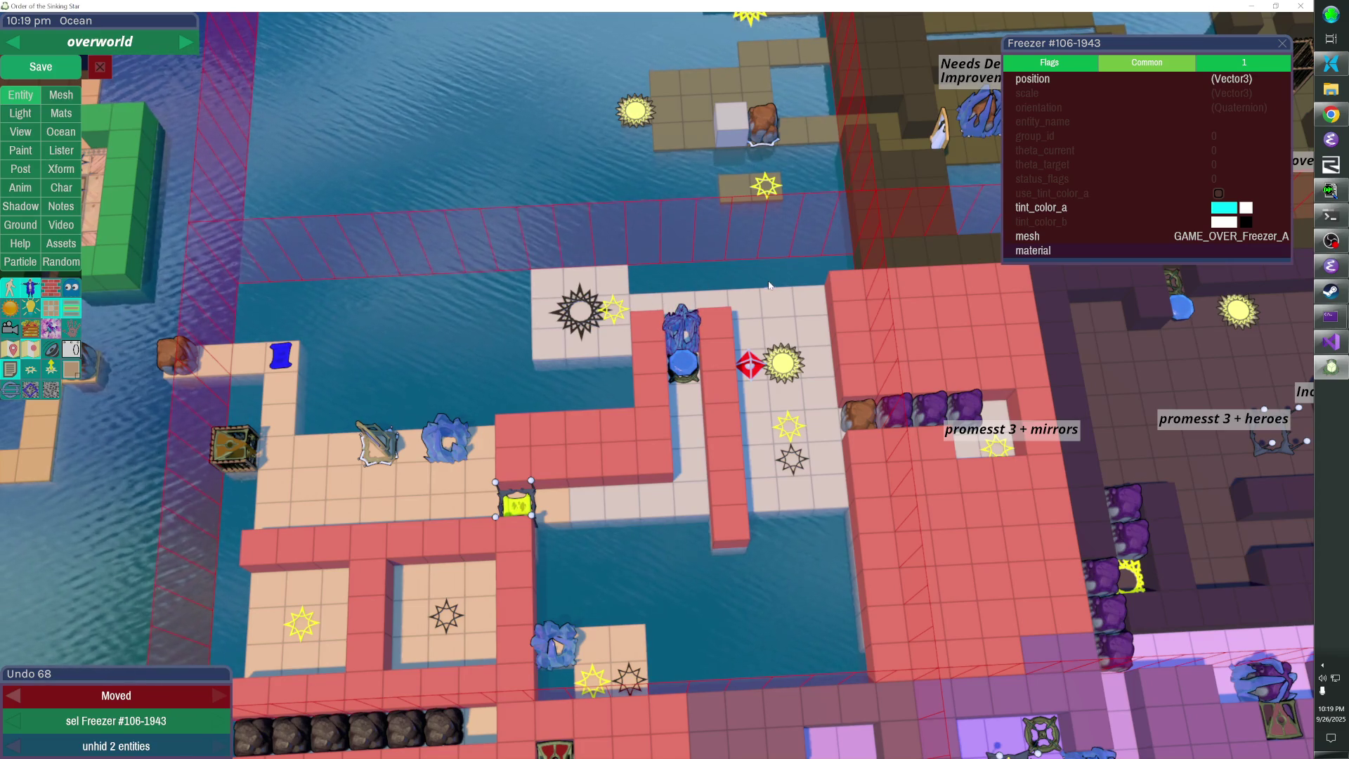
Preview the area, then add an L of red cubes to the pillar, removing one misplaced cube
key("Escape")
key("Escape")
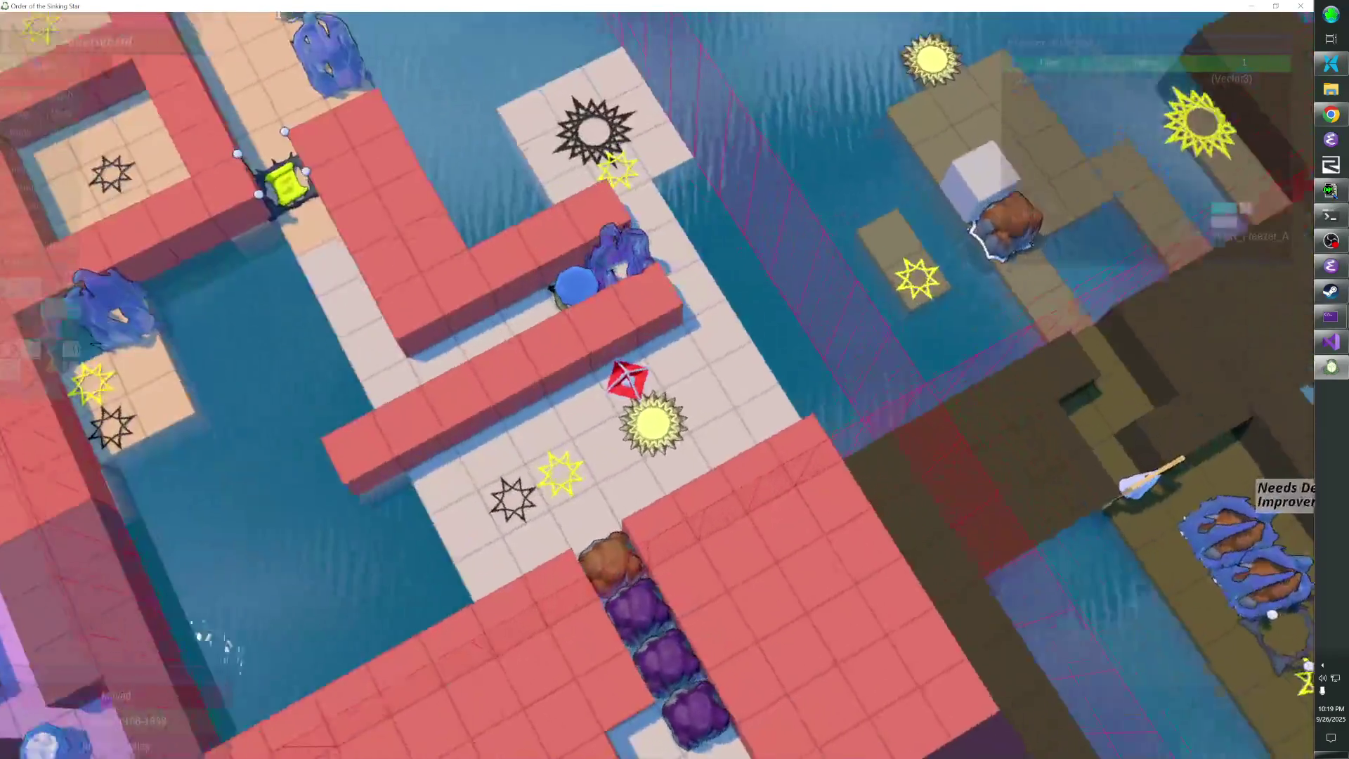
key("Escape")
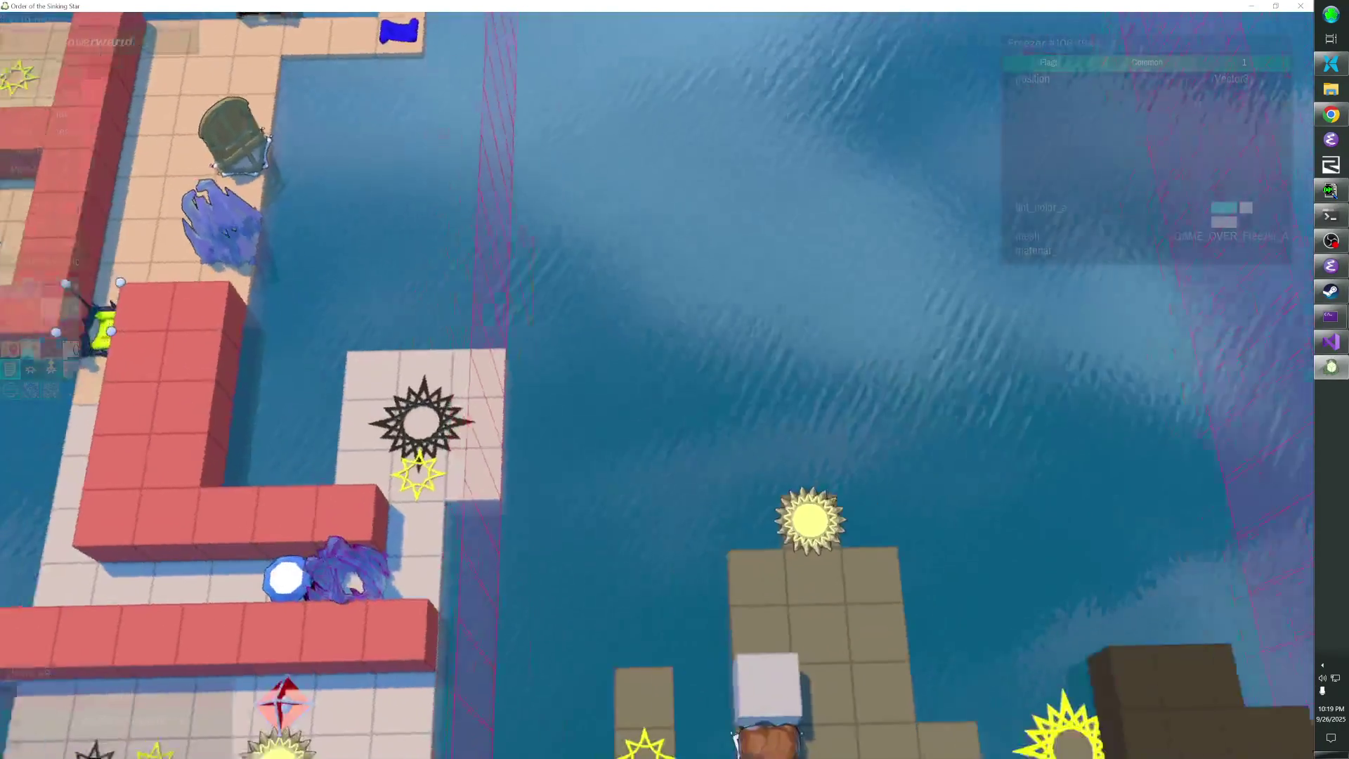
key("Escape")
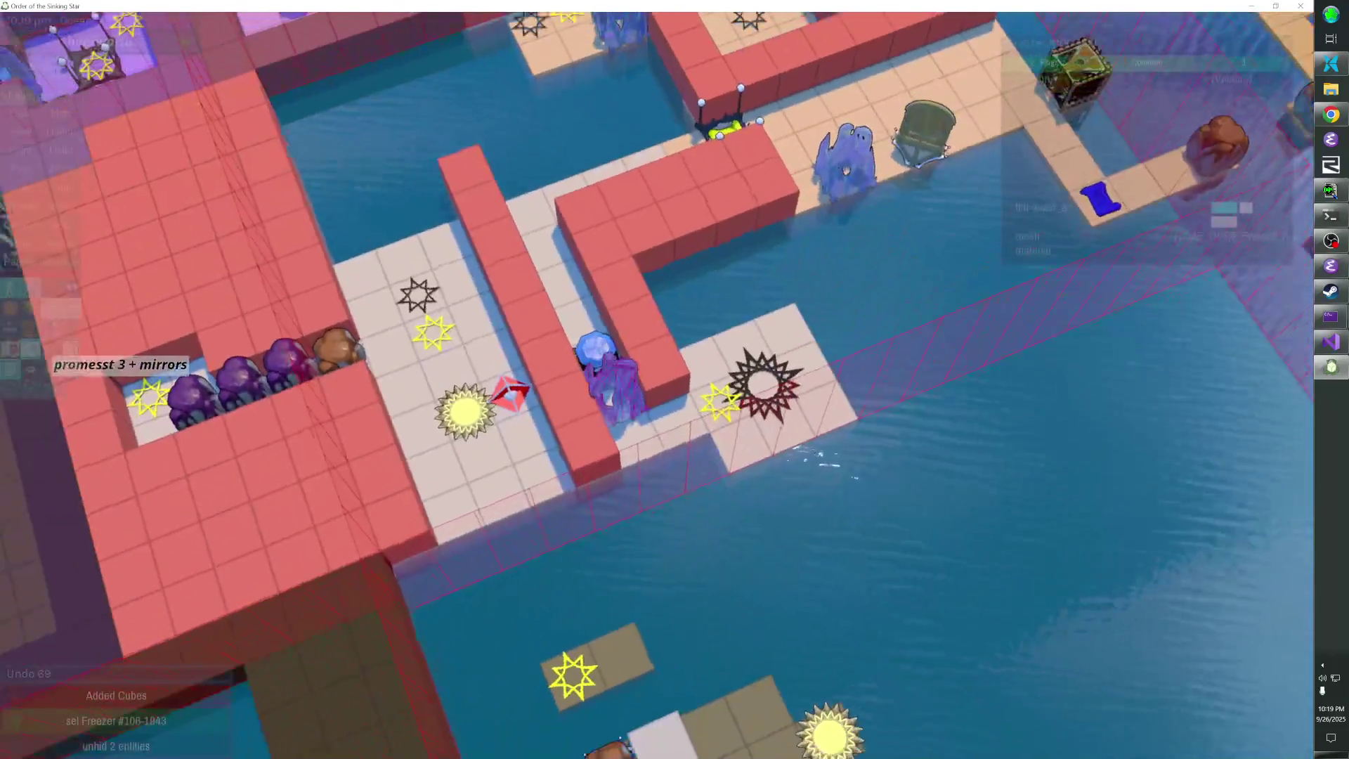
left_click(601, 466)
left_click(694, 482)
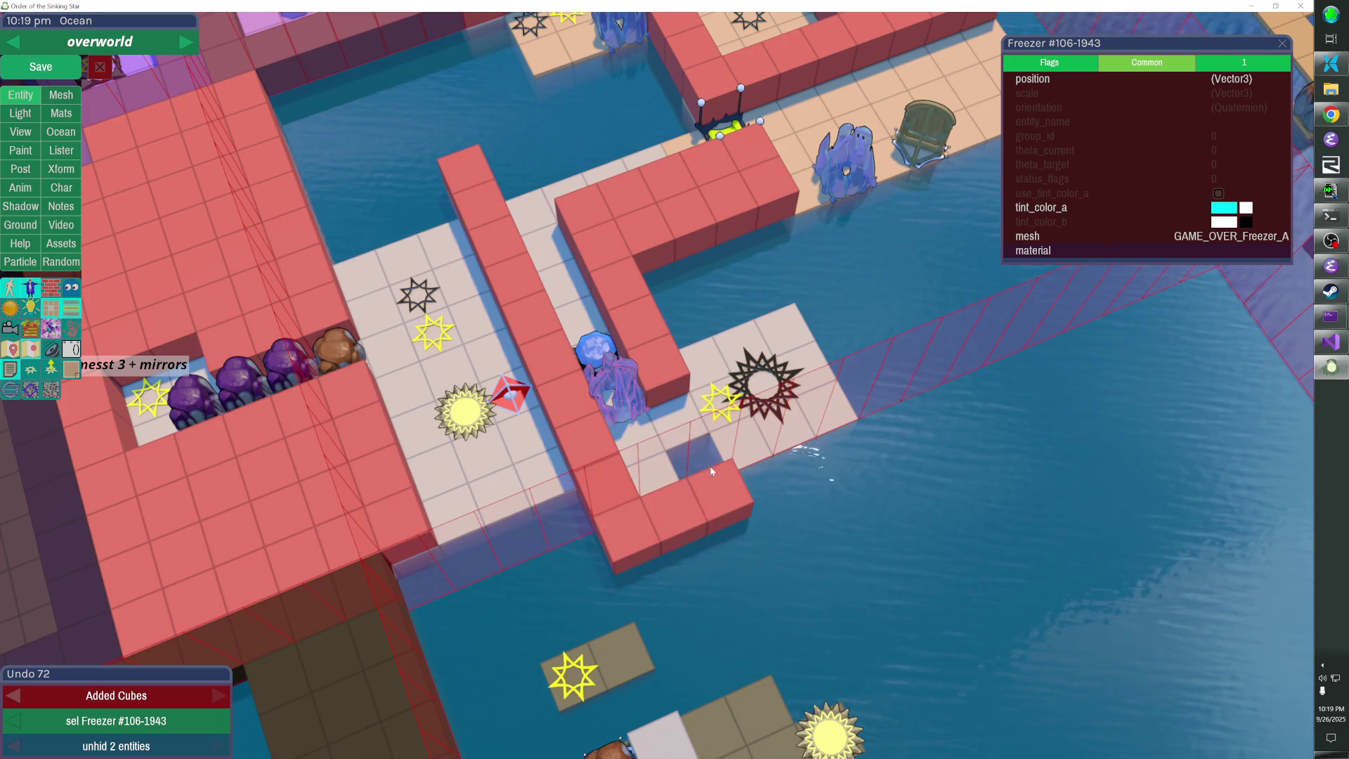
left_click(703, 468)
right_click(661, 450)
Zoom out, rotate the view, and move the gem slot about three tiles up
key("Escape")
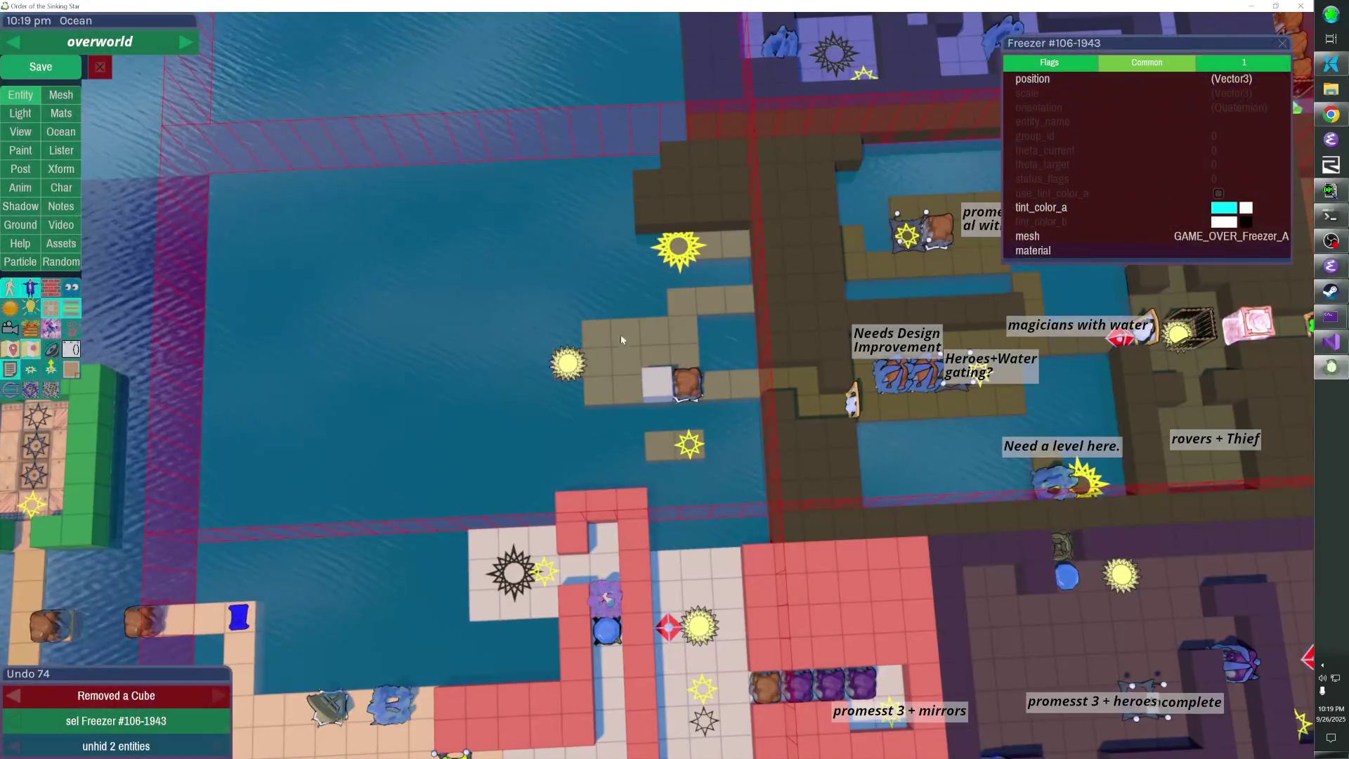
key("e")
key("e")
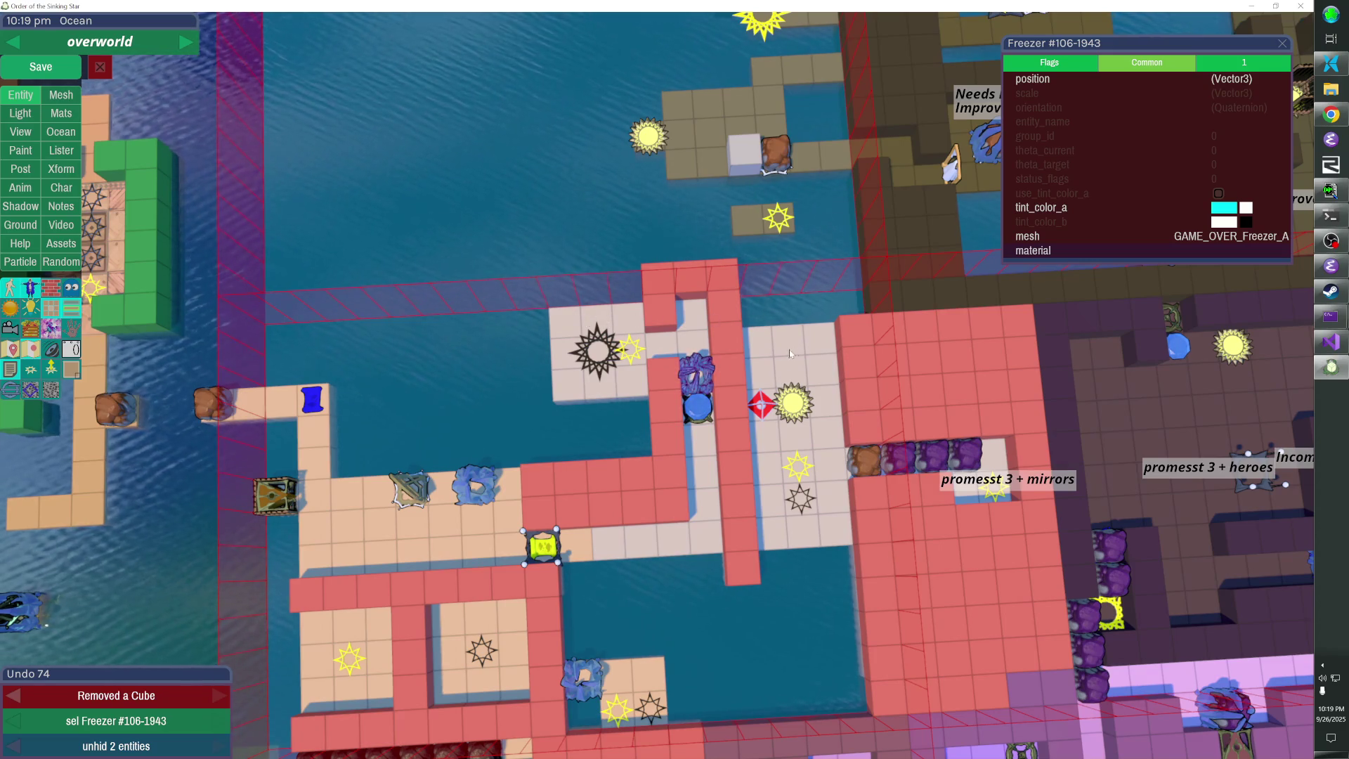
left_click(706, 409, "shift")
key("Up")
key("Up")
key("Up")
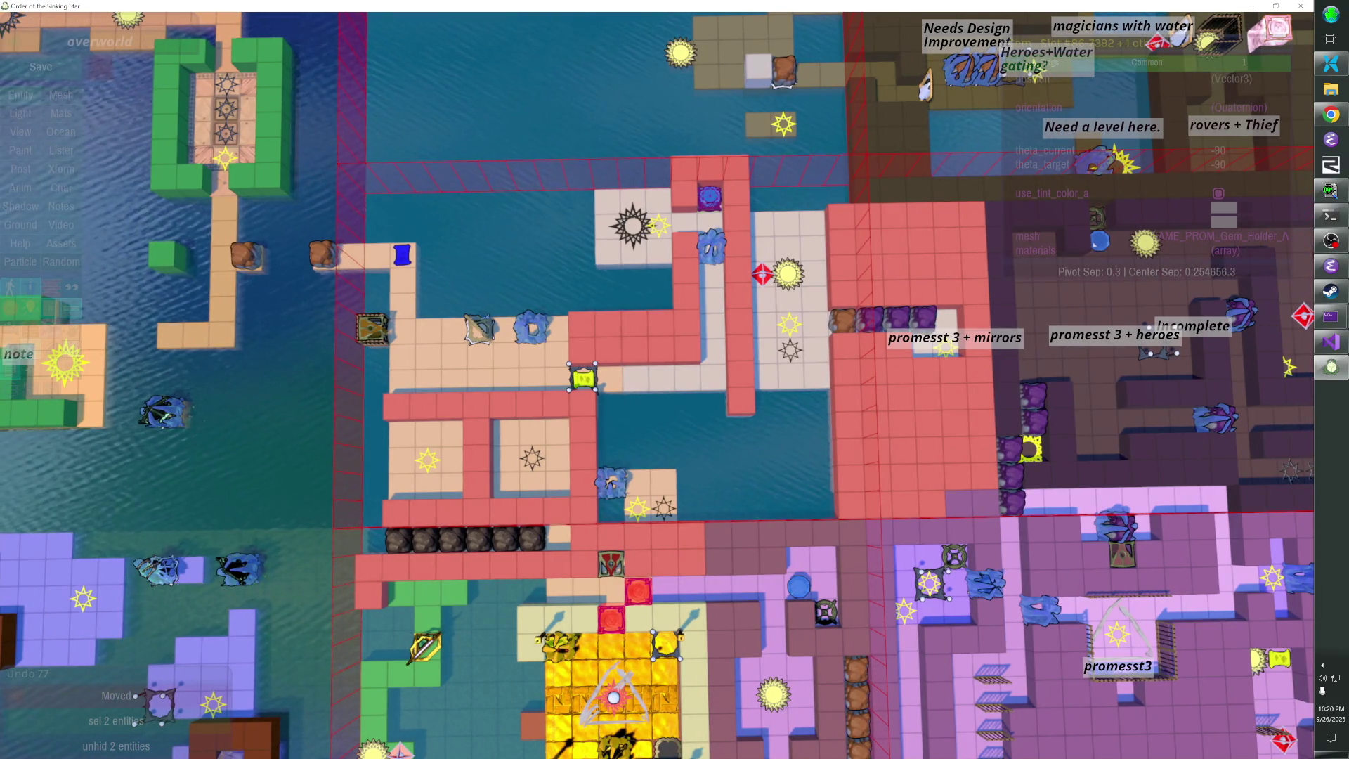
Reselect the Freezer, inspect the map with the editor hidden, and save the overworld
left_click(711, 264)
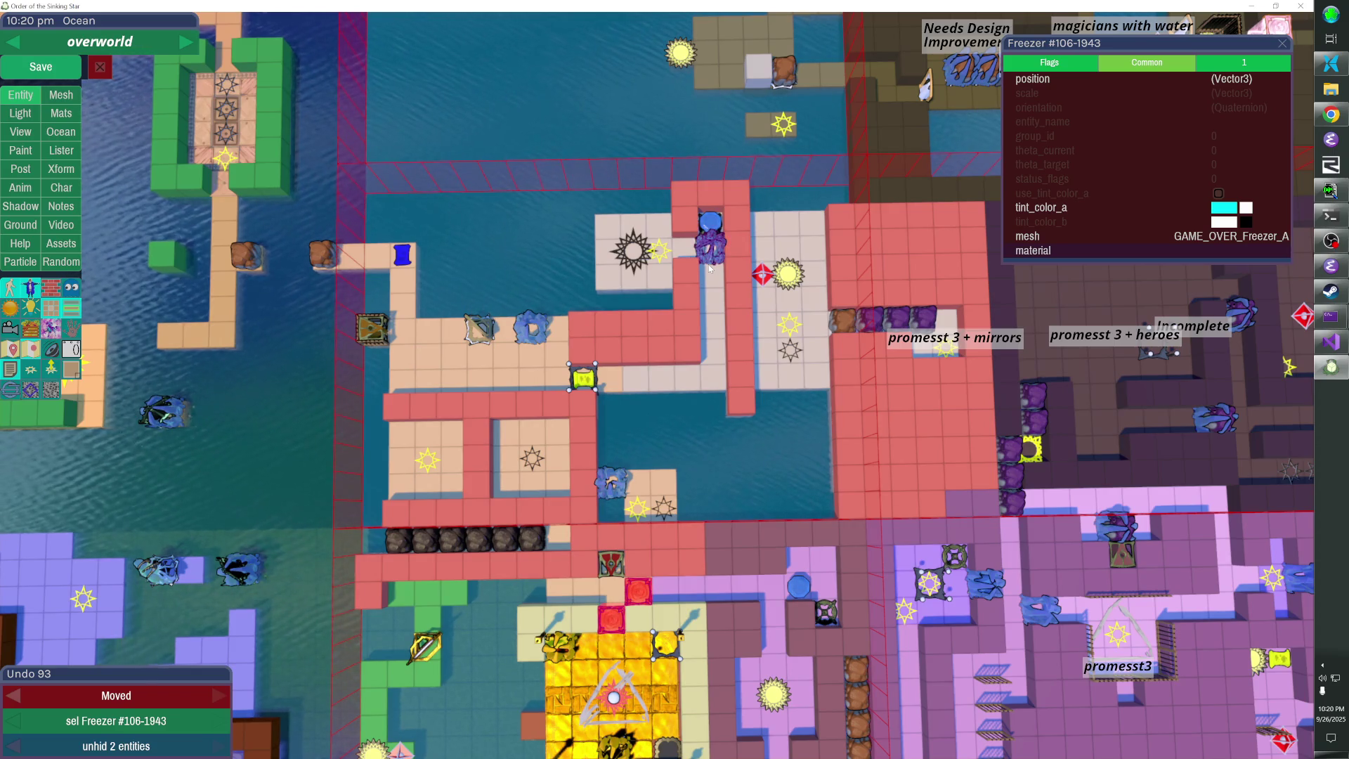
key("shift")
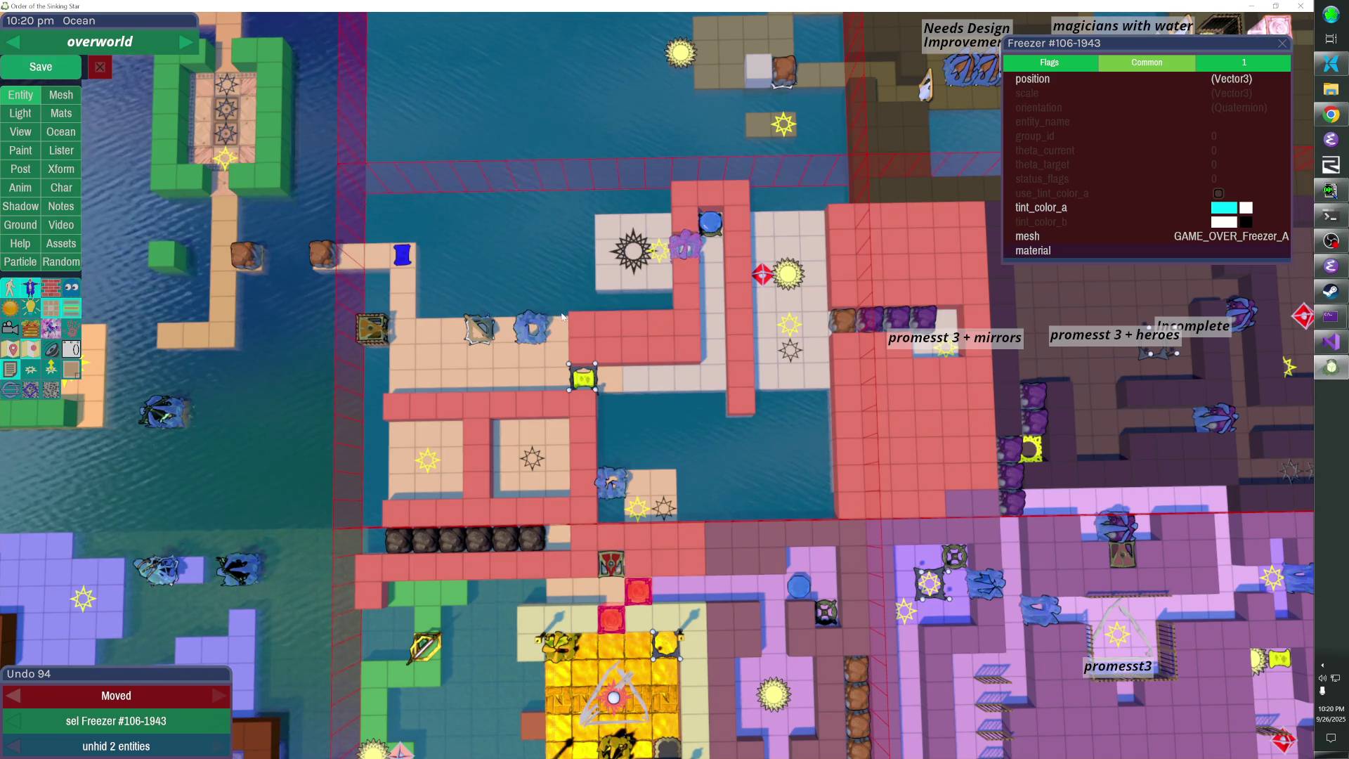
key("Escape")
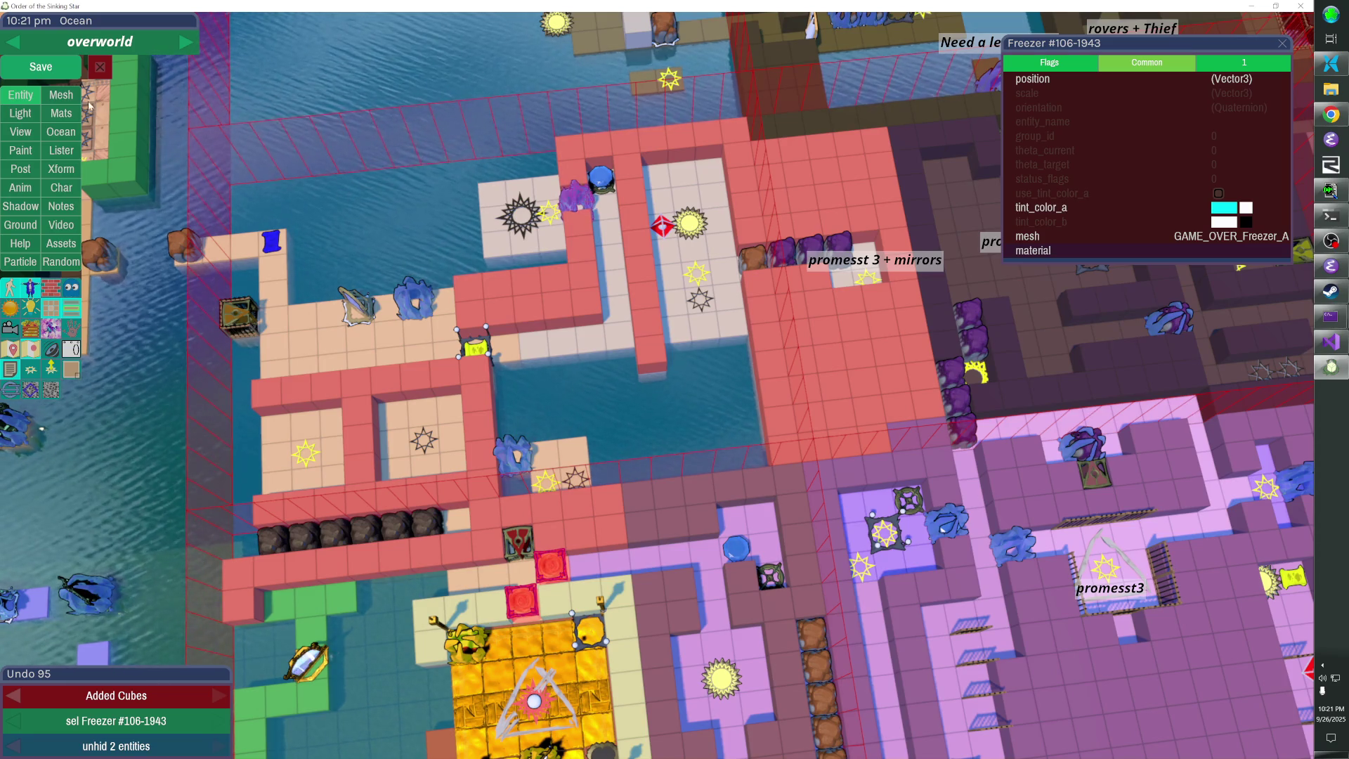
left_click(67, 75)
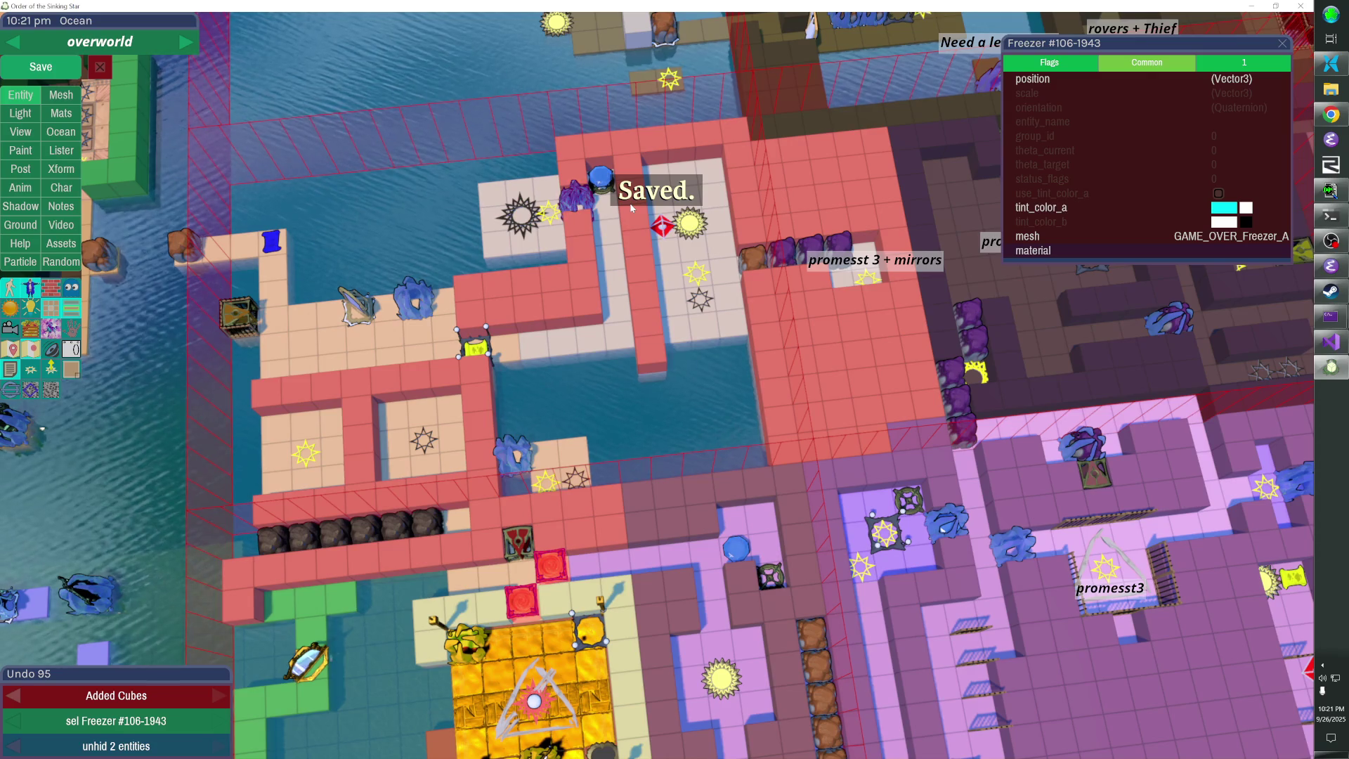
Leave the editor, walk up-left onto the level entrance tile, and enter the mirror level with V
key("Escape")
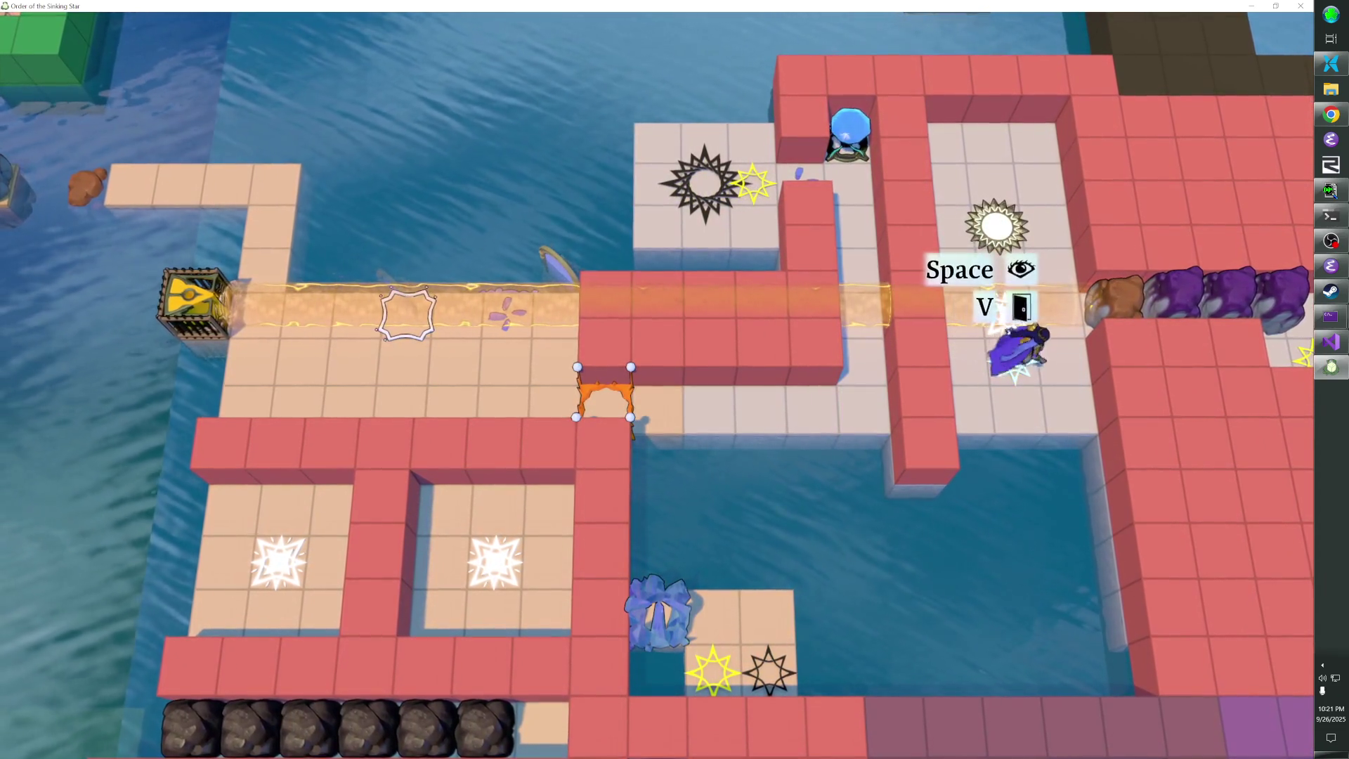
key("Left")
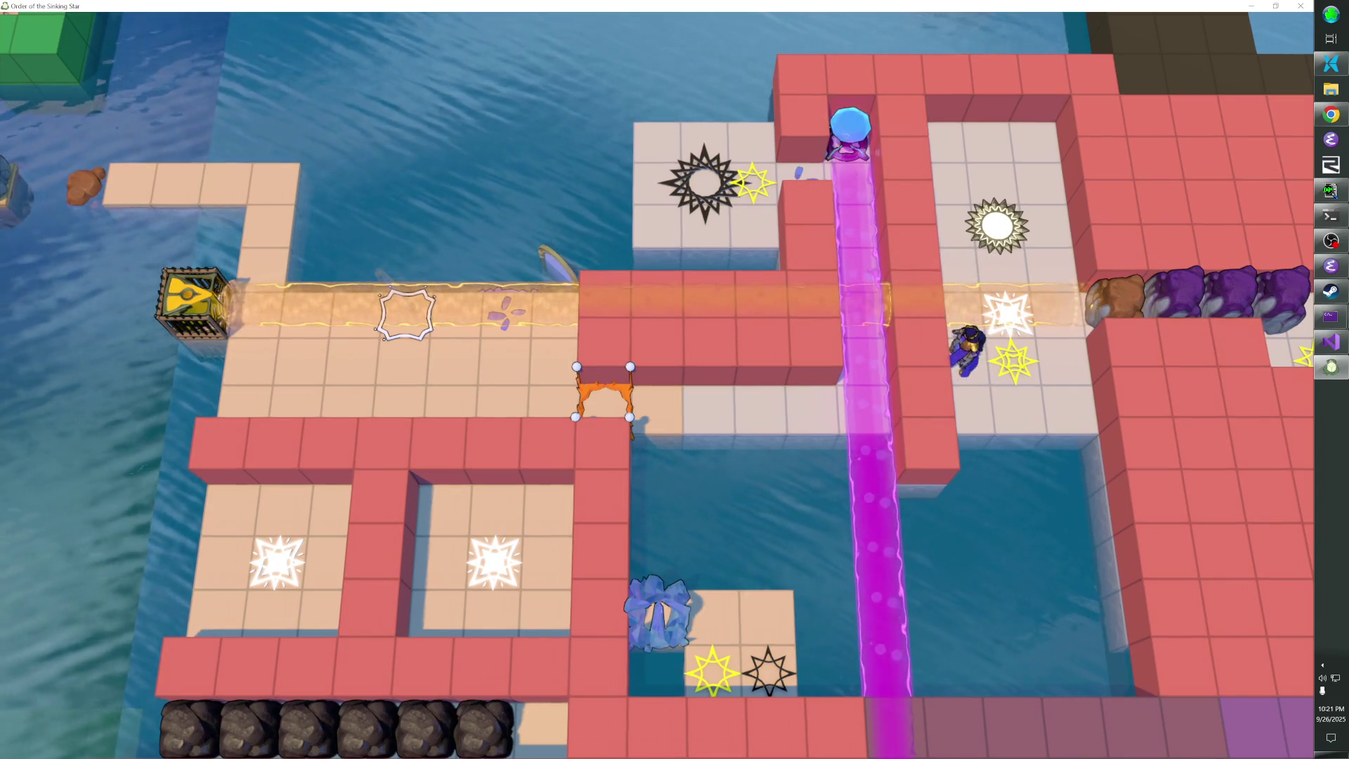
key("Up")
key("Left")
key("Up")
key("Left")
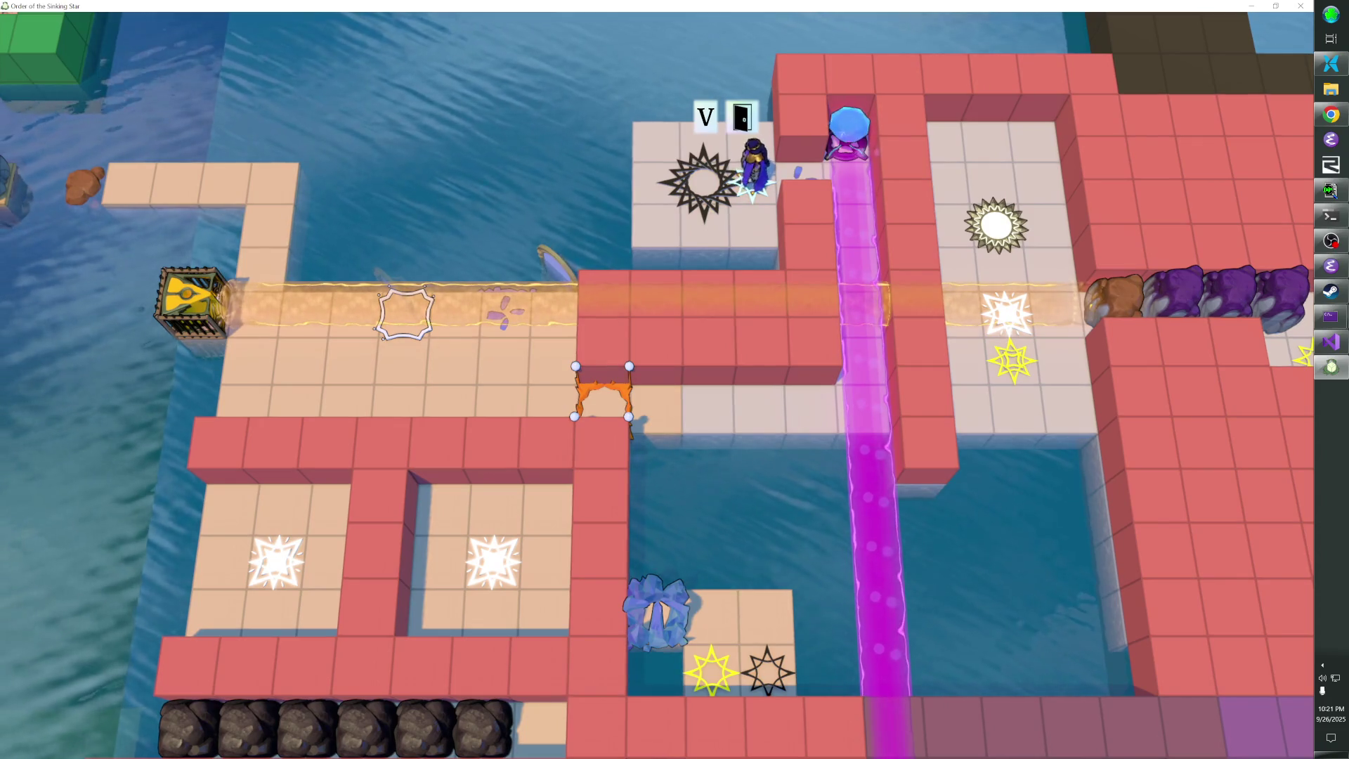
key("Up")
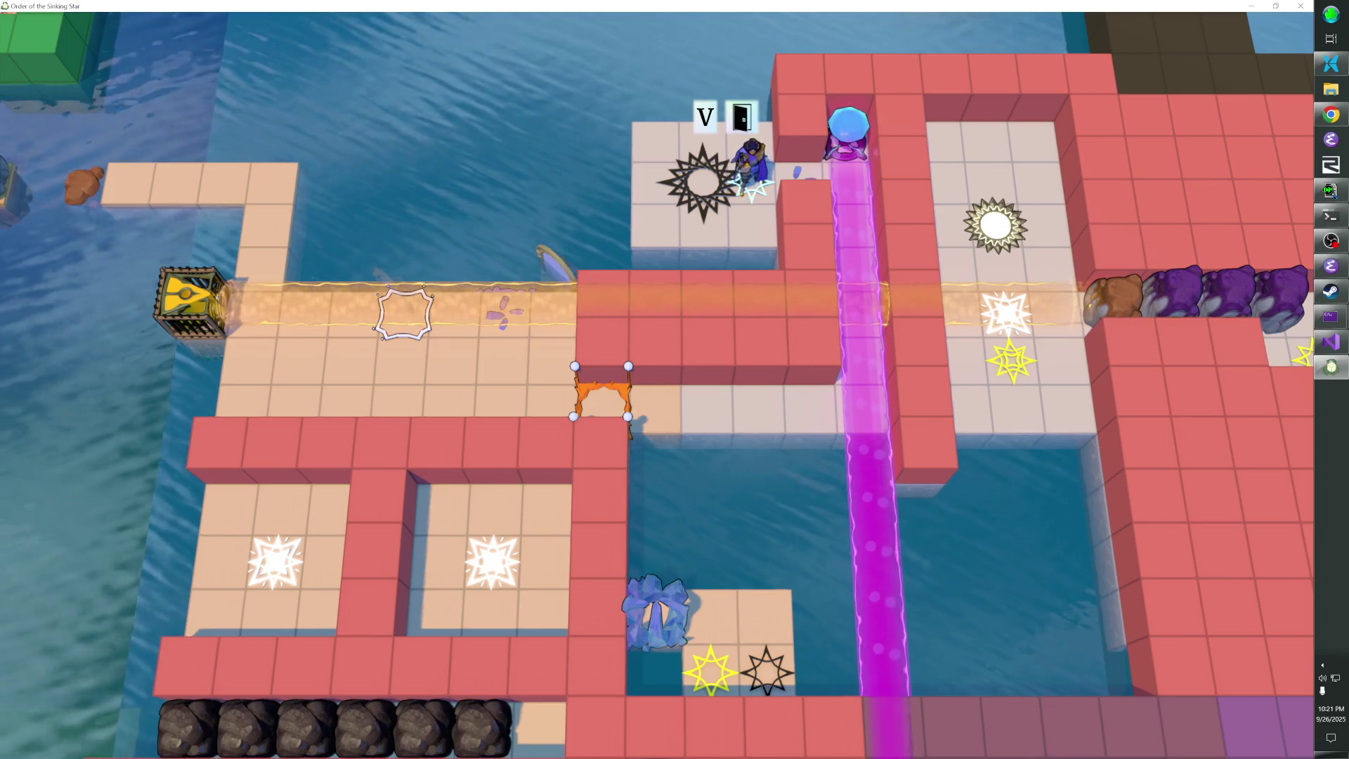
key("v")
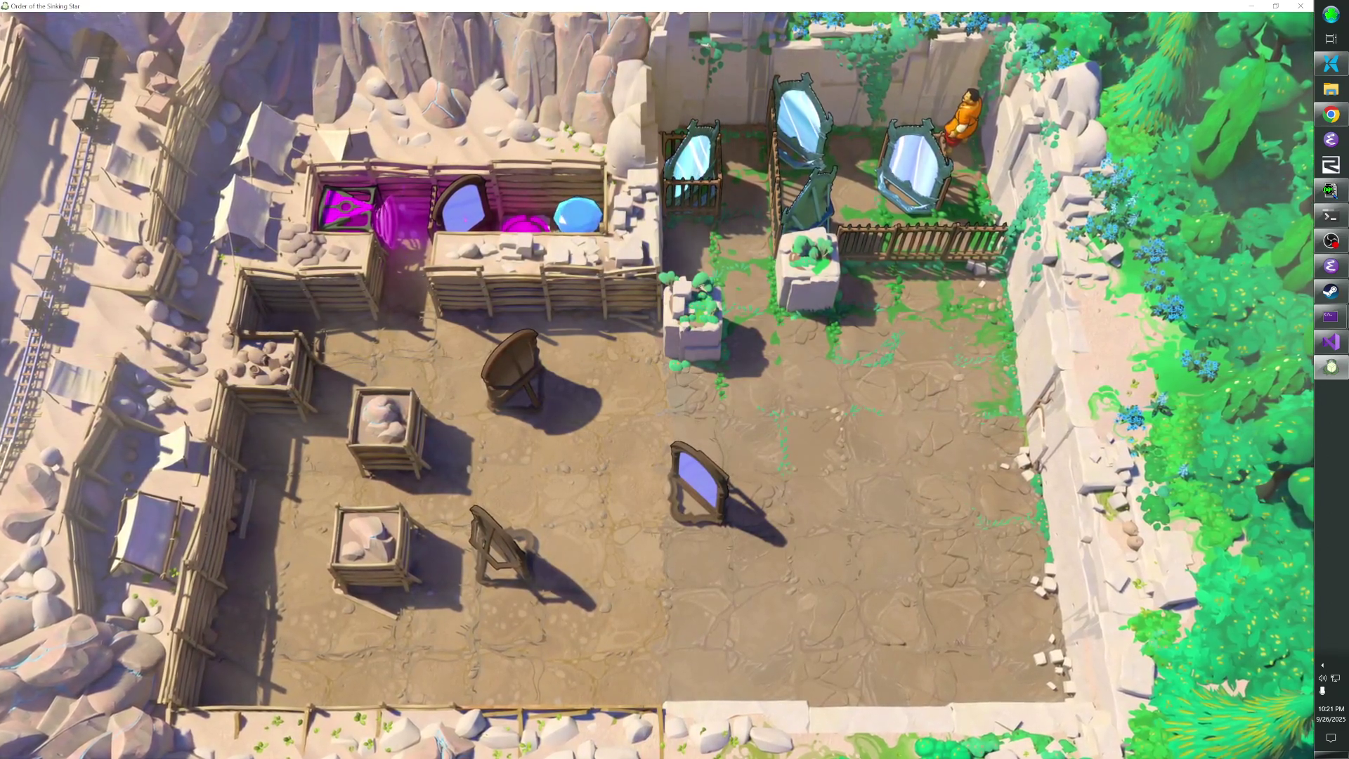
Step the character left between the mirrors, then back right
key("Left")
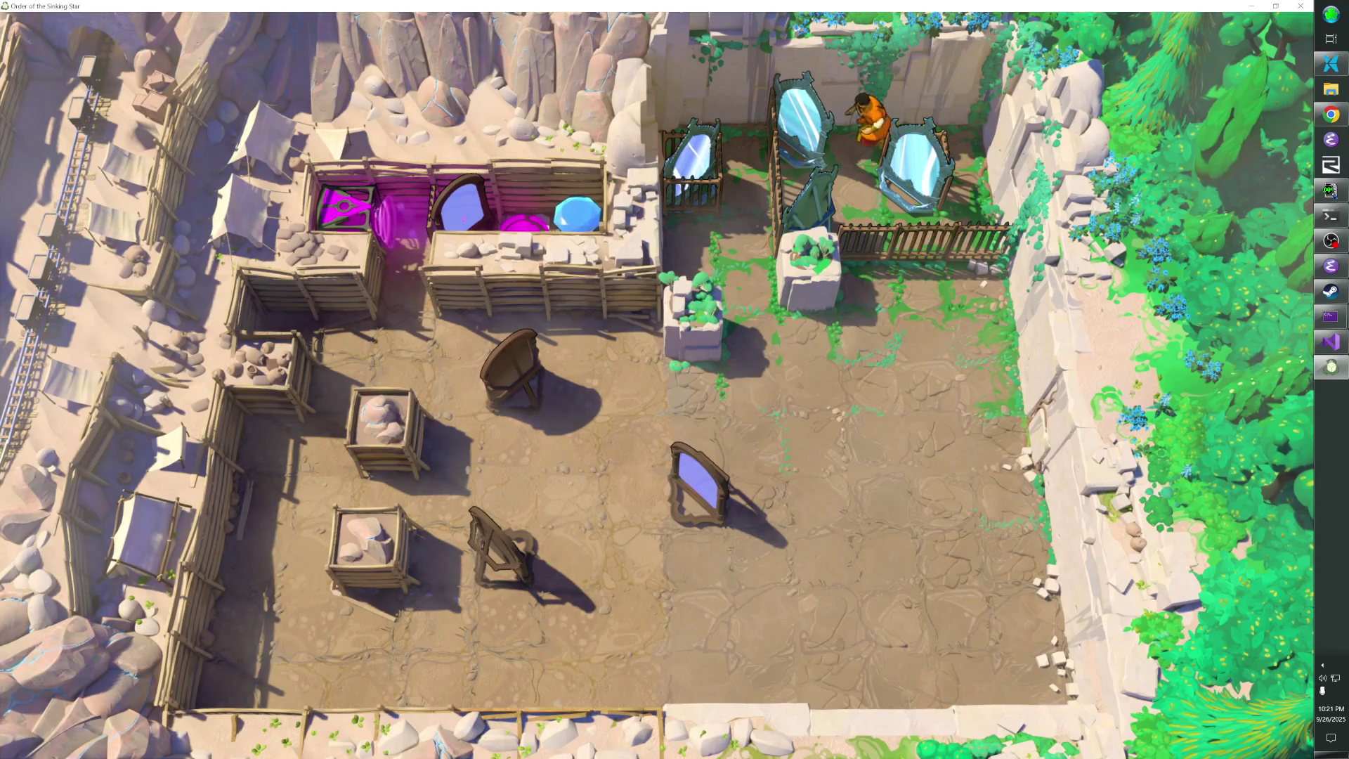
key("Left")
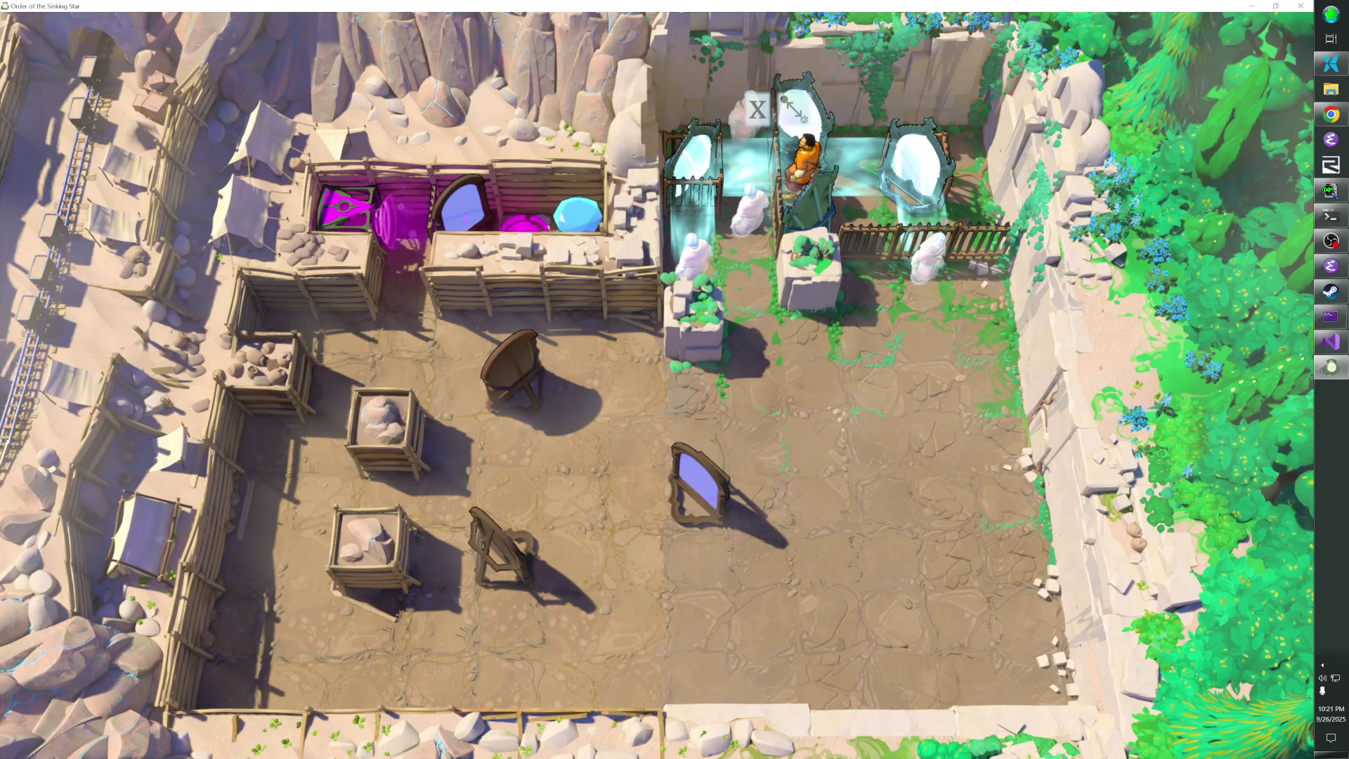
key("Right")
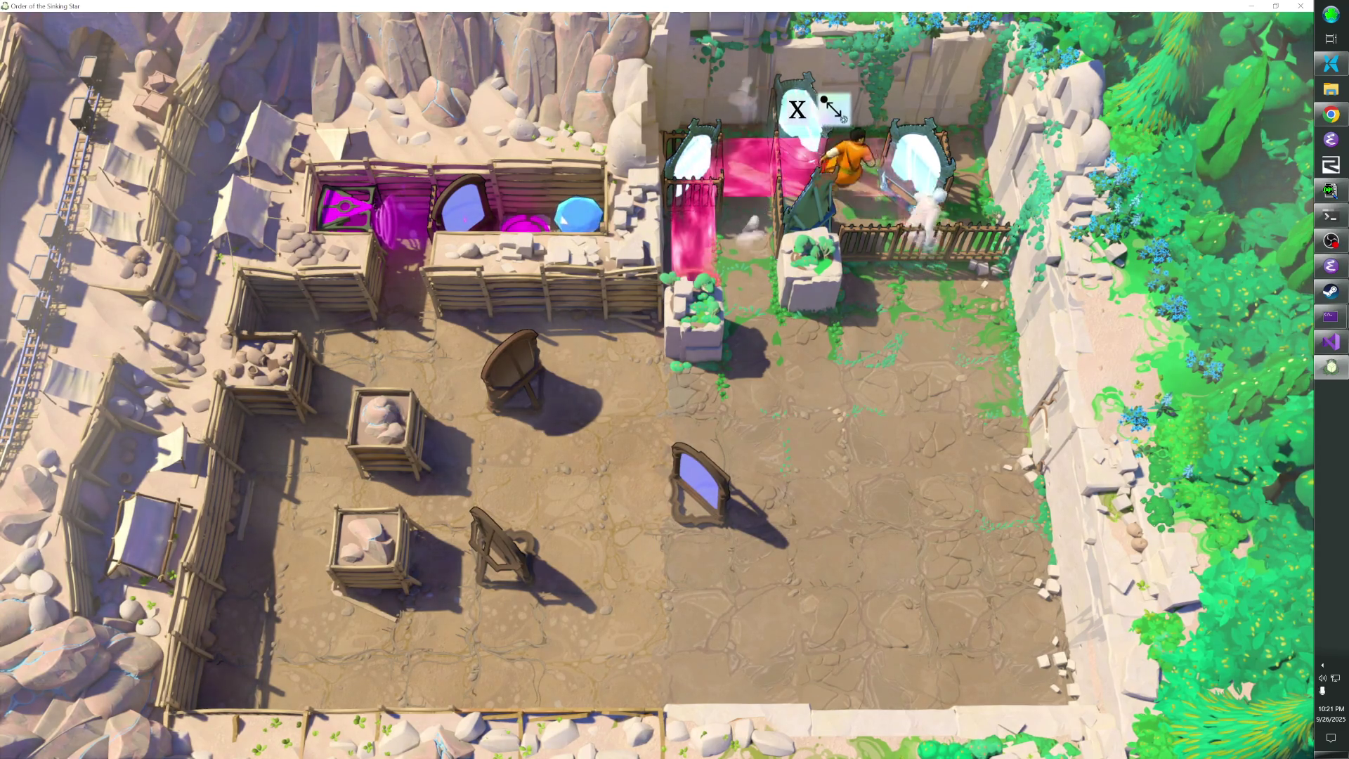
Exit the level through the pause menu and step onto the dark star tile
key("Right")
key("Escape")
key("Return")
key("Left")
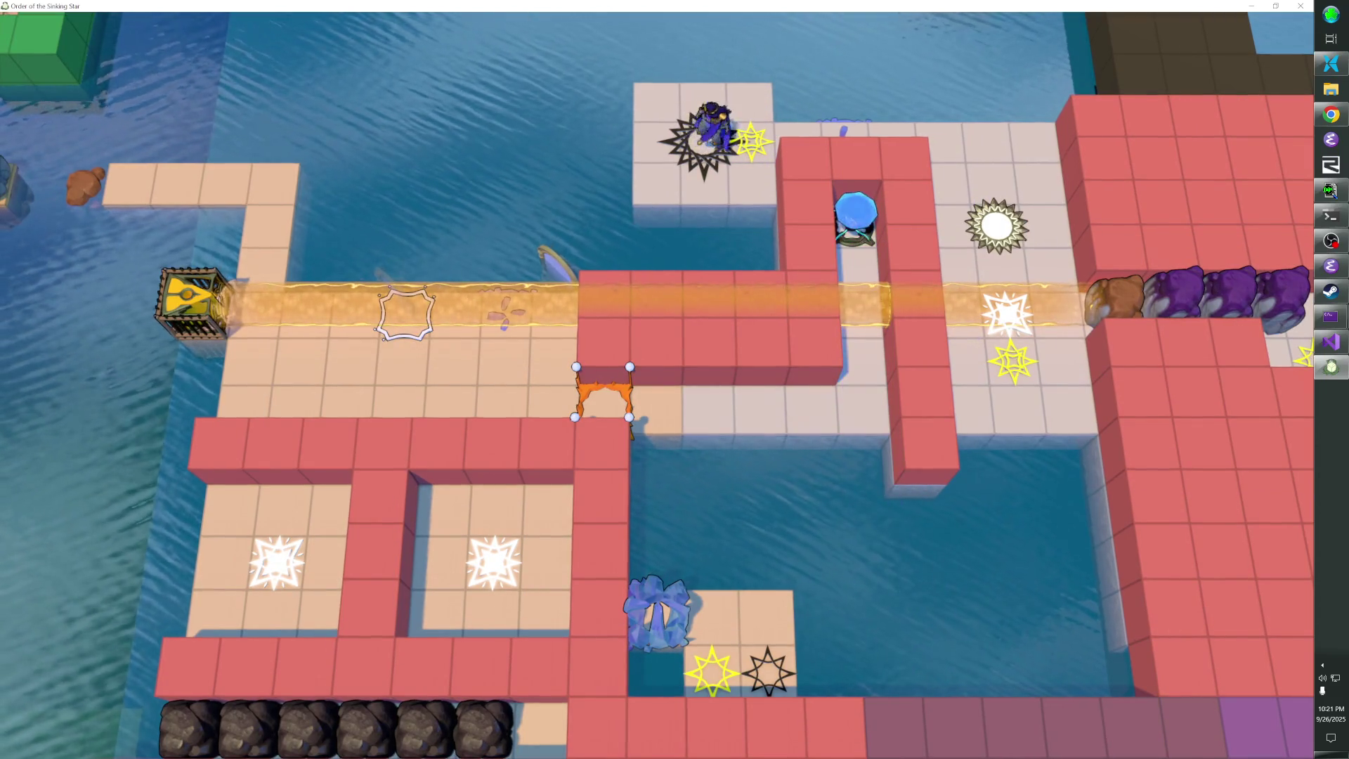
Step off and back onto the star tile, then walk right and down beside the sun star
key("Right")
key("Left")
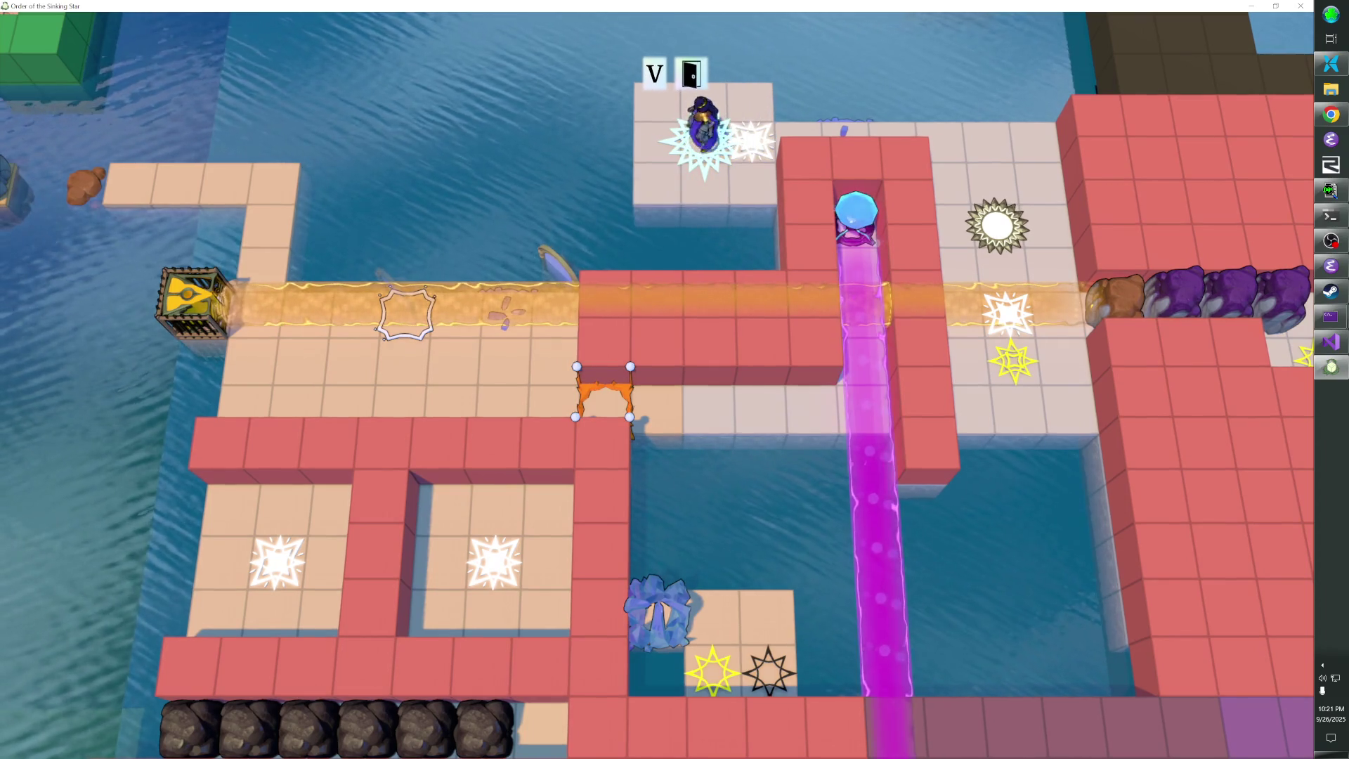
key("Right")
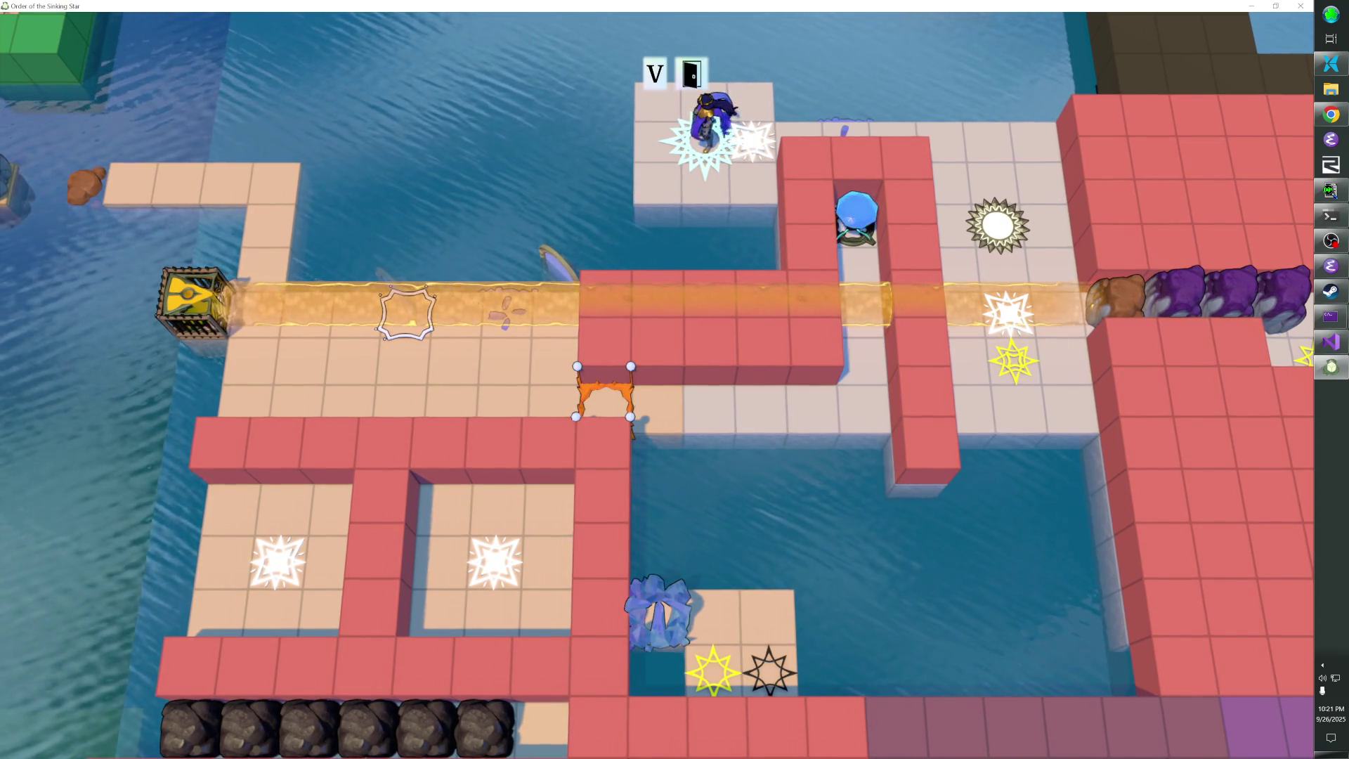
key("Right")
key("Right")
key("Right")
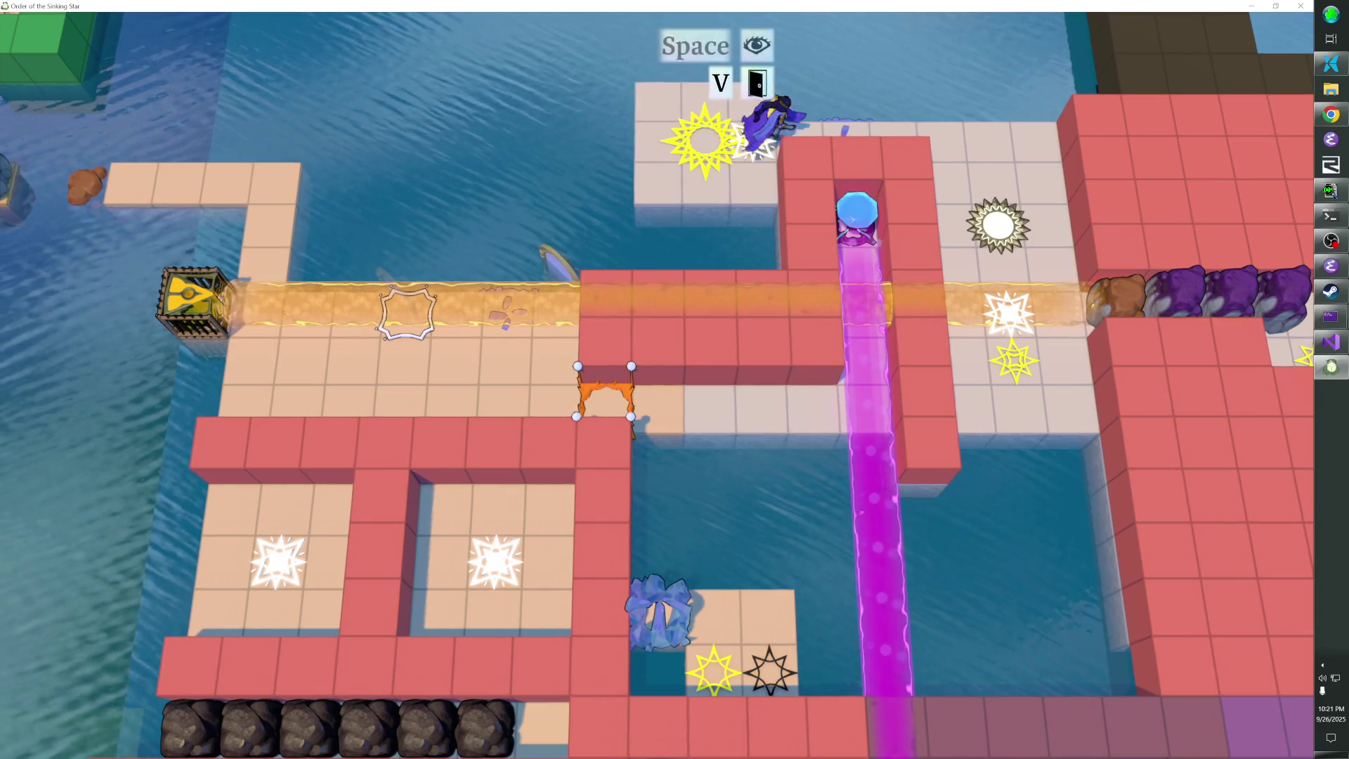
key("Down")
key("Right")
key("Down")
key("Down")
Walk down-left past the yellow star, through the orange gate, and back
key("Left")
key("Left")
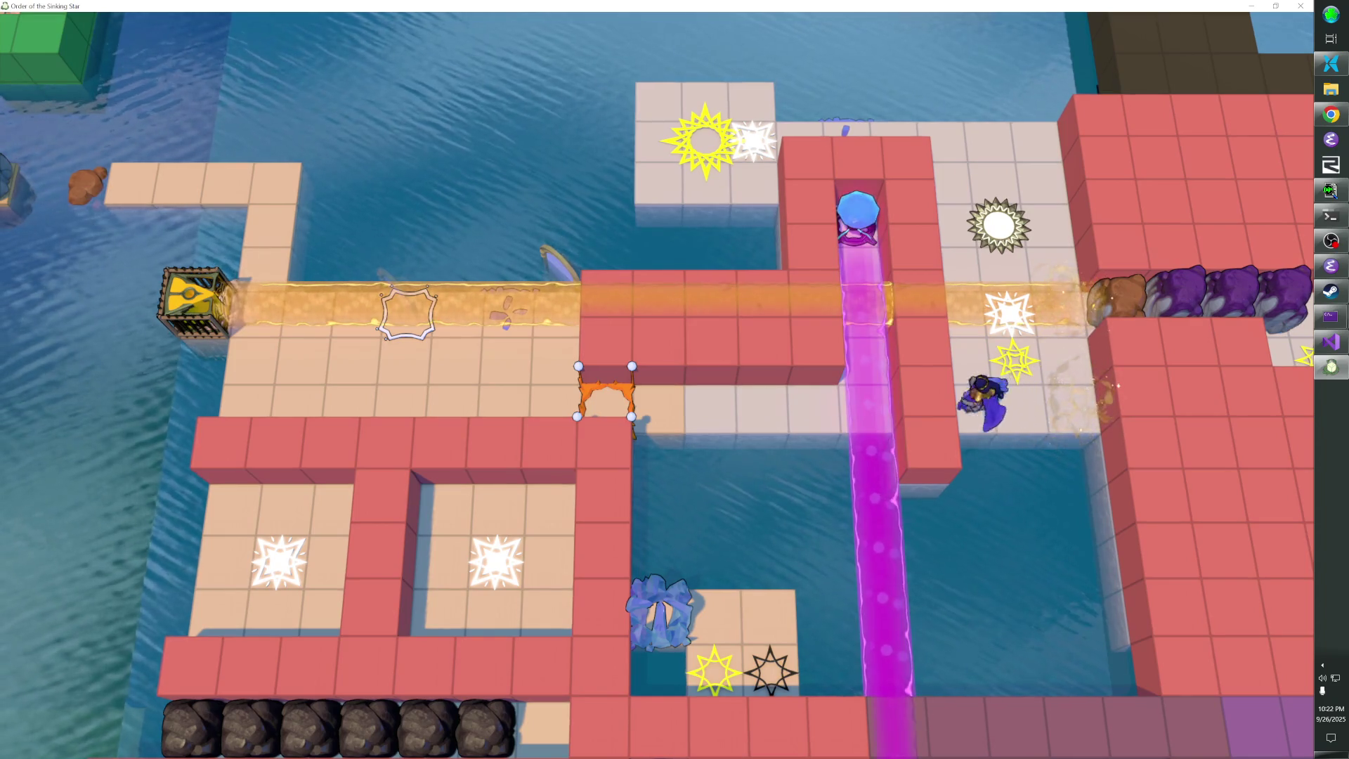
key("Left")
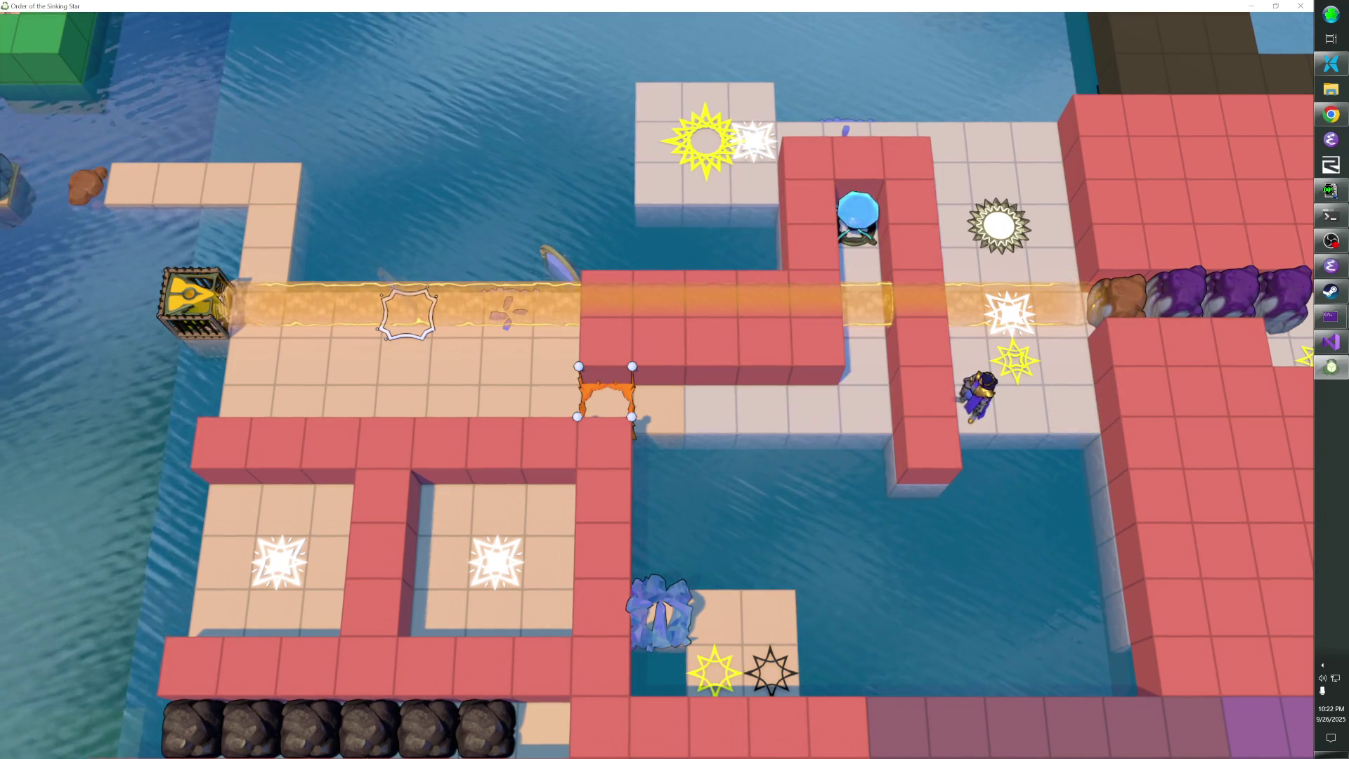
key("Down")
key("Left")
key("Left")
key("Left")
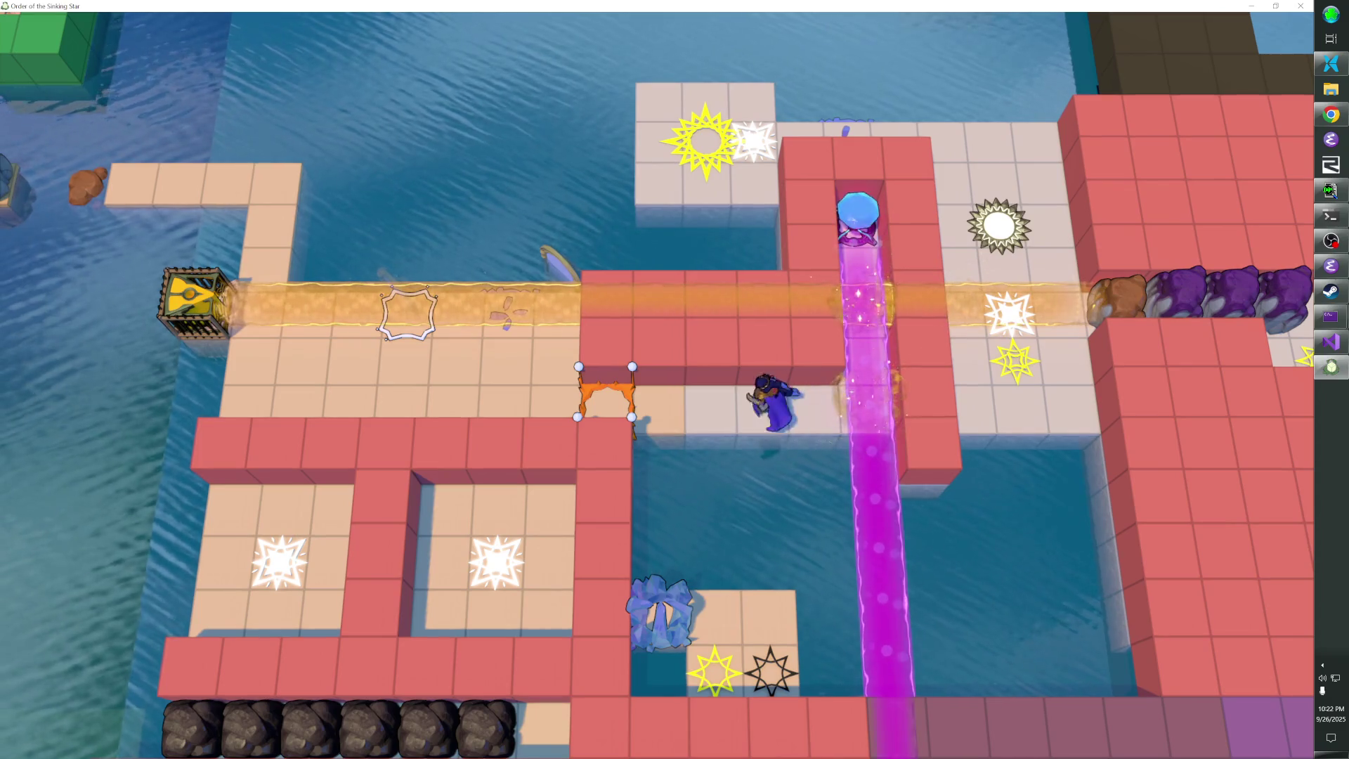
key("Right")
key("Right")
key("Right")
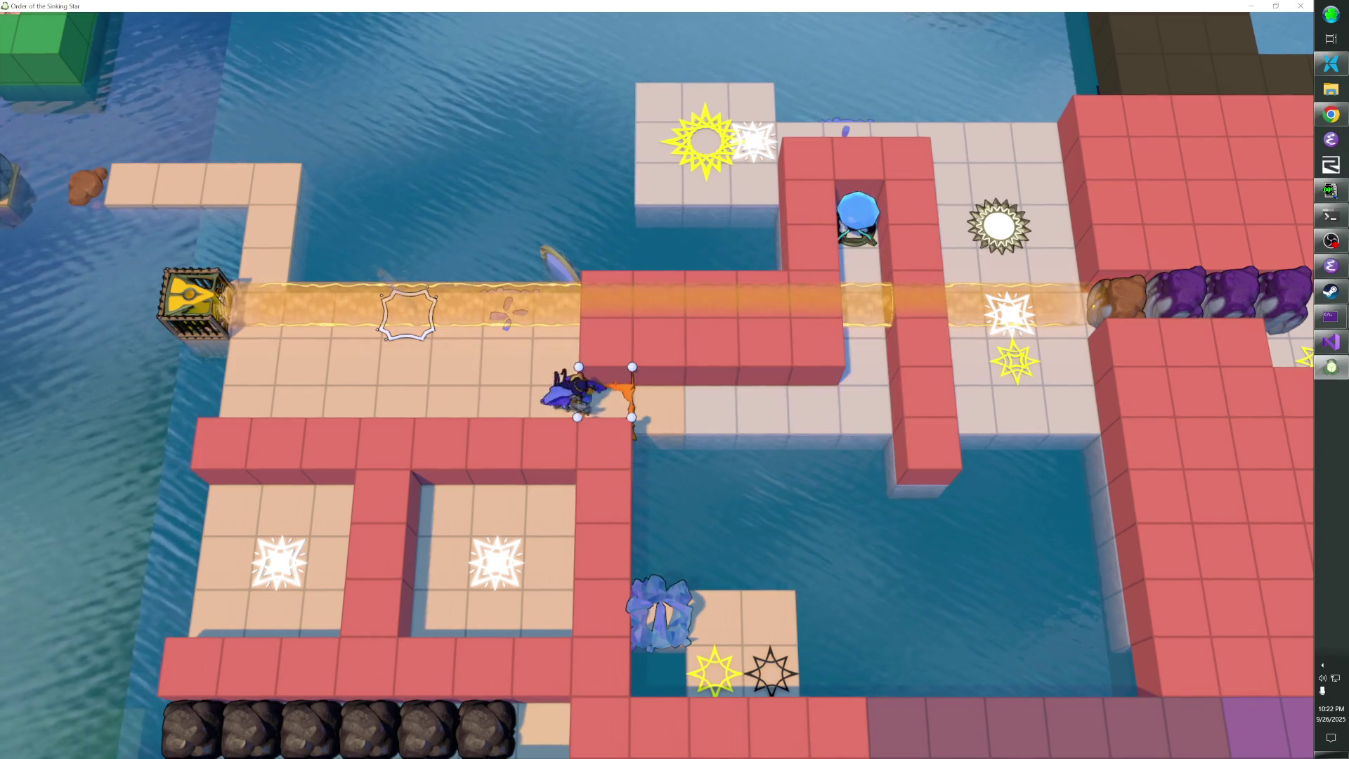
key("Left")
key("Left")
key("Left")
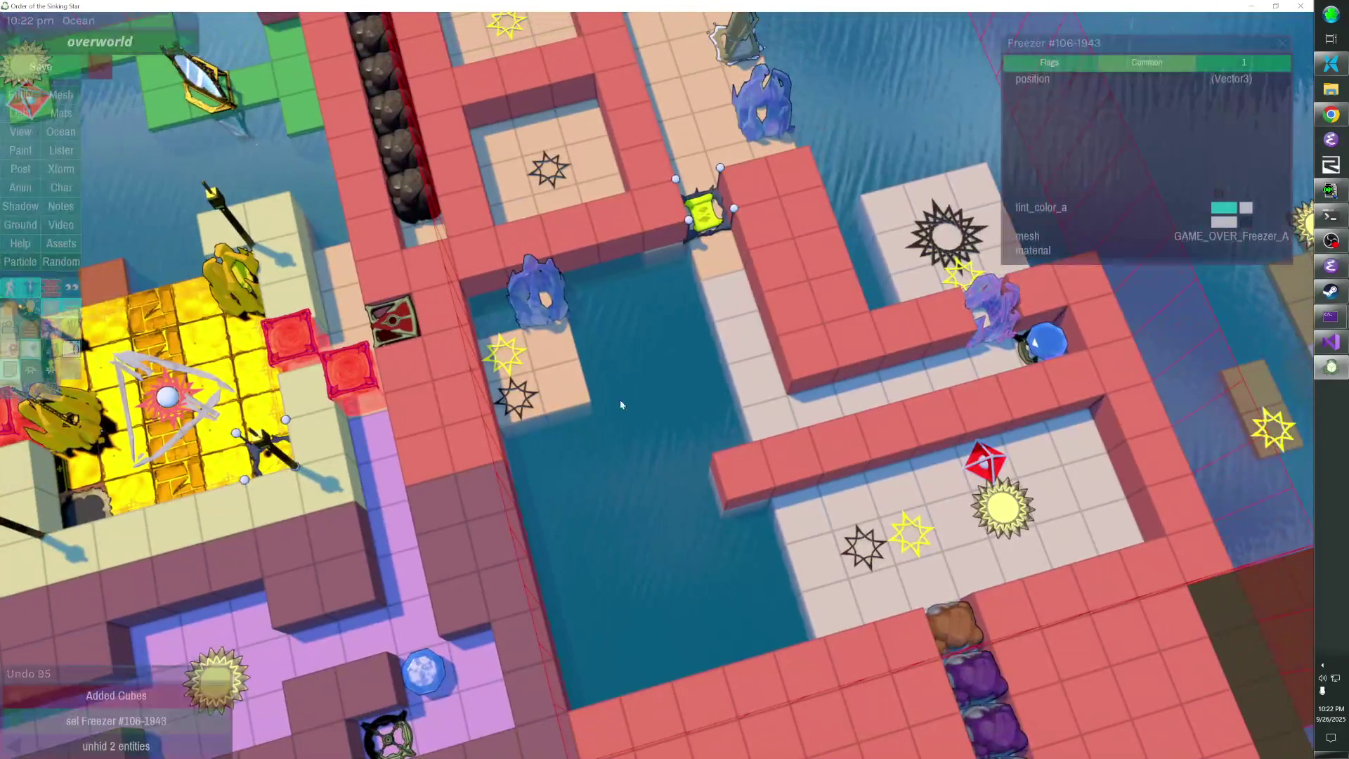
Extend the overworld platform with three dragged cubes plus two more placed cubes
left_click_drag(599, 489, 600, 486)
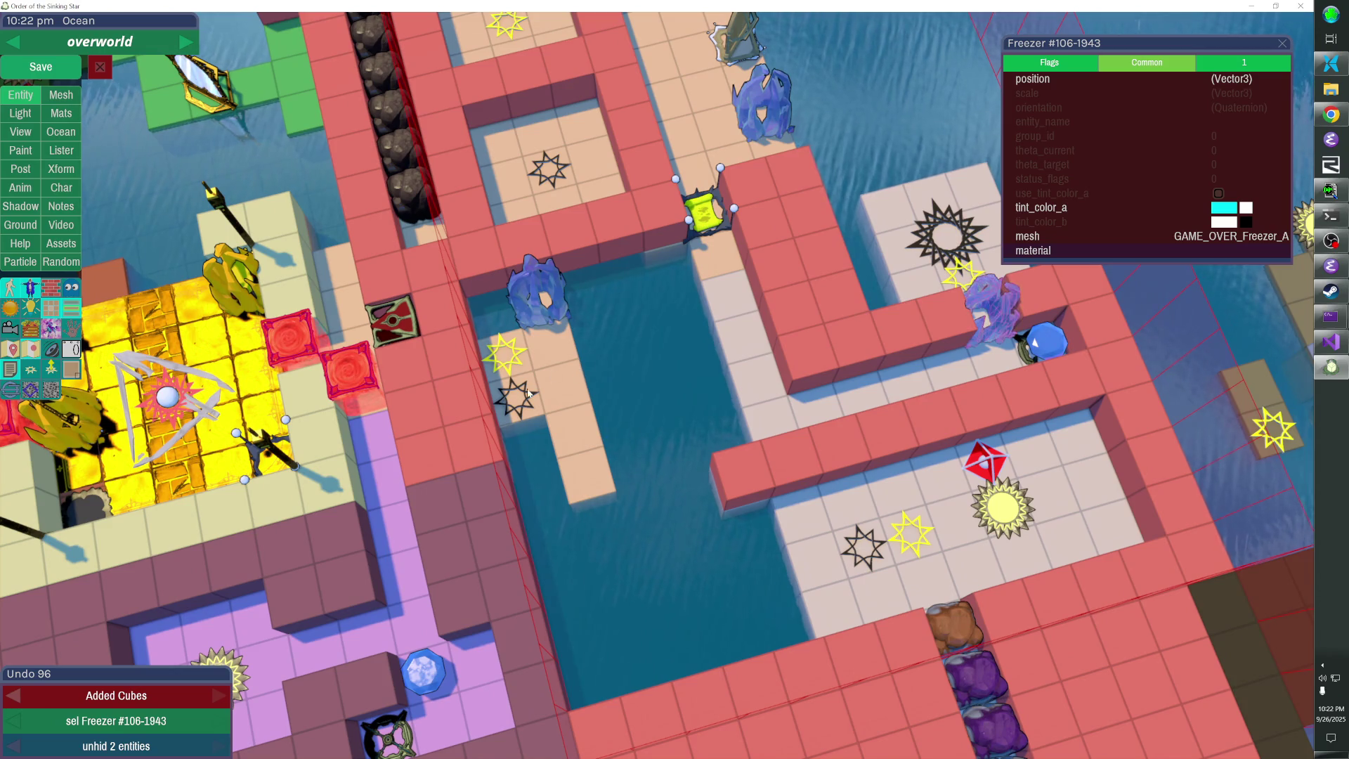
key("e")
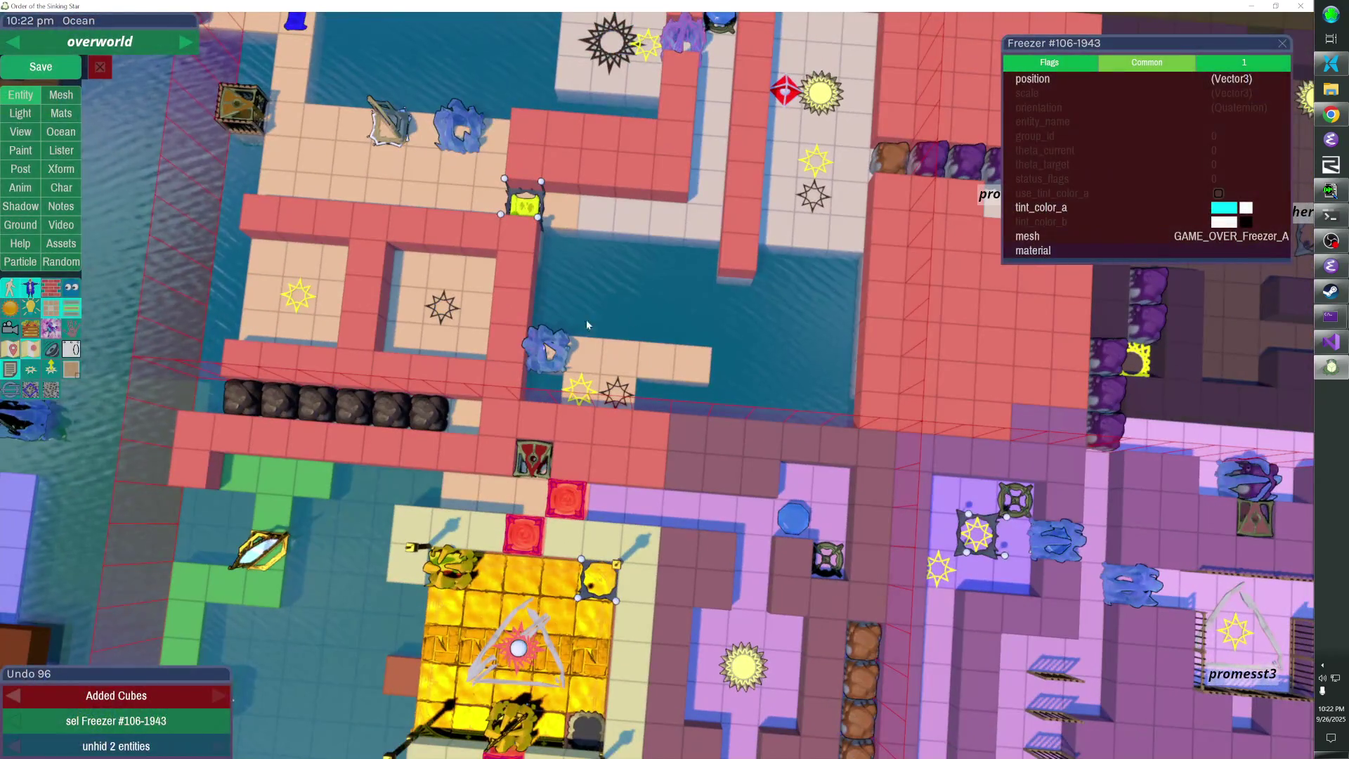
left_click(647, 383)
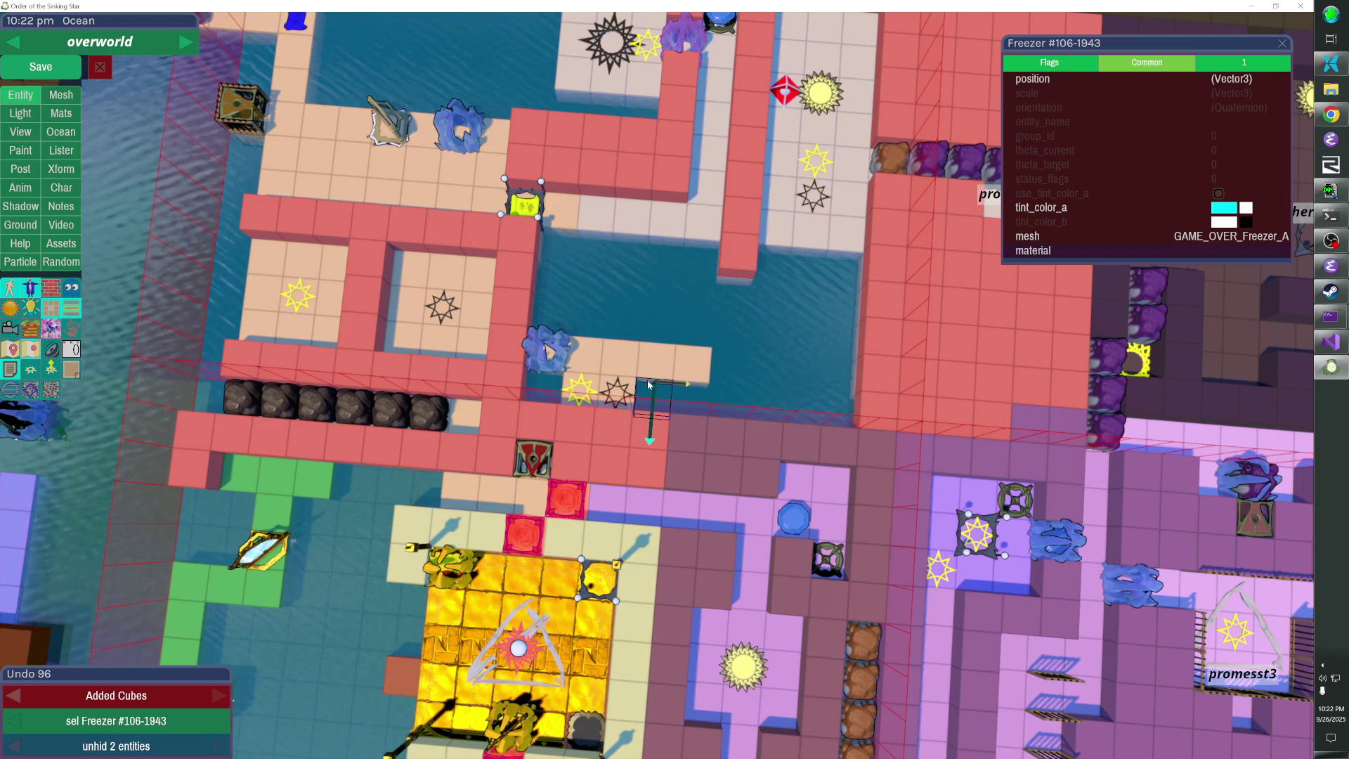
left_click(690, 388)
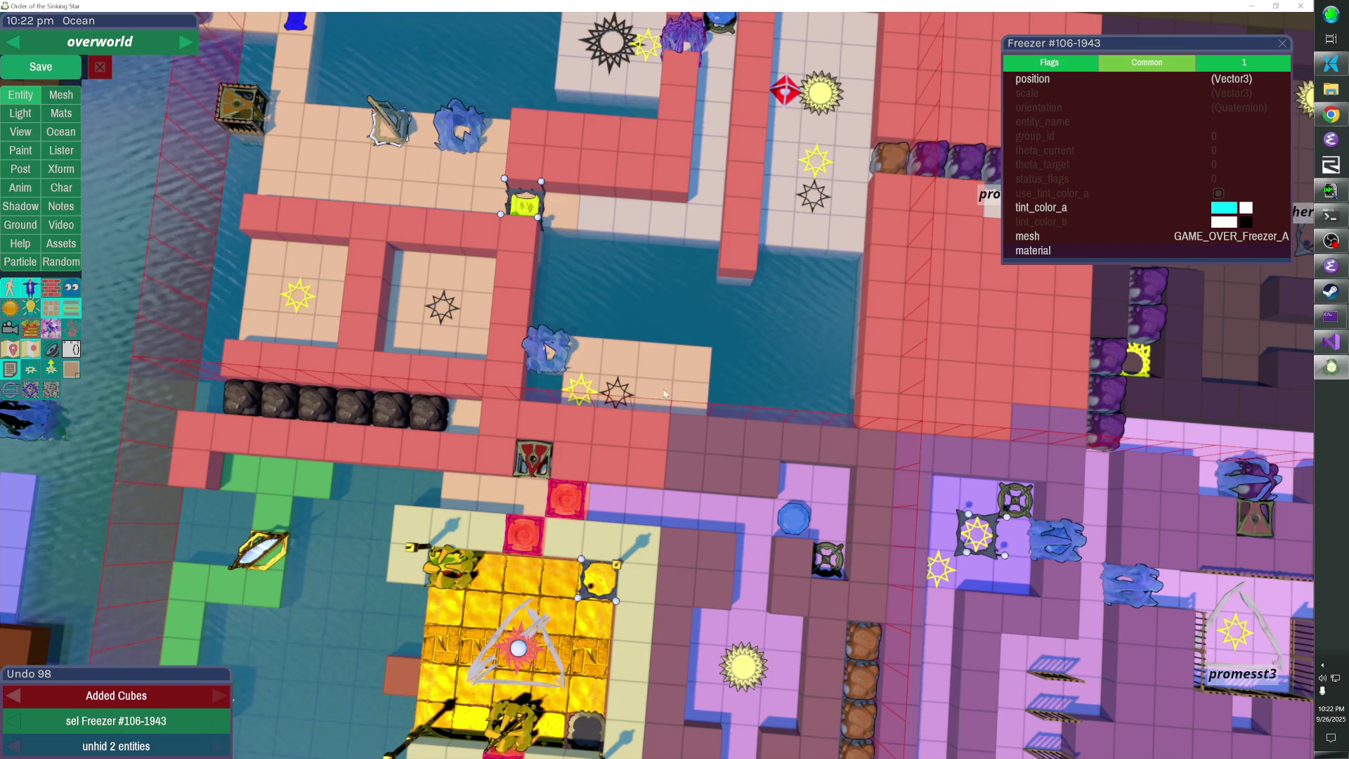
Shift both level-entry stars up a tile, move one star left and down, then save and exit
left_click(586, 398, "shift")
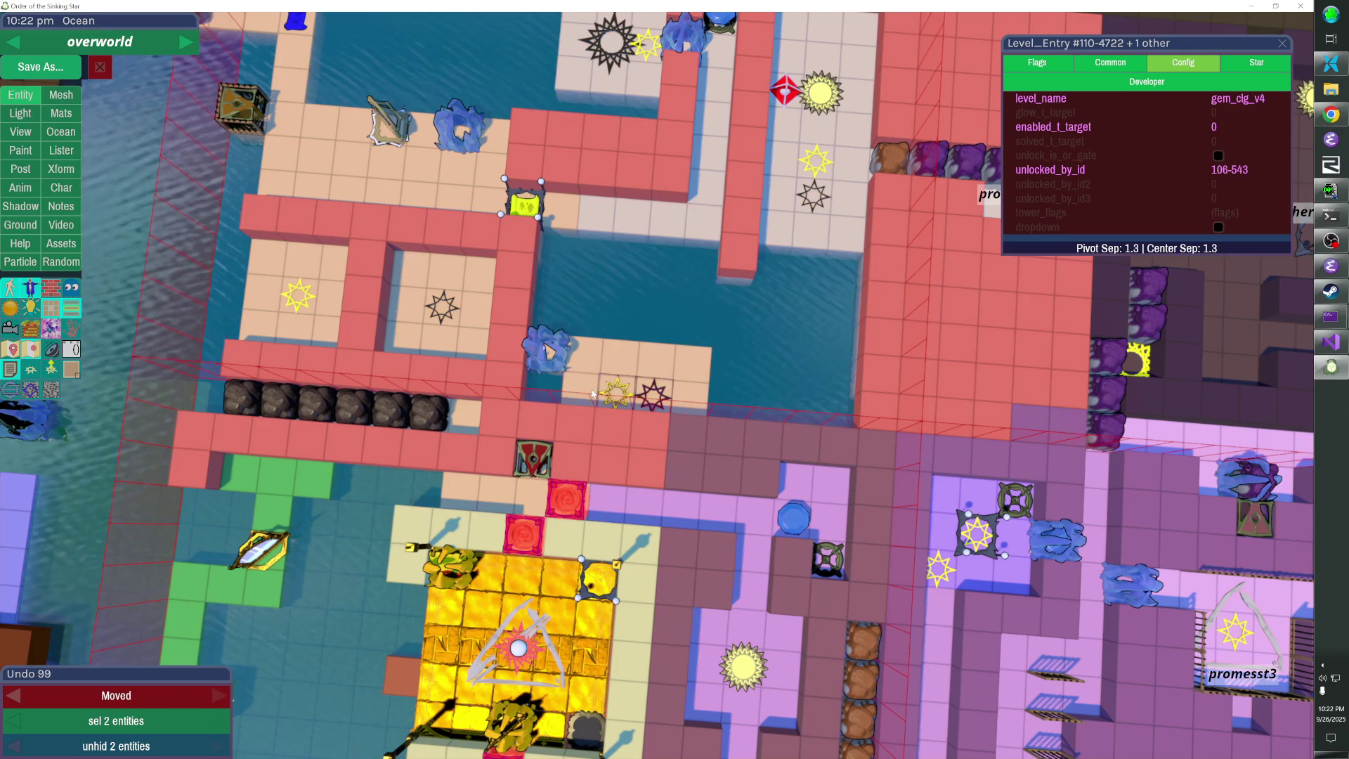
key("Up")
key("Escape")
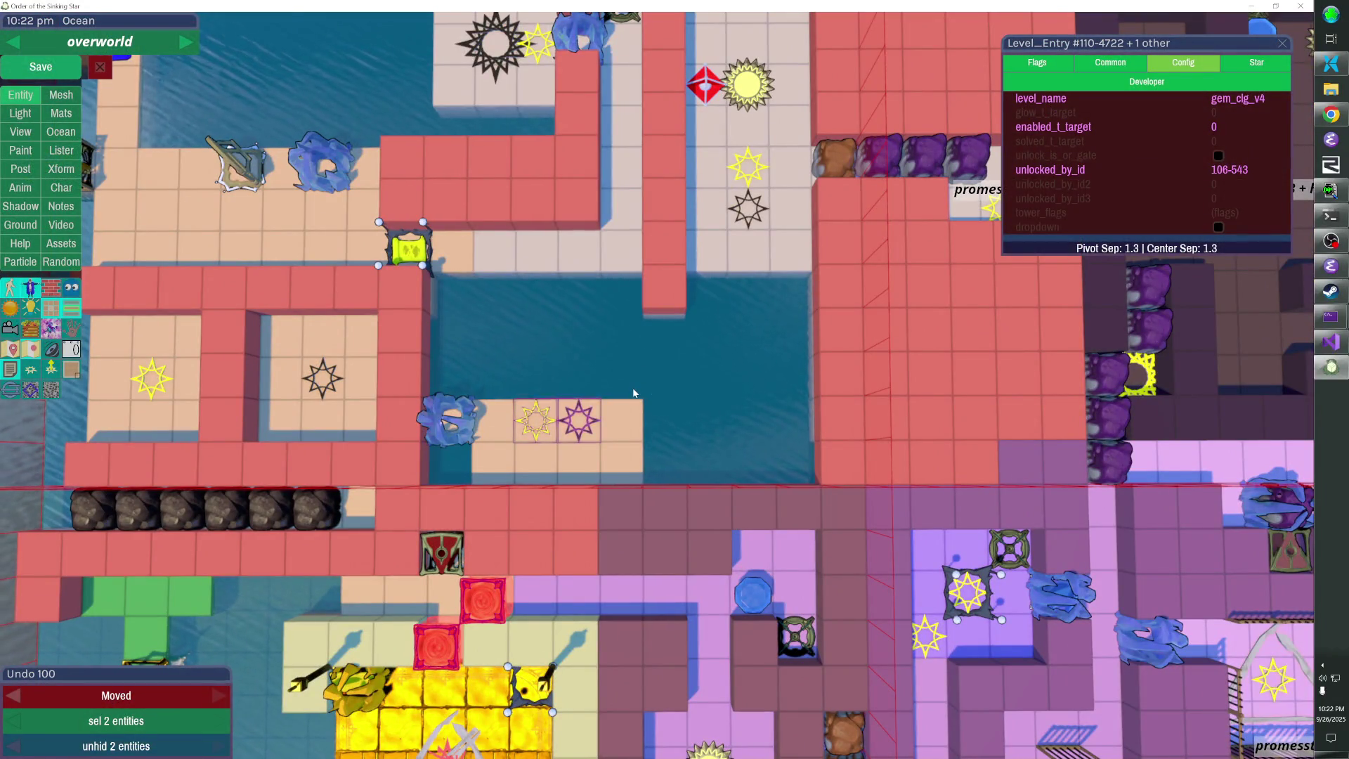
left_click(563, 436, "ctrl")
key("Left")
key("Down")
key("ctrl+s")
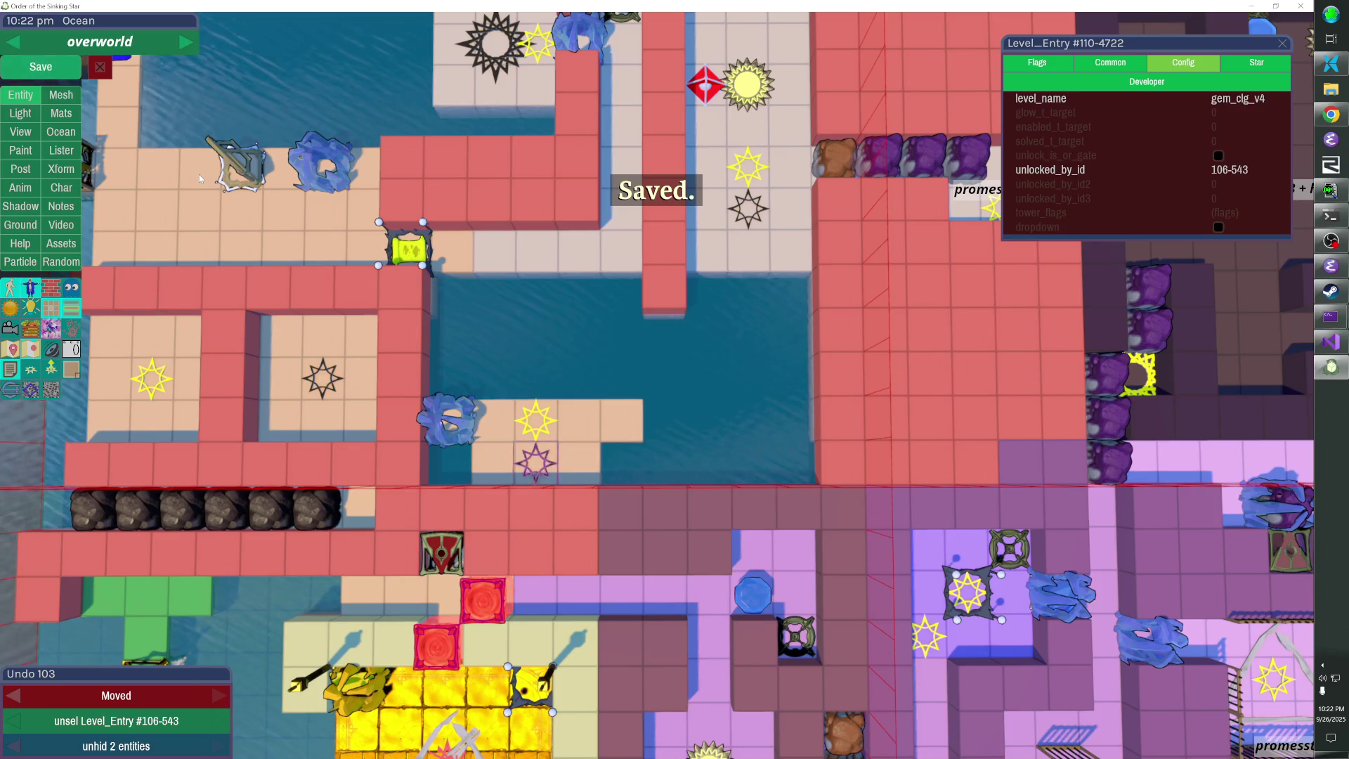
key("Escape")
key("Escape")
key("Escape")
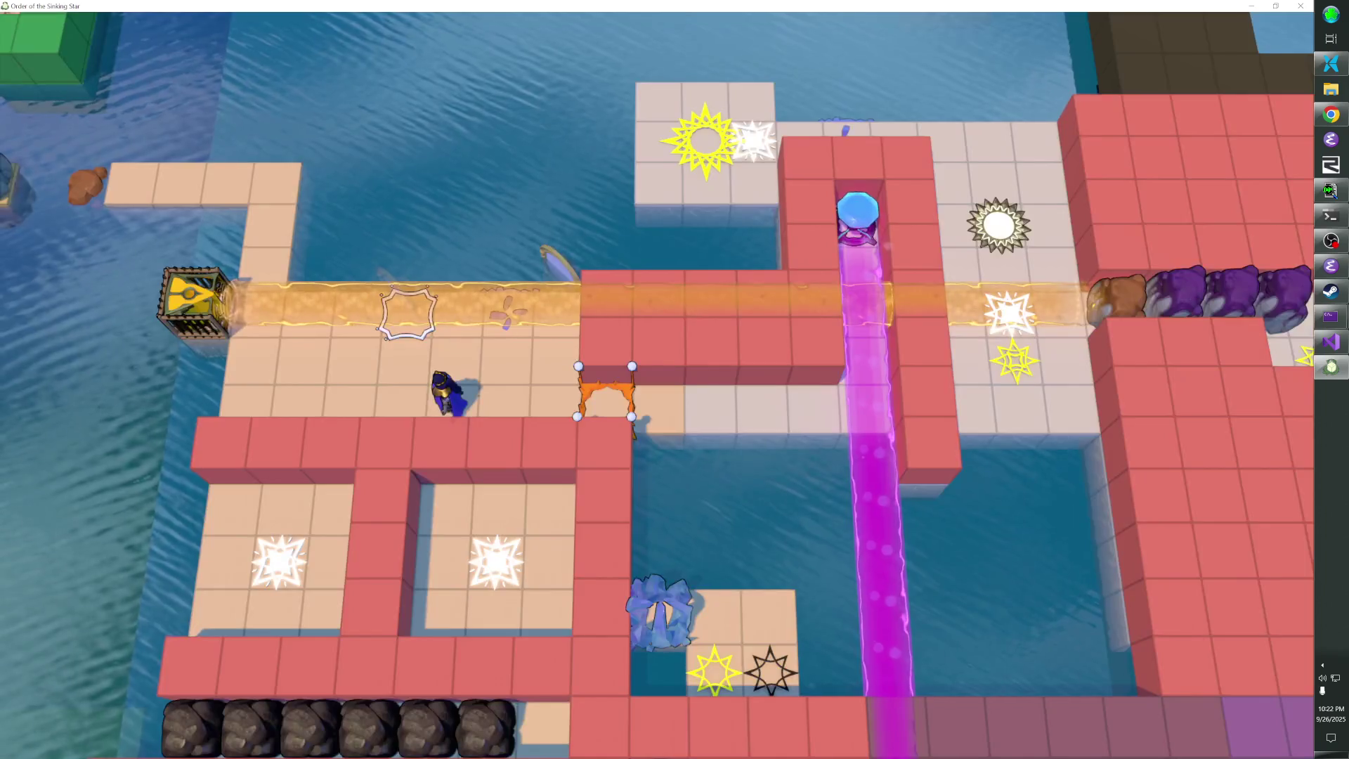
Toggle the editor off with F1 and walk the character onto the orange gate and down
key("F1")
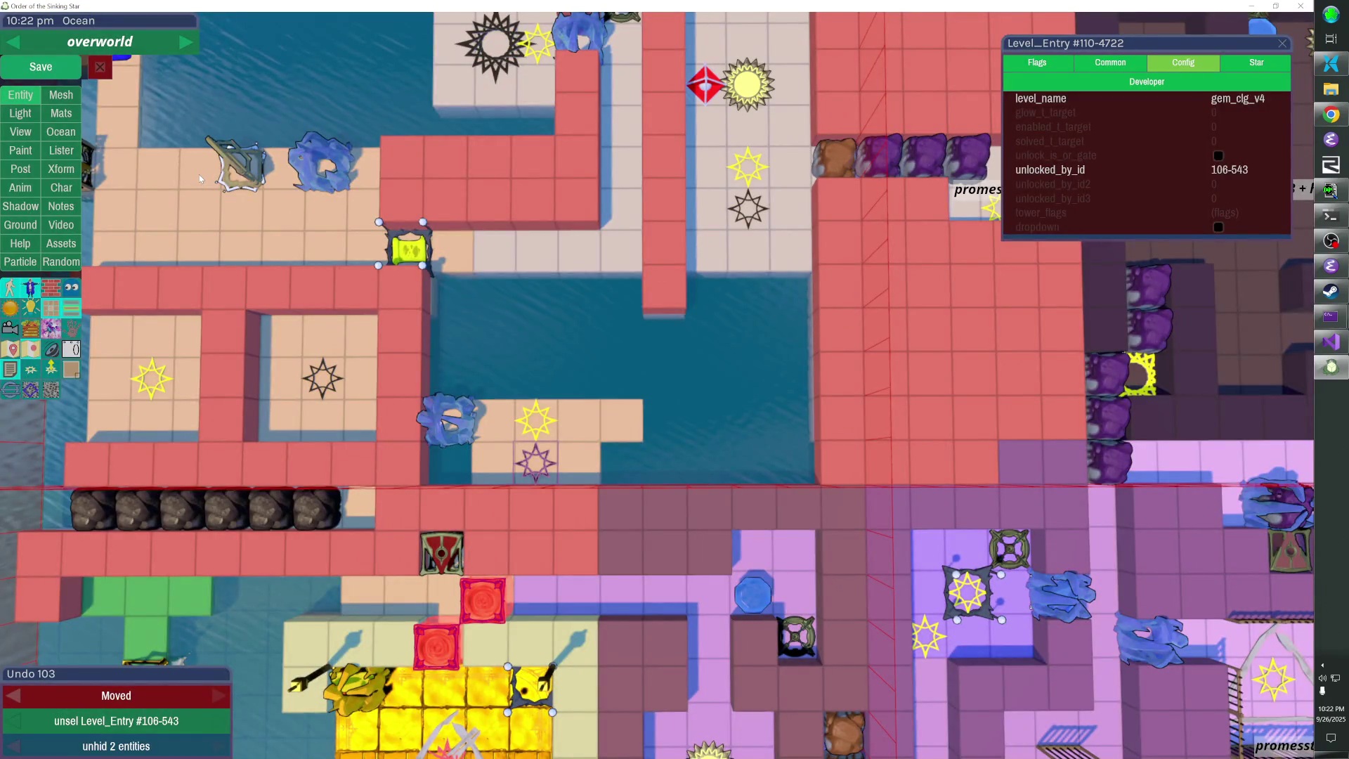
key("F1")
key("Right")
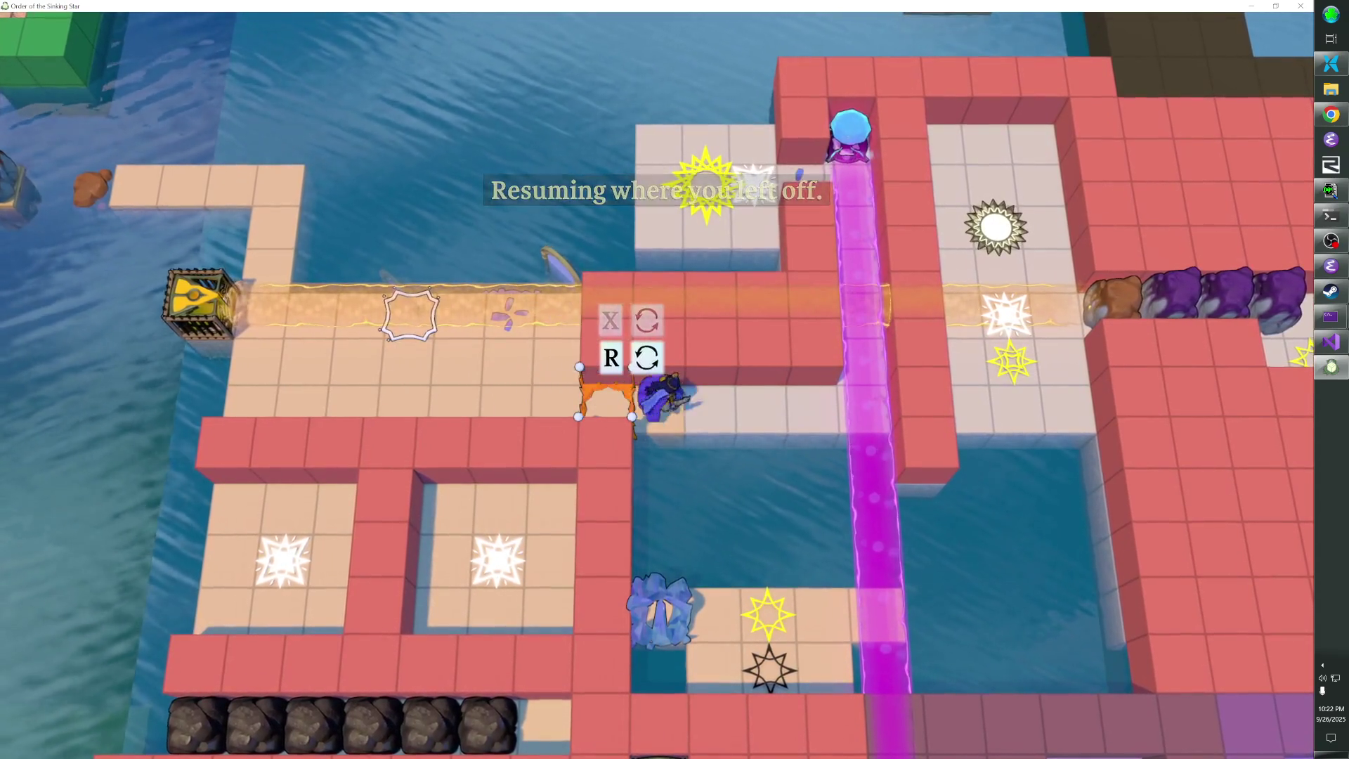
key("Left")
key("Right")
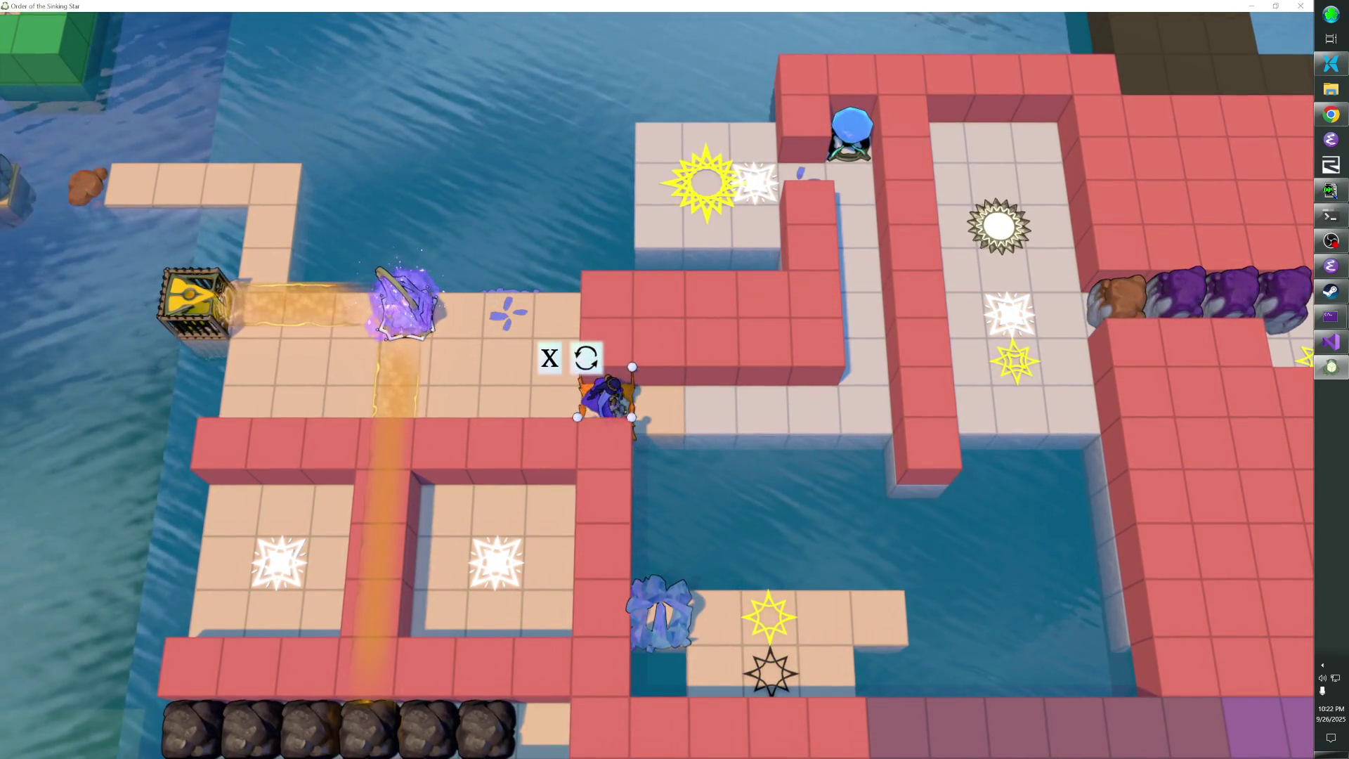
key("Down")
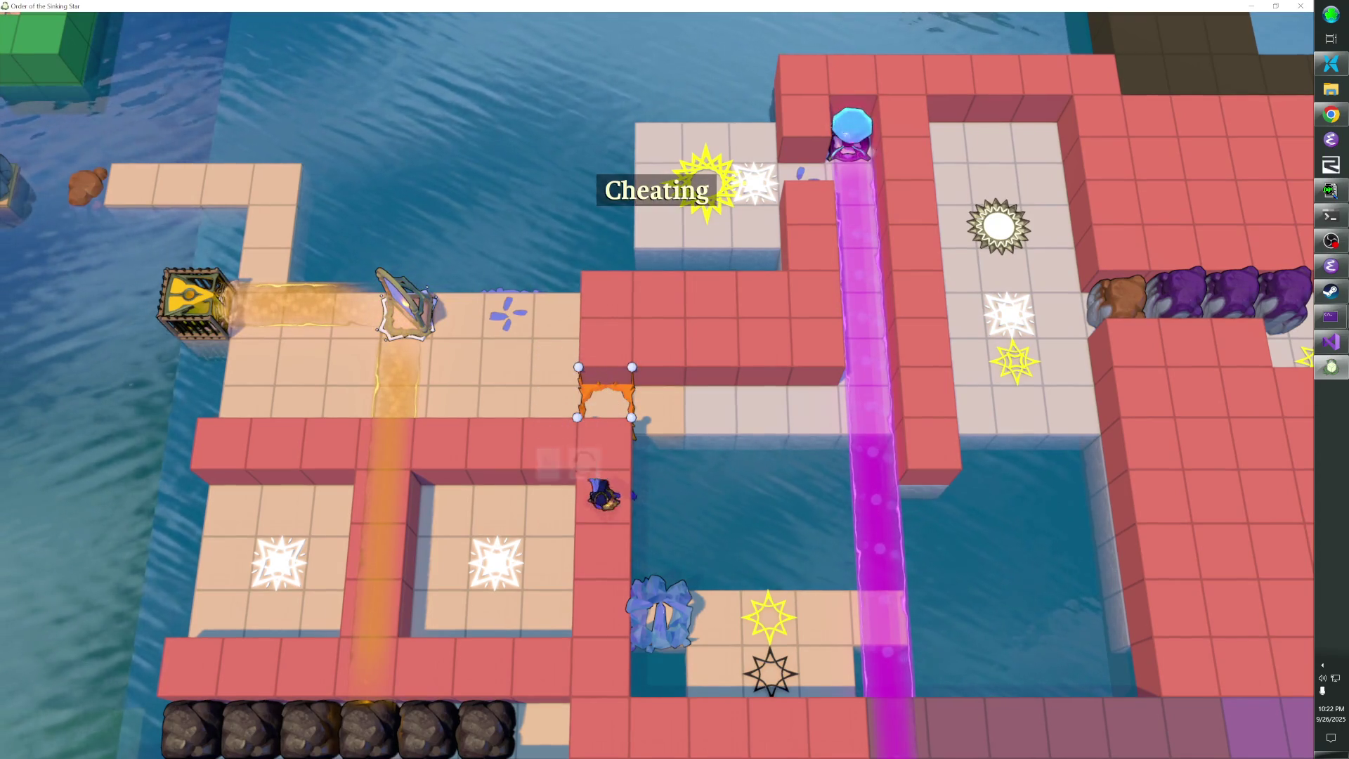
Jump to the Promise 3 level with the console command 'go p3' and solve it
key("grave")
type("go p3")
key("Return")
key("grave")
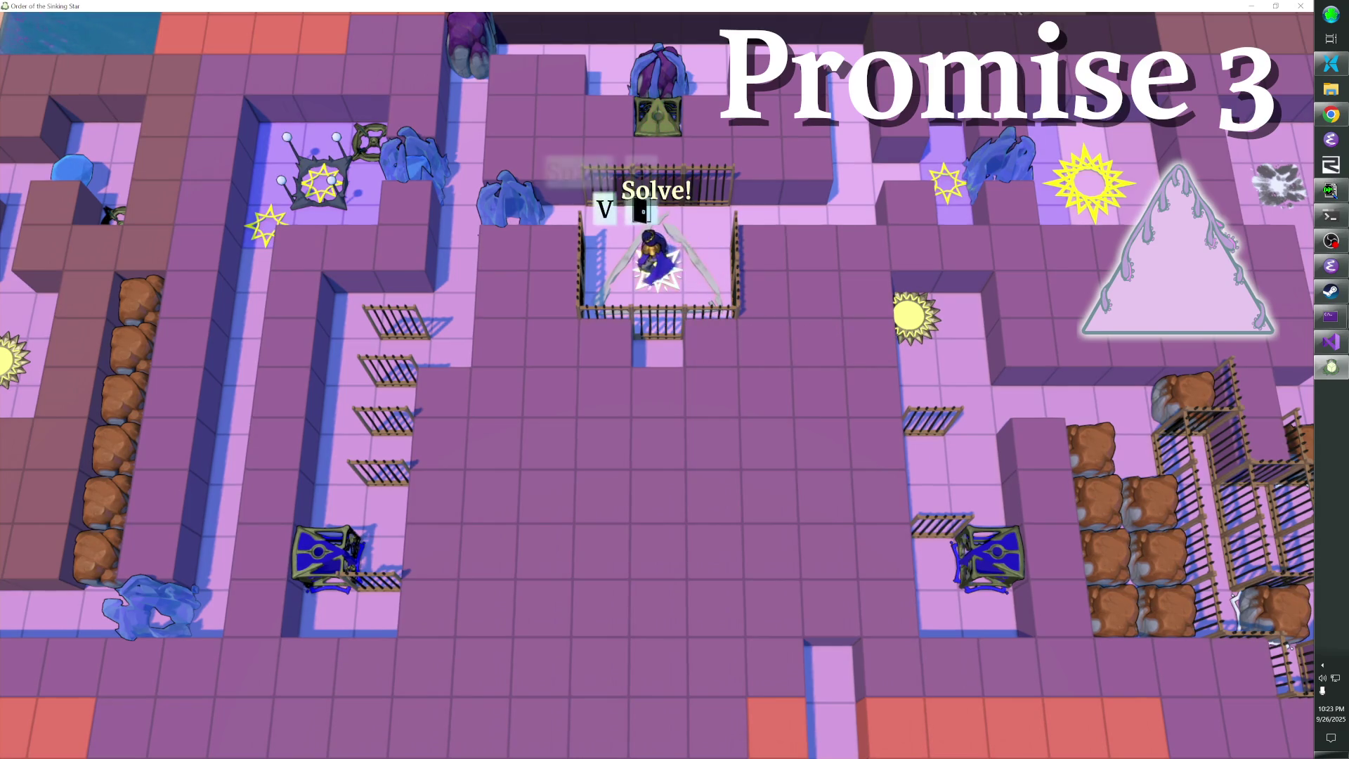
key("space")
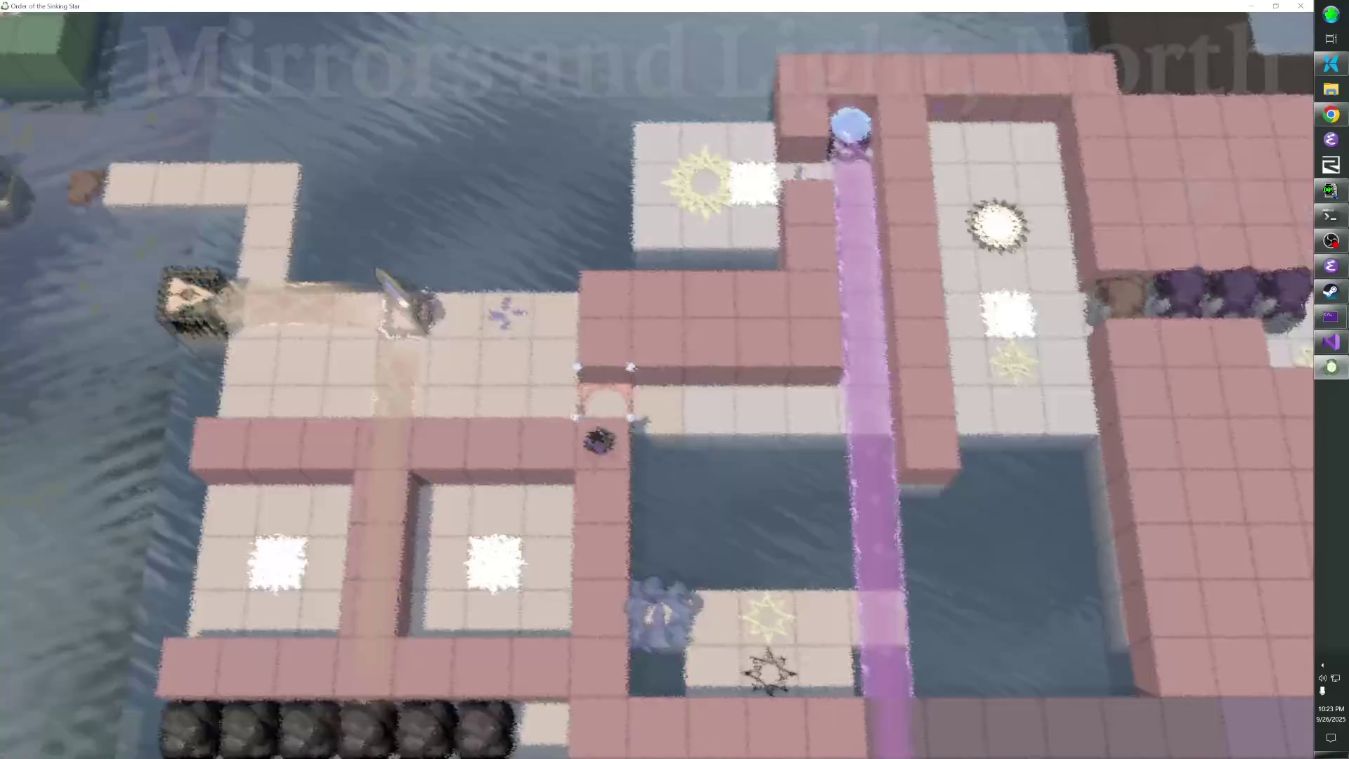
Walk up beside the mirror and push it to shift the orange beam's column
key("Left")
key("Left")
key("Left")
key("Up")
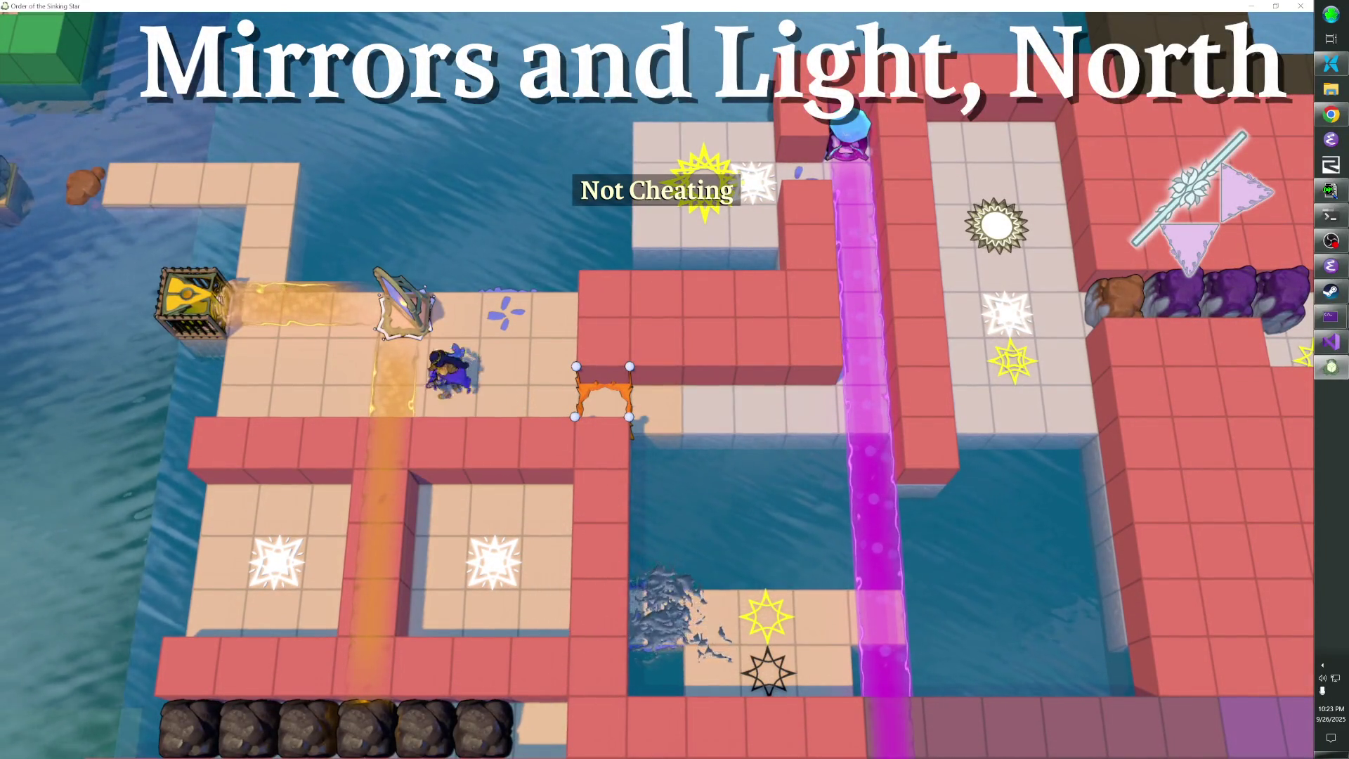
key("Right")
key("Down")
key("Left")
key("Right")
key("Up")
key("Right")
key("Down")
key("Left")
key("Up")
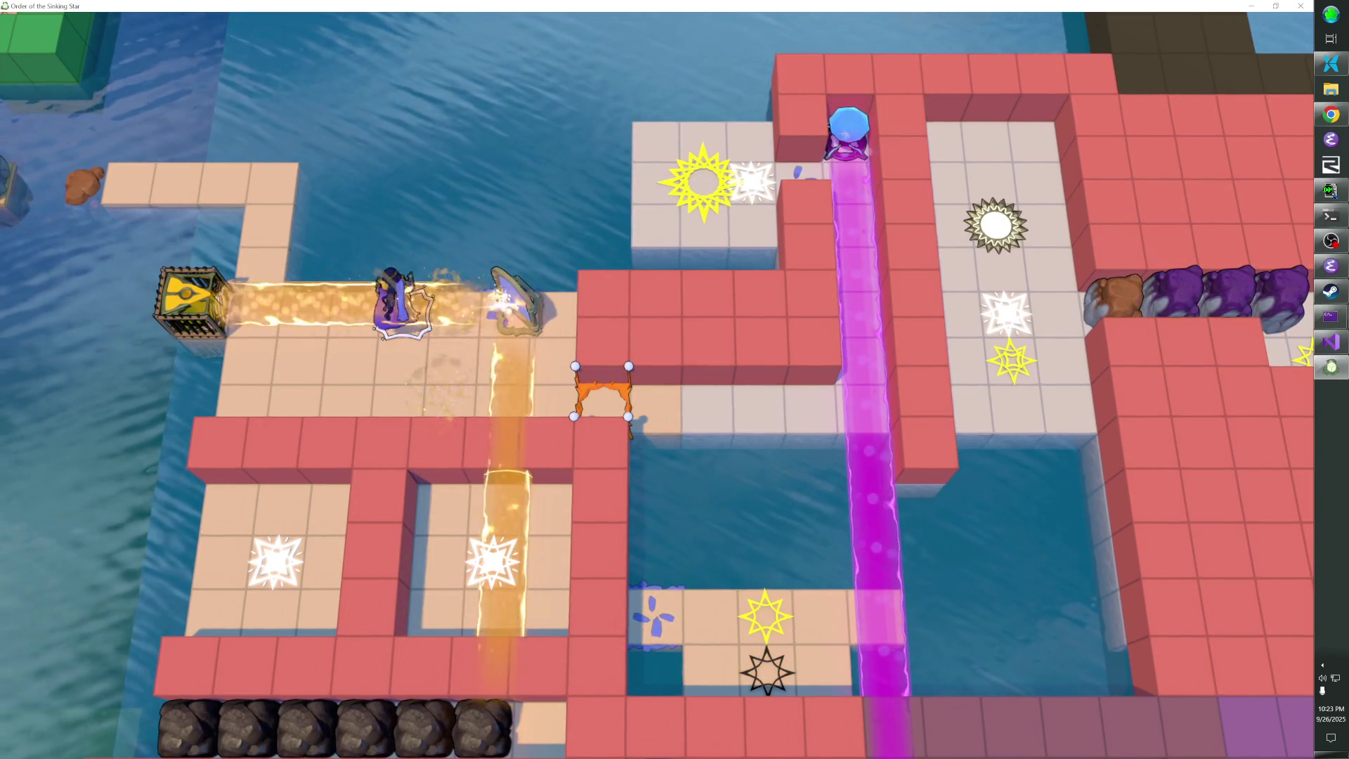
key("Right")
key("Right")
key("Down")
Step onto the yellow star tile to light it and step off
key("Right")
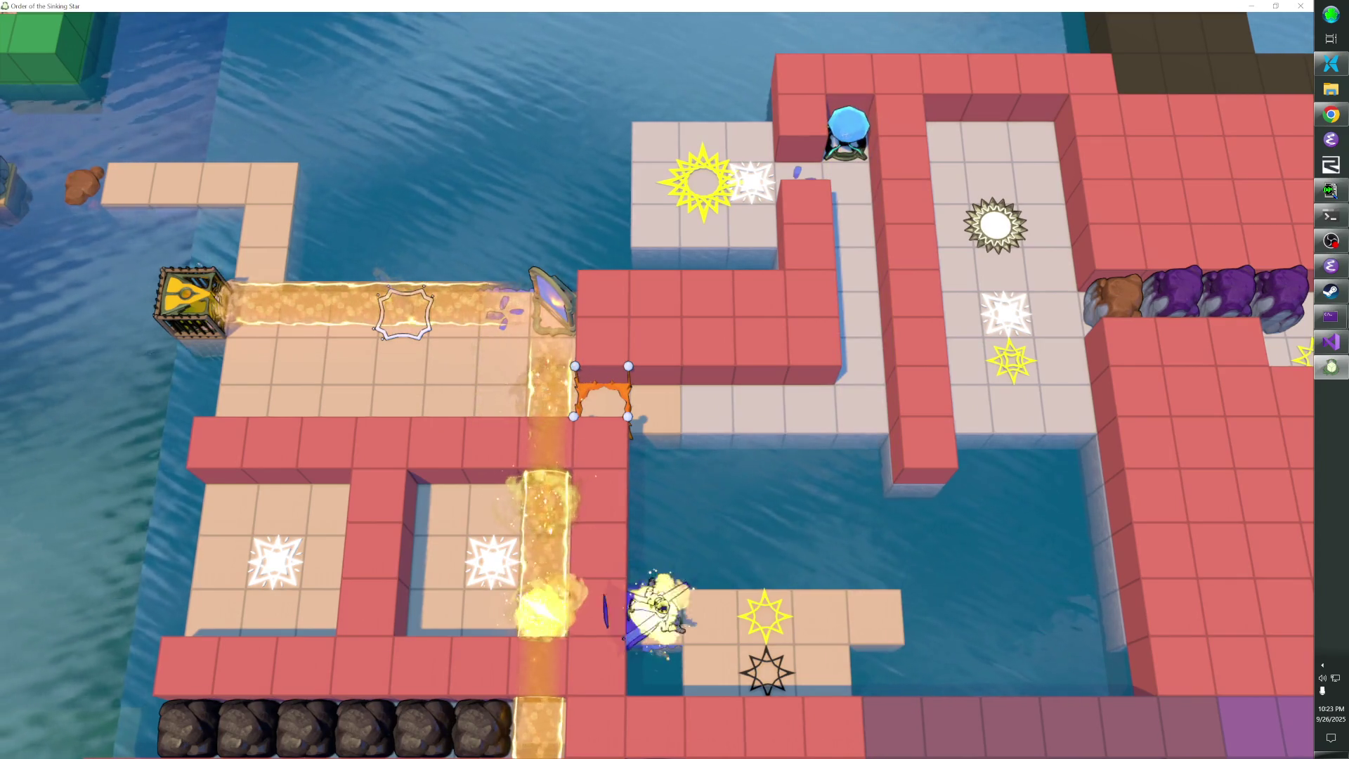
key("Right")
key("Right")
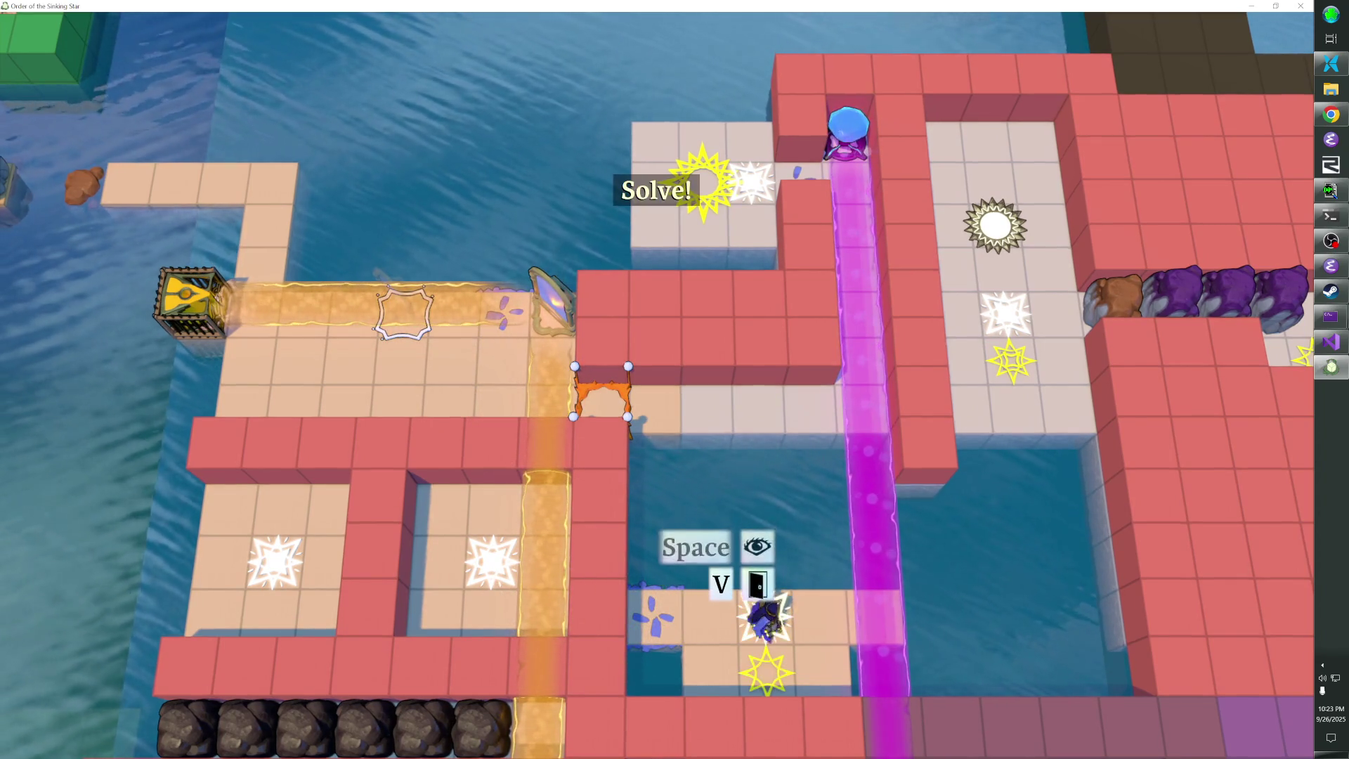
key("Right")
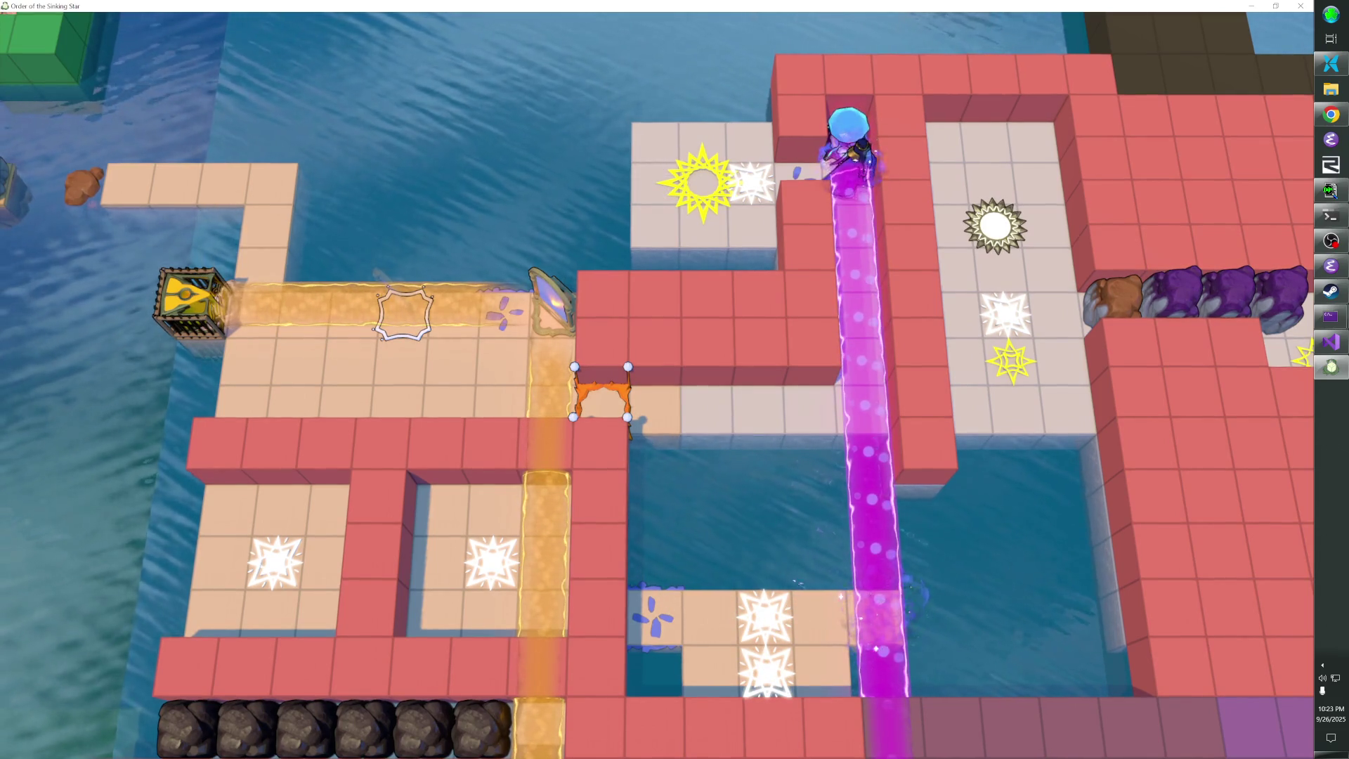
Walk back through the orange gate, rewinding the last moves once, and return onto the gate
key("Down")
key("Down")
key("Down")
key("Left")
key("Left")
key("Left")
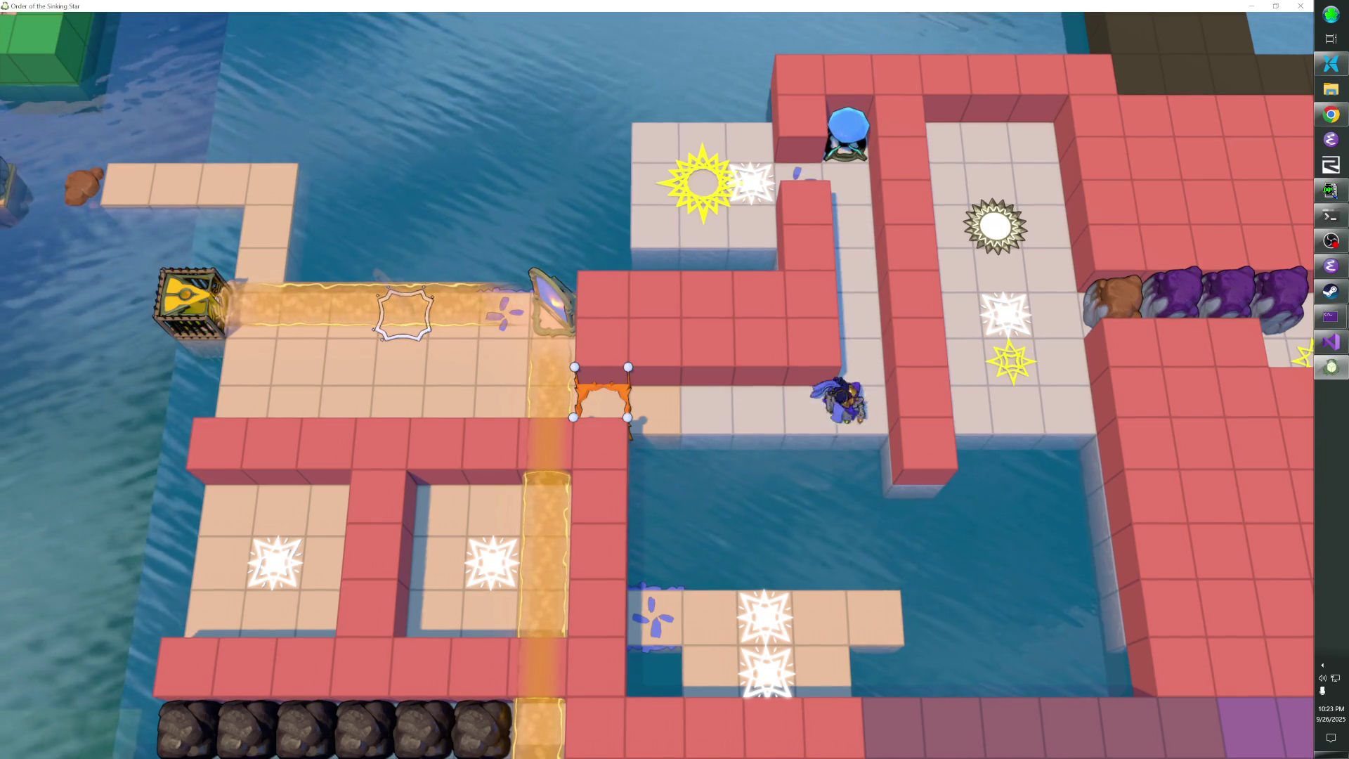
key("Left")
key("Left")
key("Left")
key("Right")
key("Right")
key("Right")
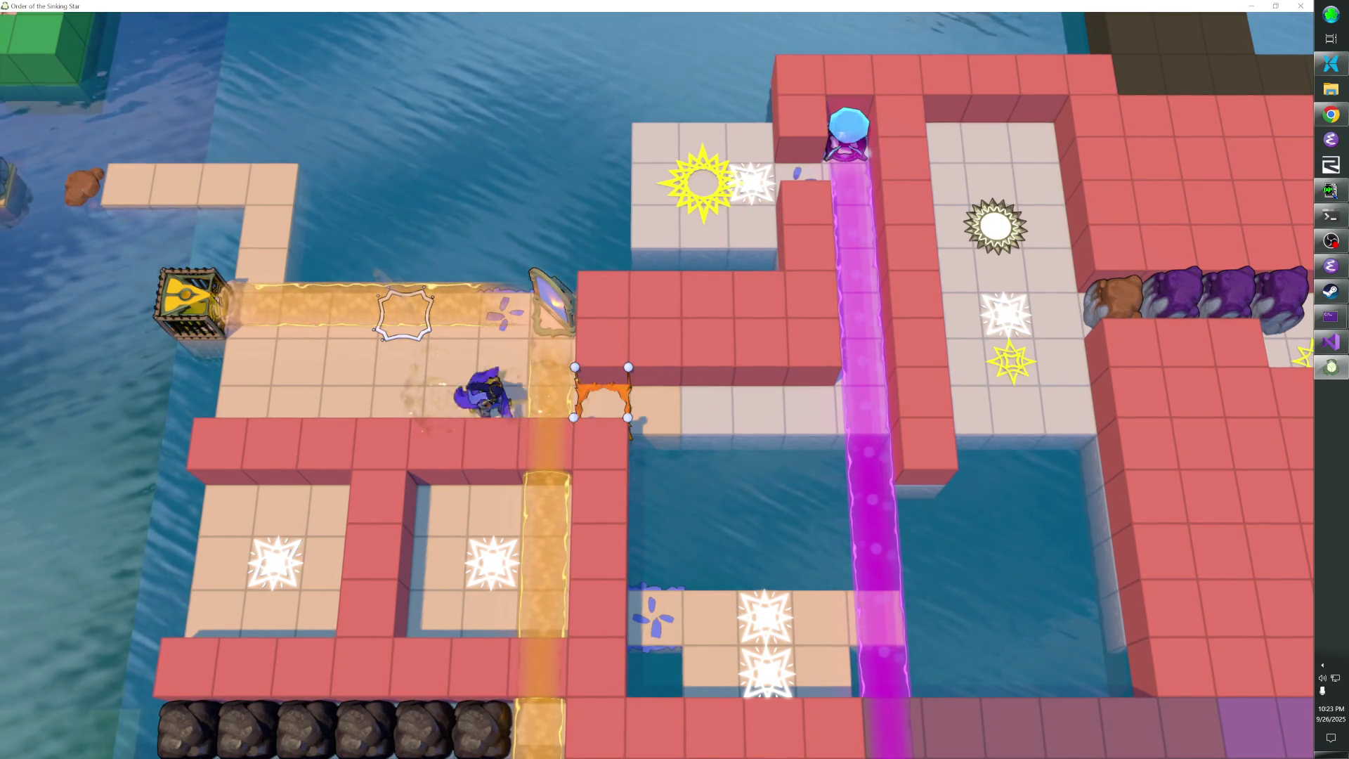
key("z")
key("z")
key("z")
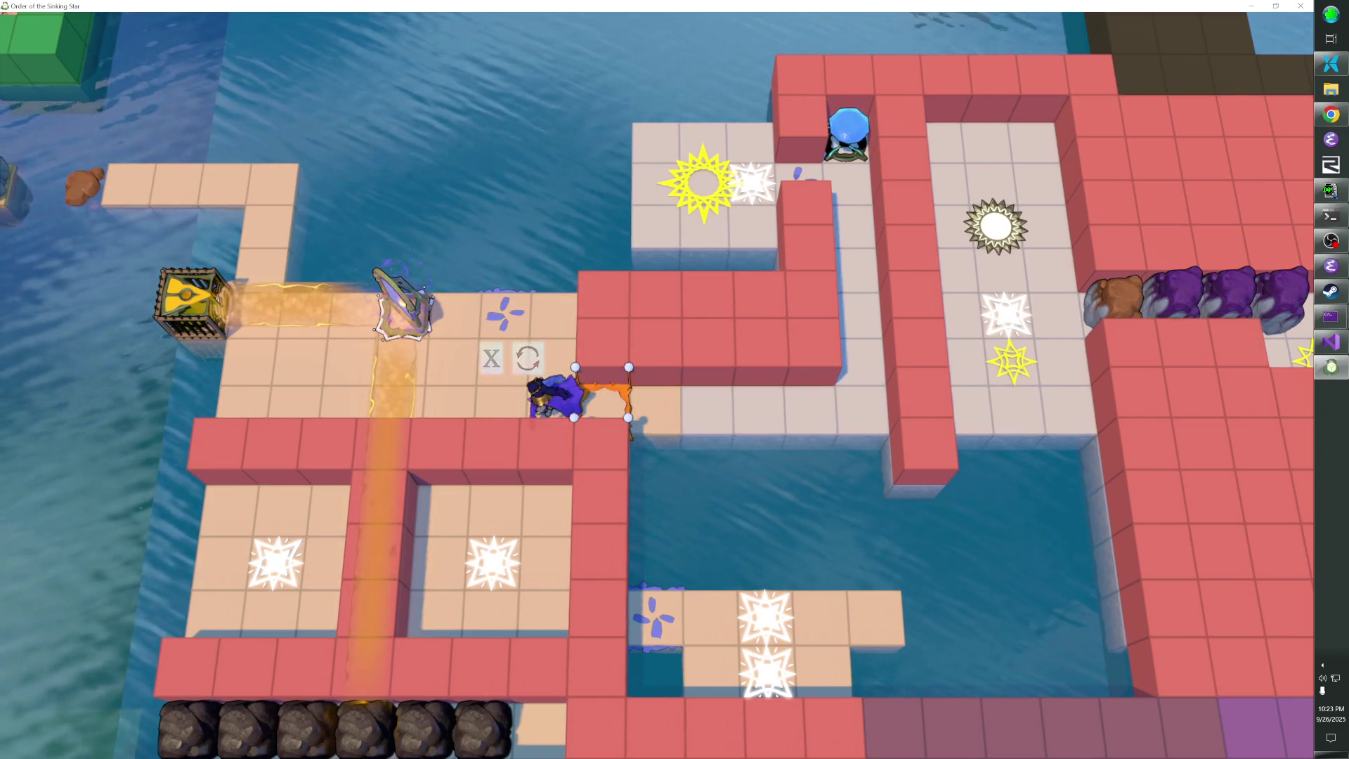
key("Left")
key("Left")
key("Right")
key("Right")
key("Right")
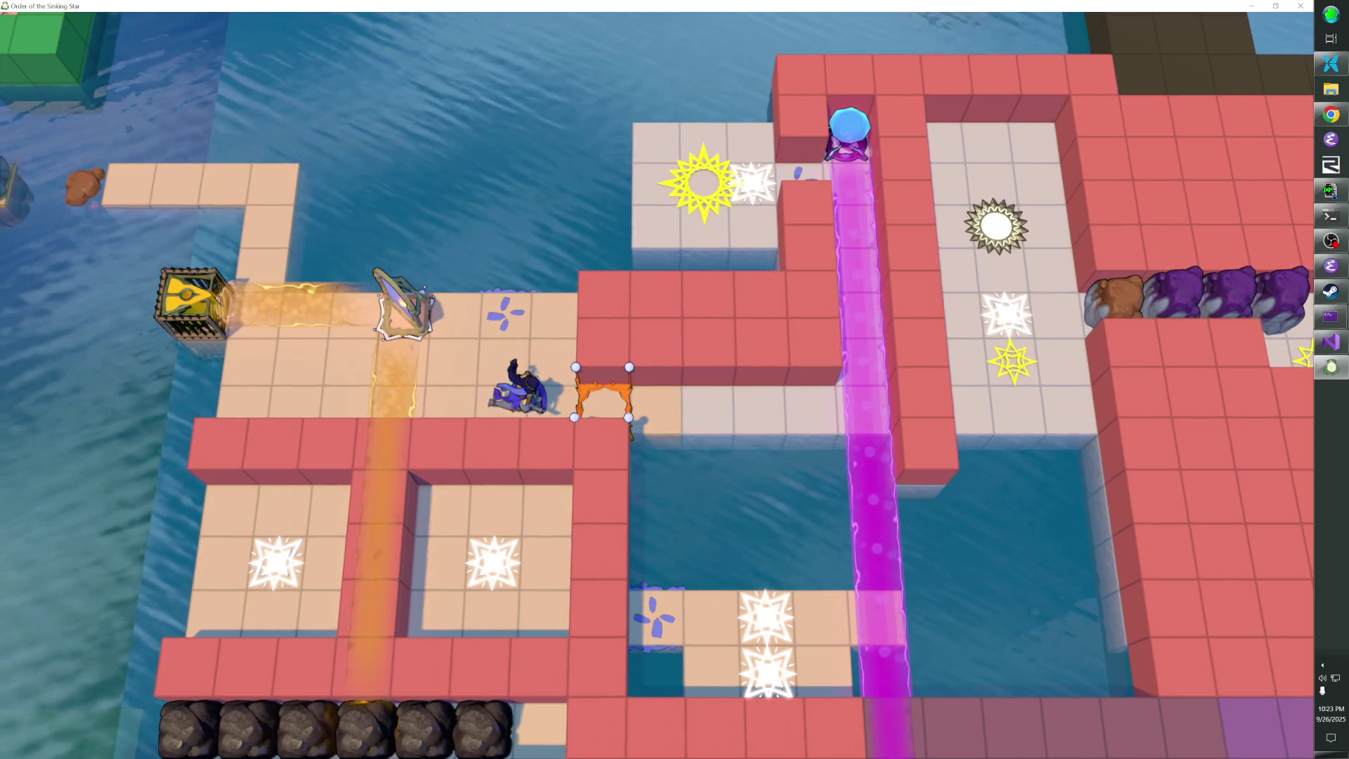
Walk right off the orange gate and back twice, finishing on the gate tile
key("Right")
key("Right")
key("Right")
key("Left")
key("Left")
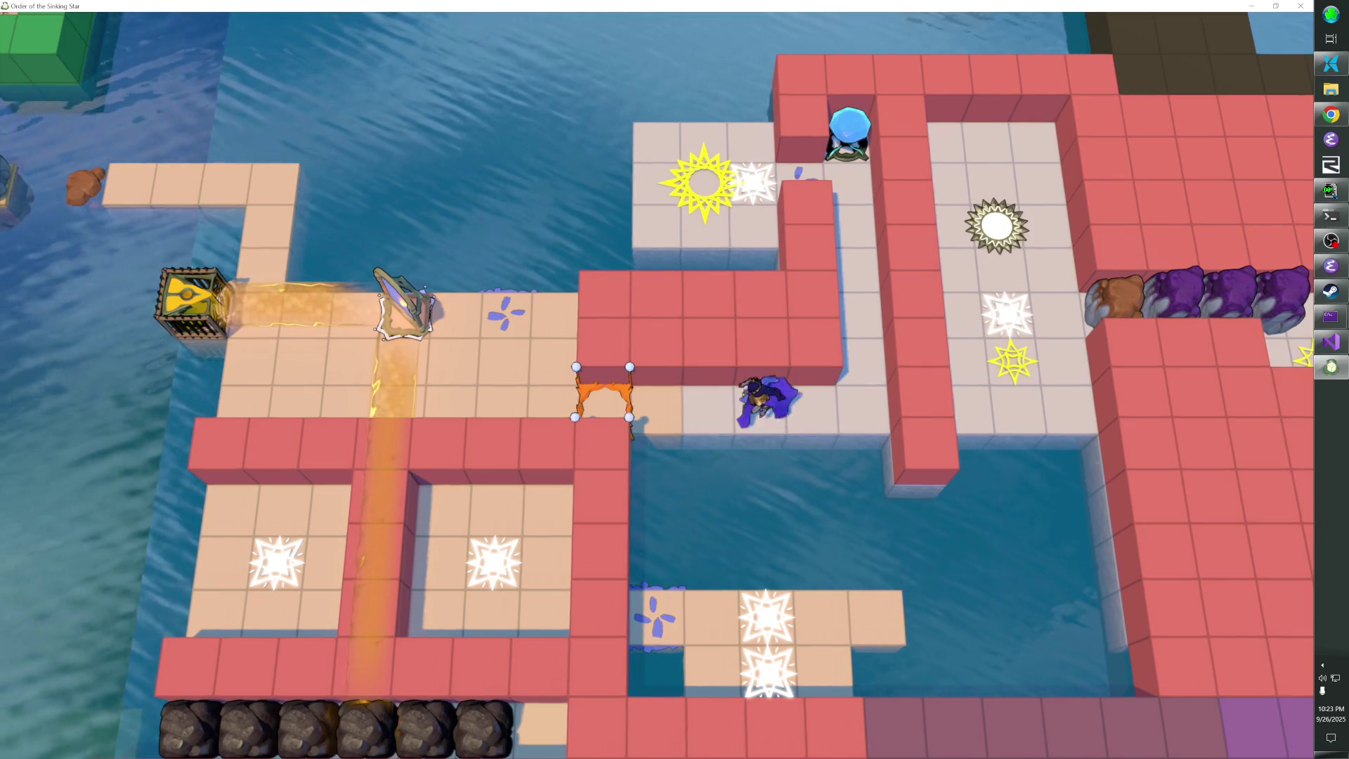
key("Left")
key("Right")
key("Right")
key("Right")
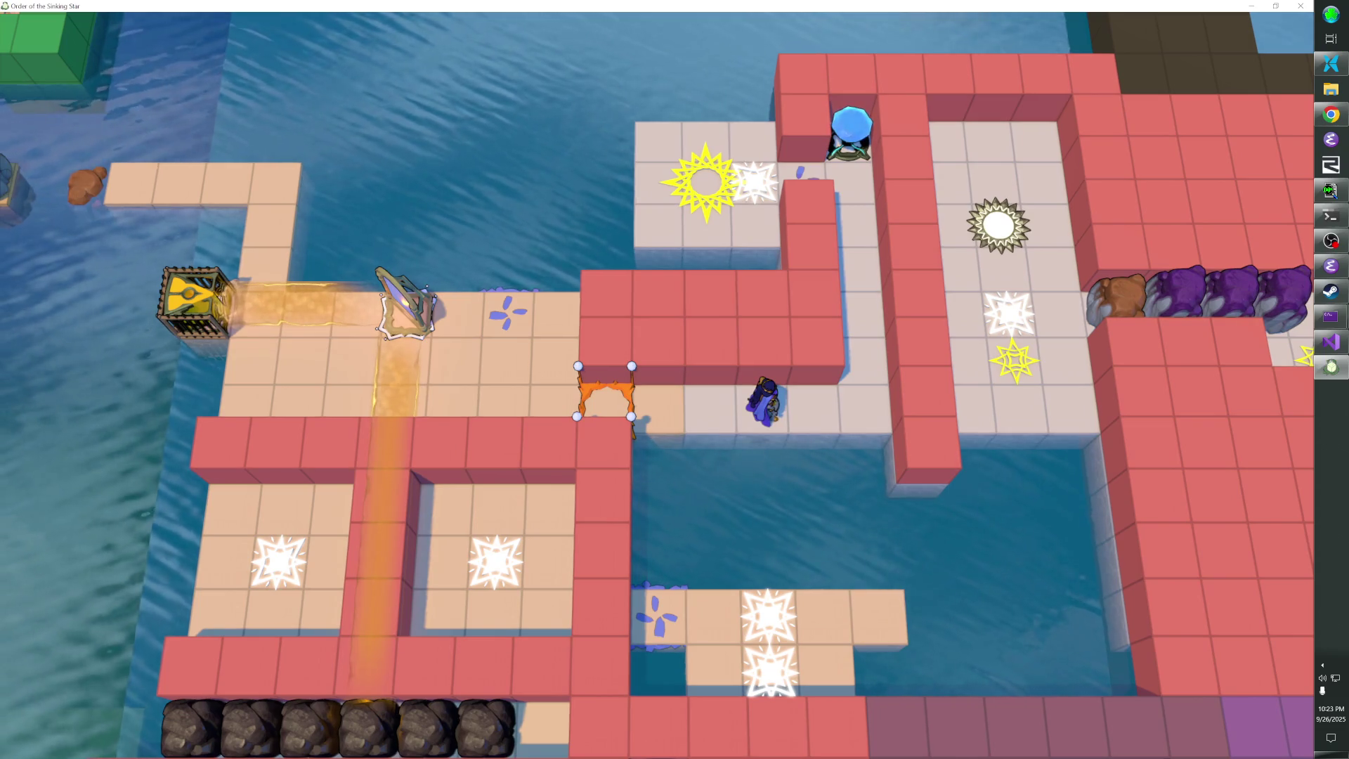
key("Left")
key("Left")
key("Left")
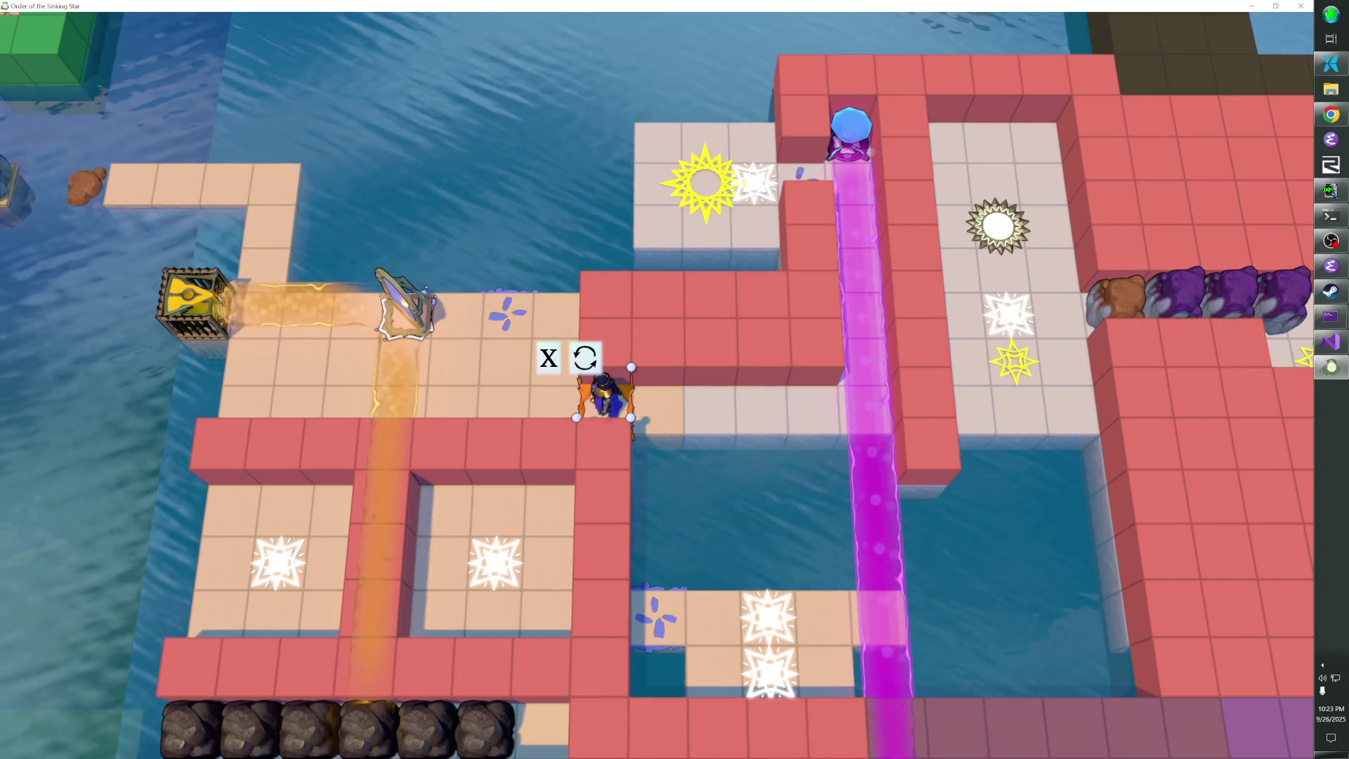
key("grave")
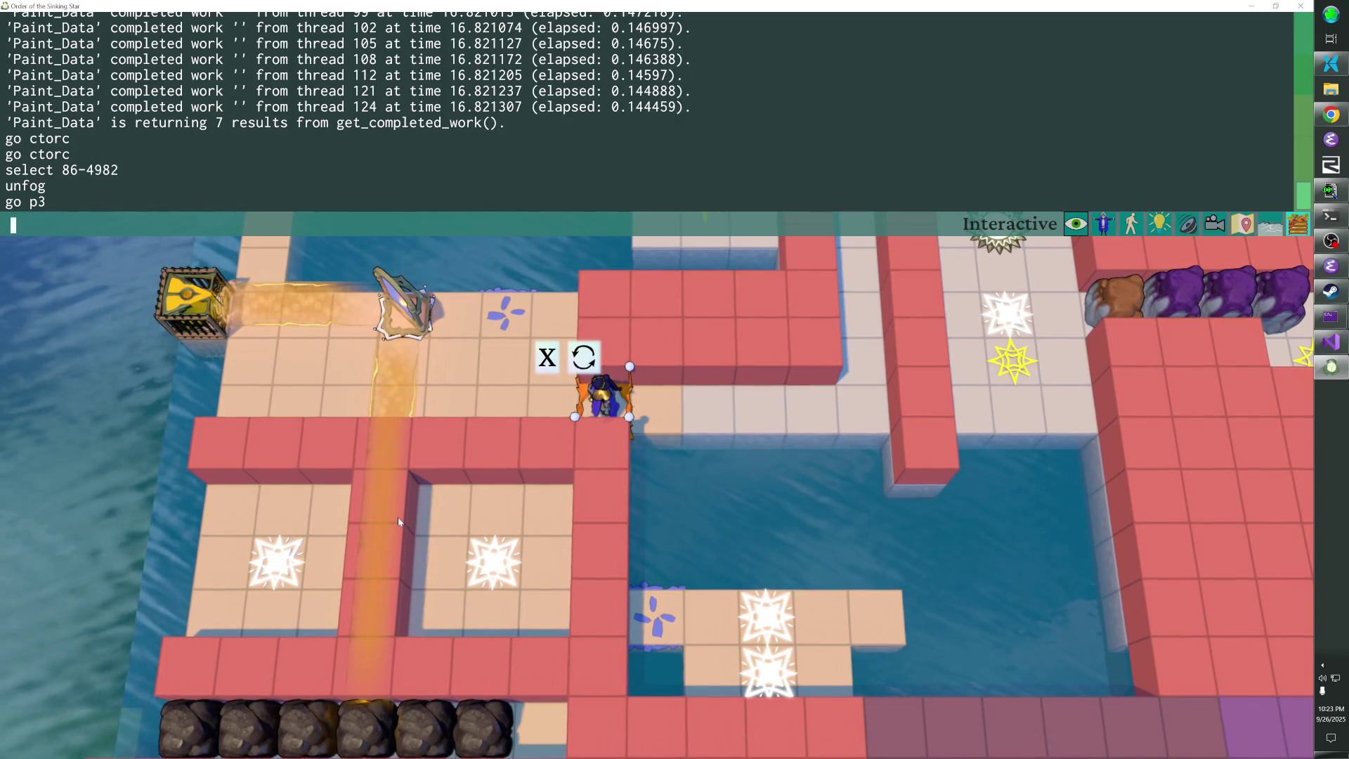
key("grave")
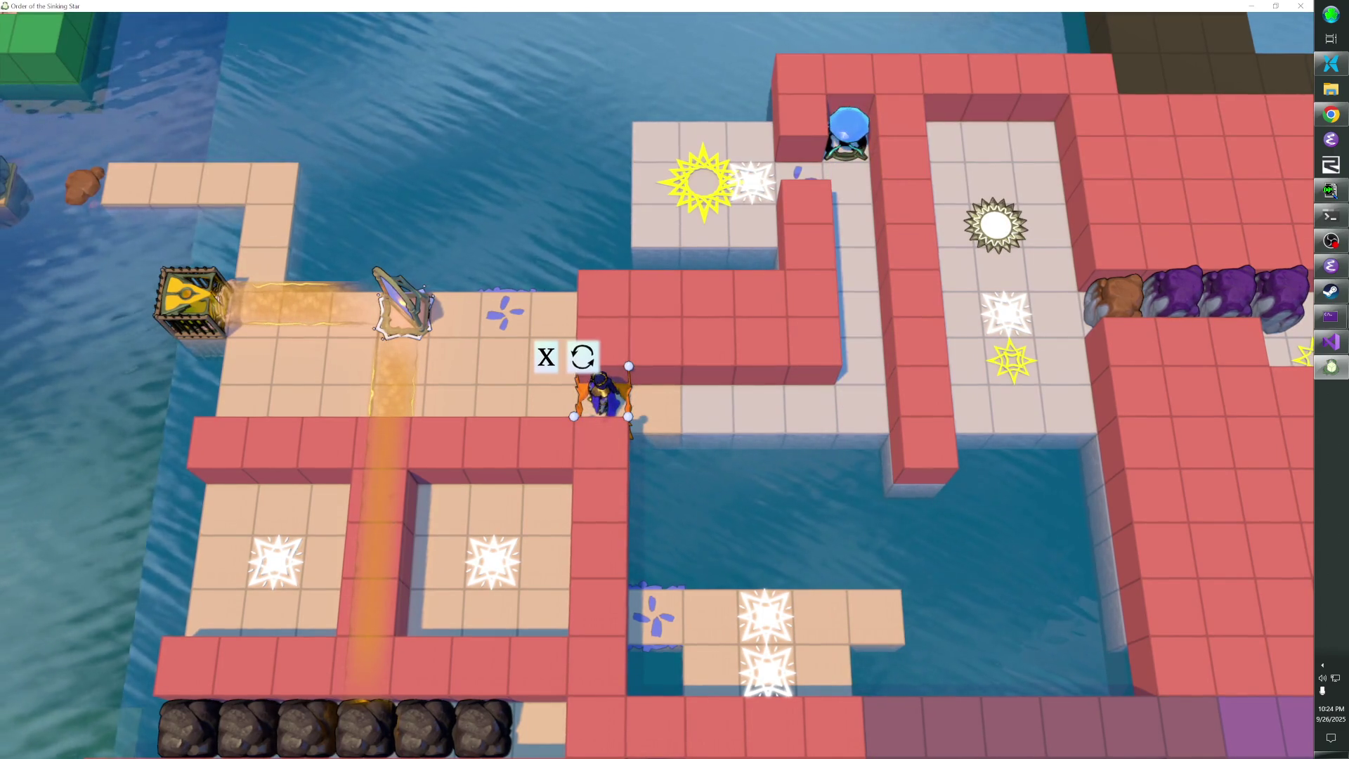
key("grave")
key("grave")
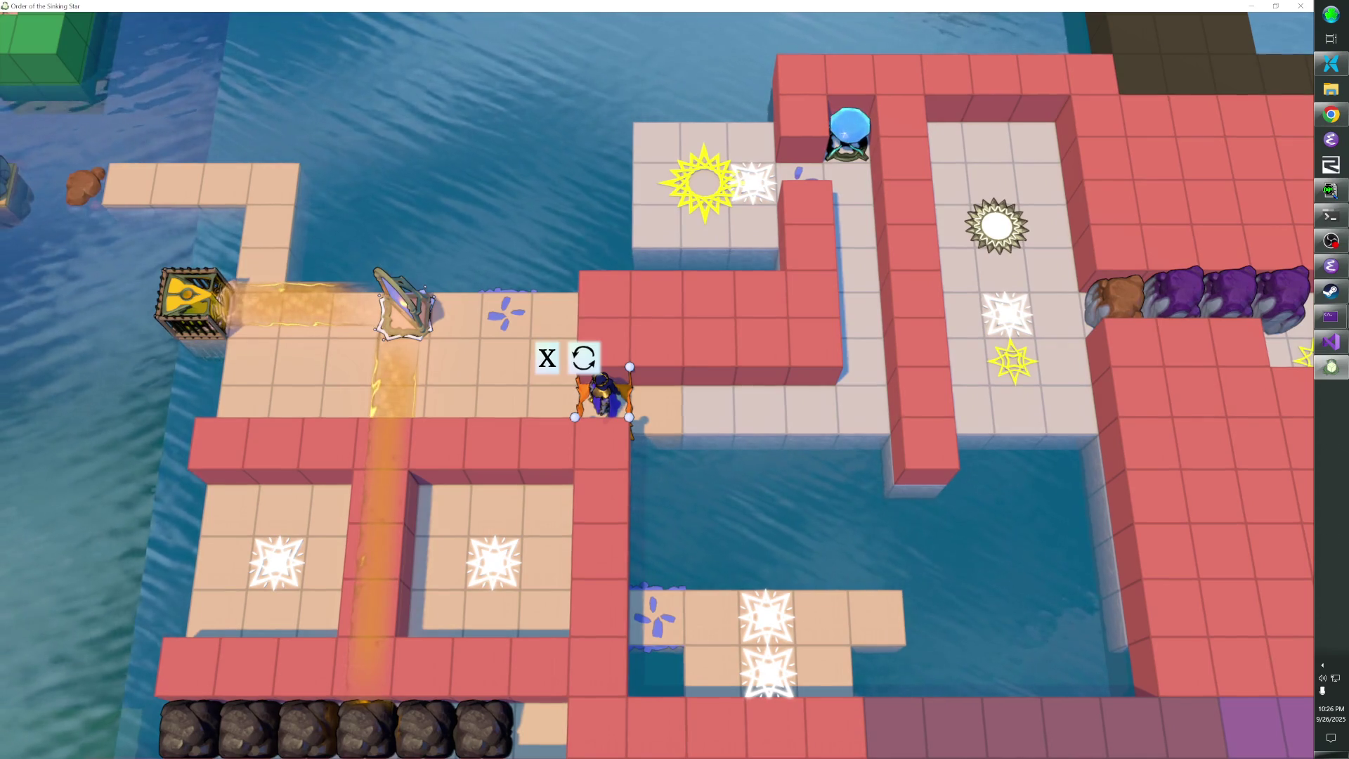
Walk left through the gate, step up, and push the crossbow one tile left
key("Right")
key("Left")
key("Left")
key("Left")
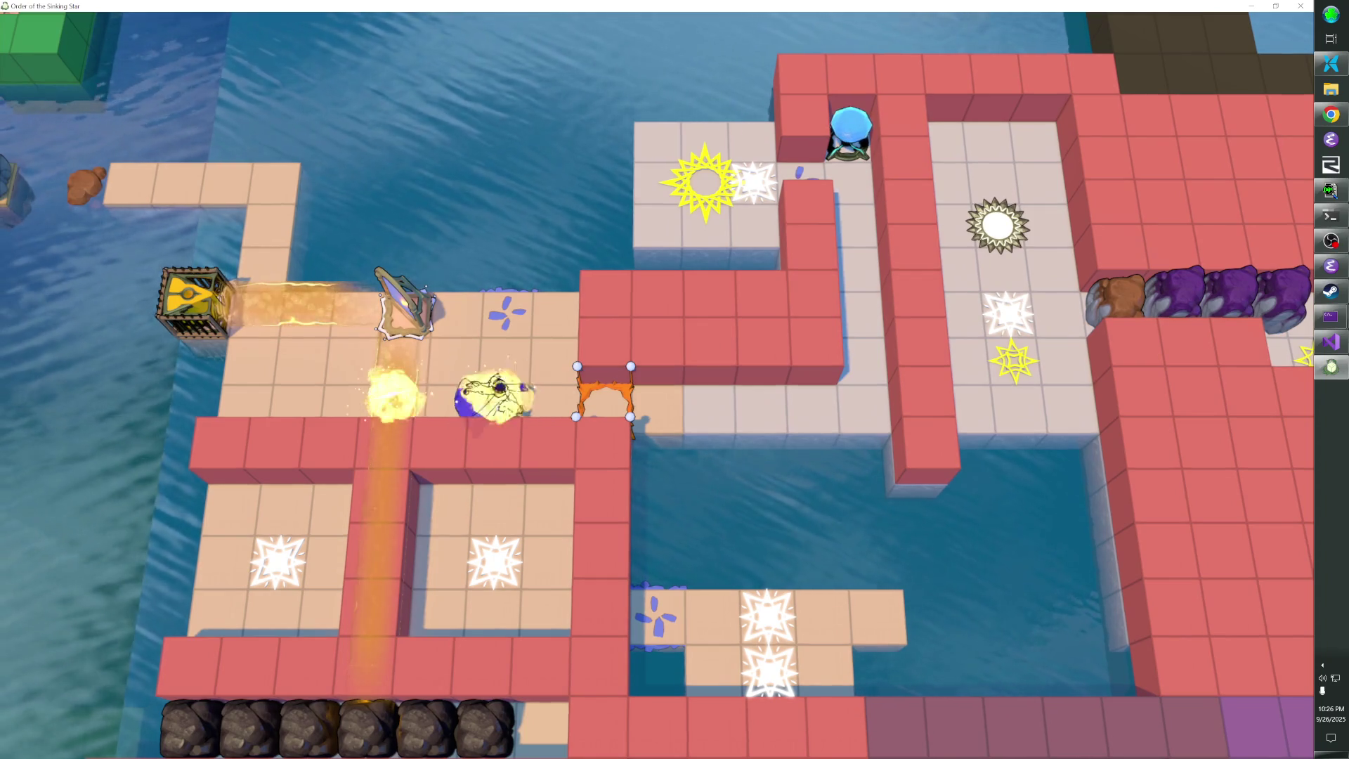
key("Up")
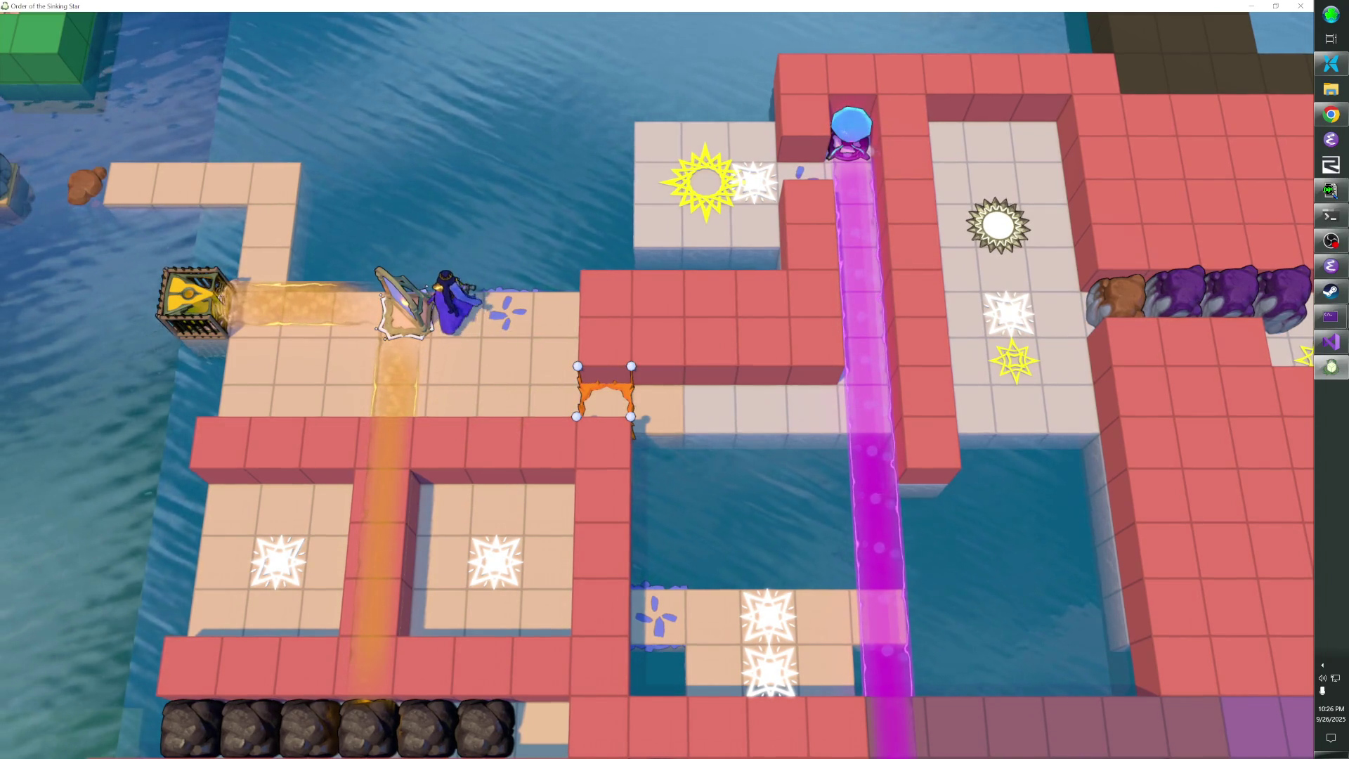
key("Left")
Walk down to the lower row and right past the orange gate onto the walkway
key("Down")
key("Down")
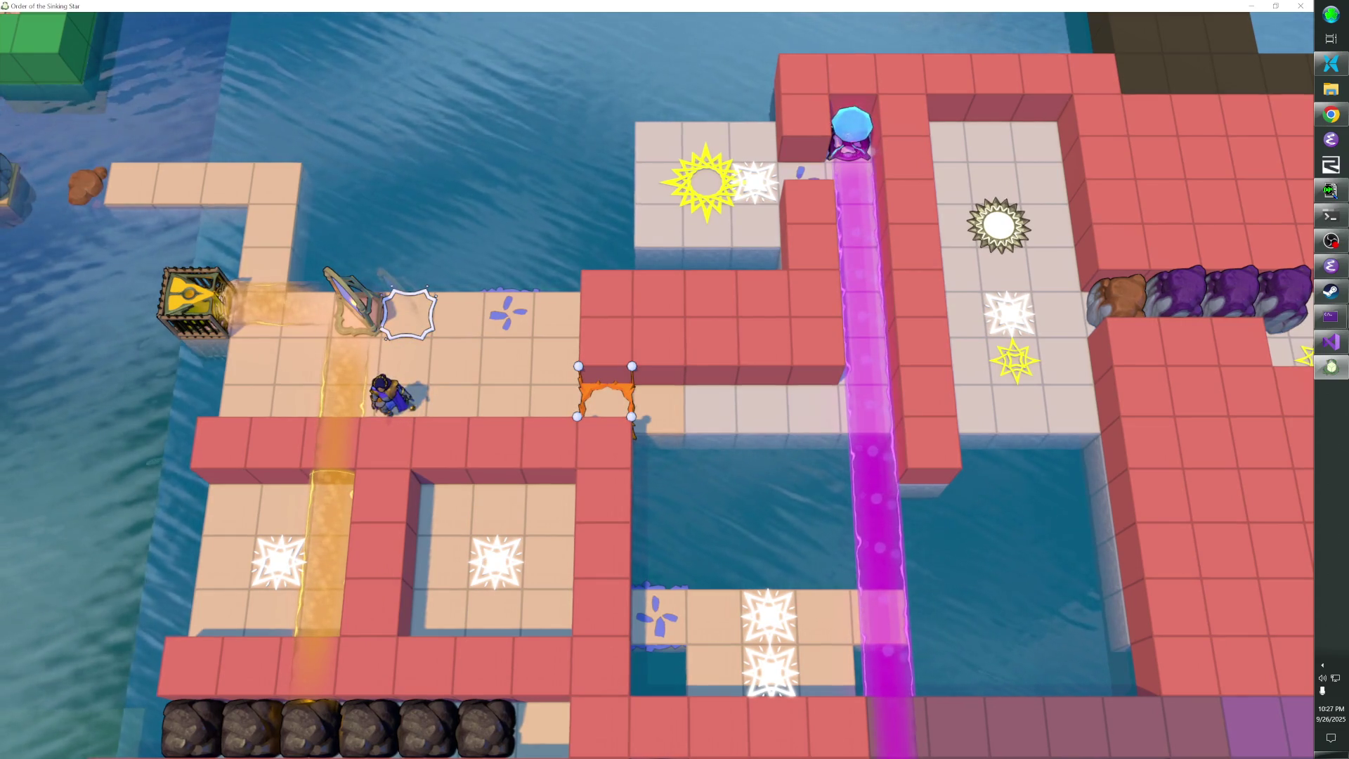
key("Right")
key("Right")
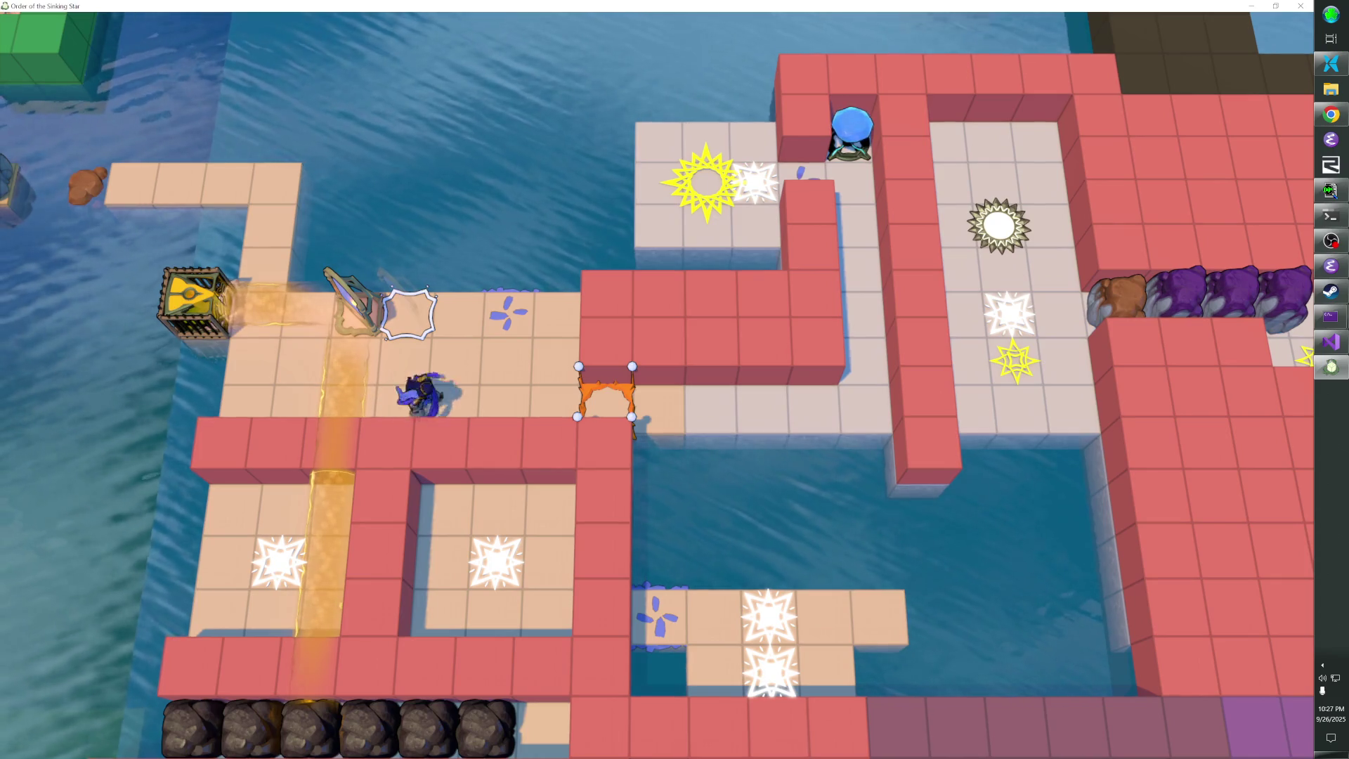
key("Right")
key("Right")
key("Right")
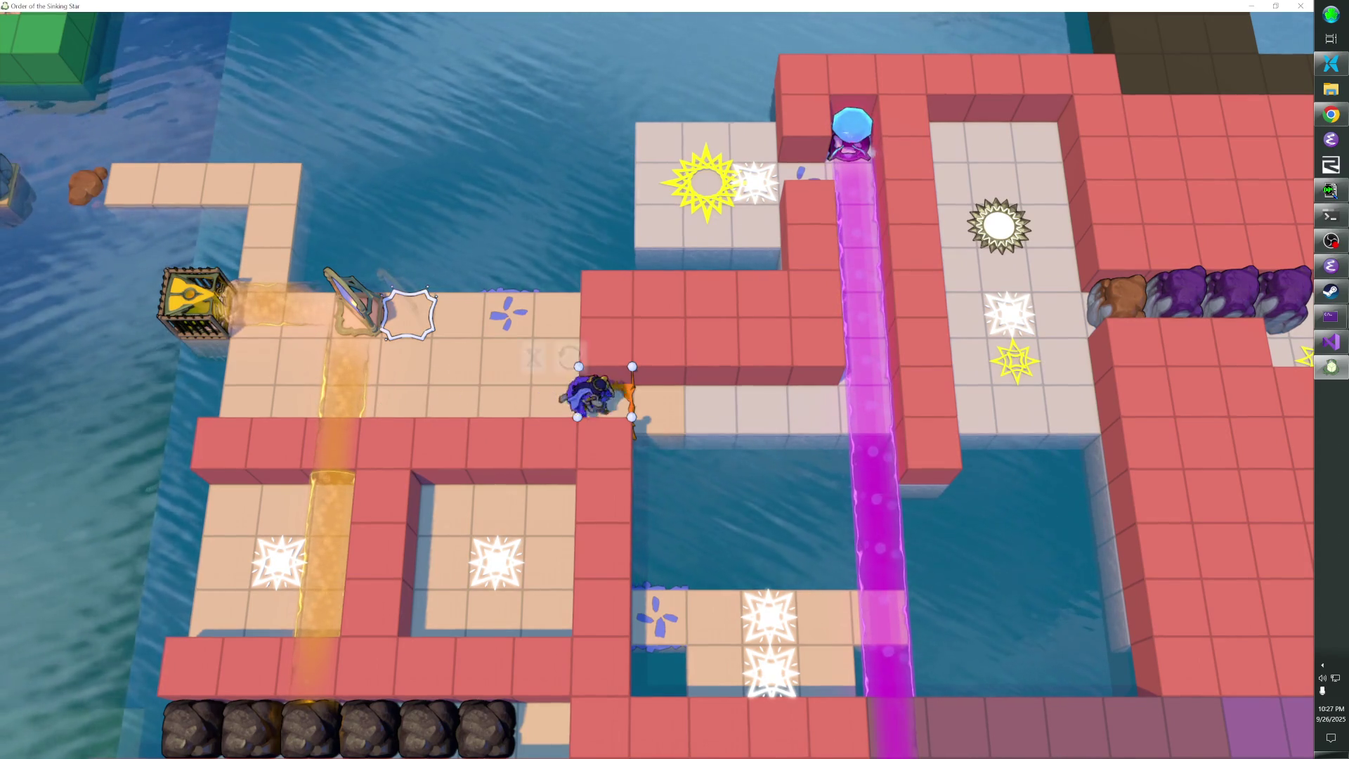
key("Right")
key("Right")
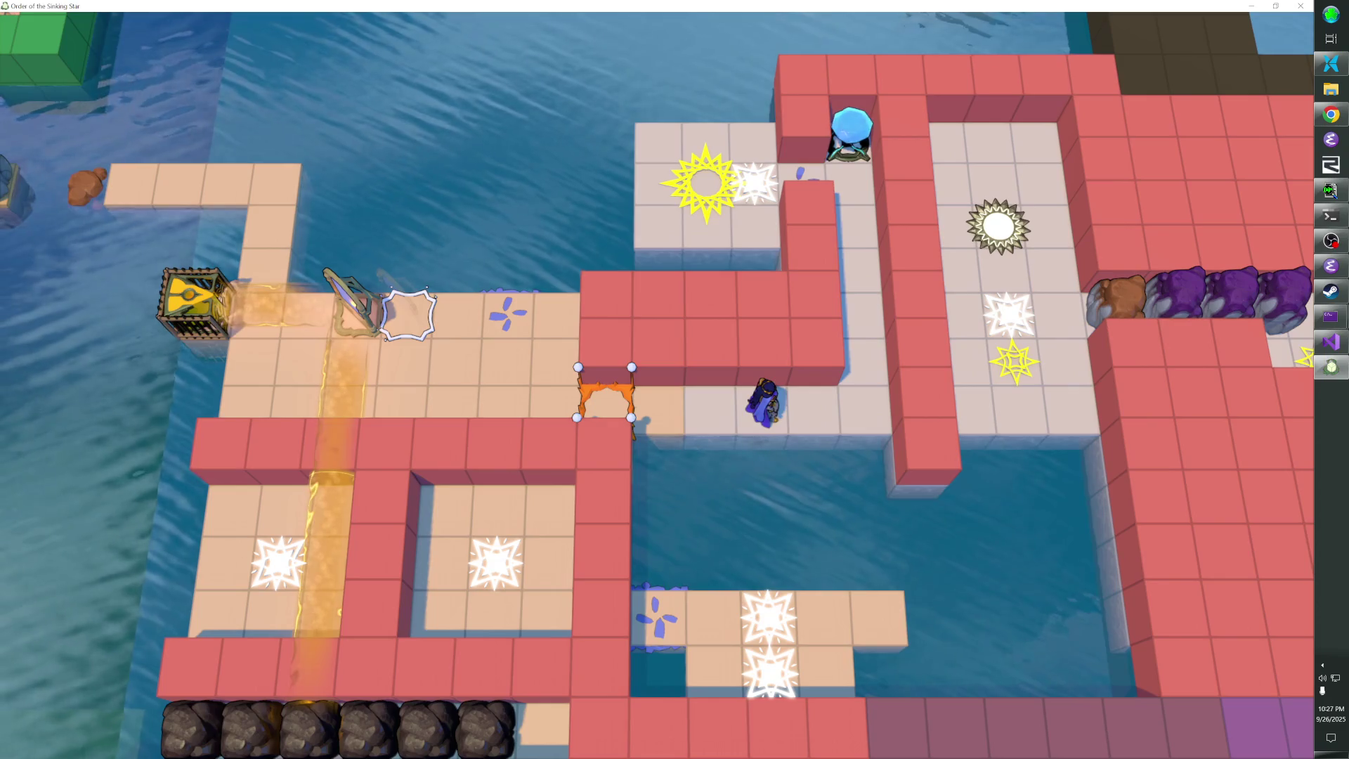
scroll(657, 380, "down", 10)
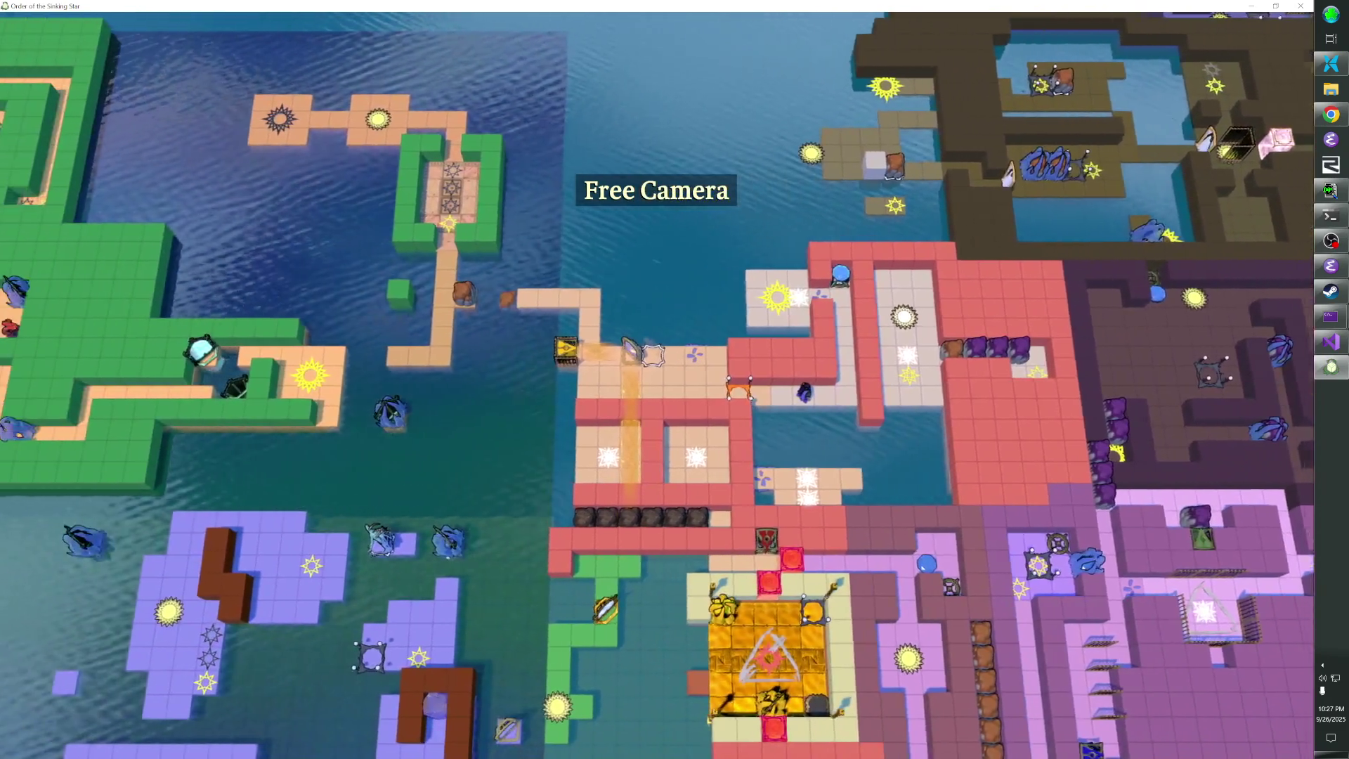
Zoom out and pan the view to another part of the overworld map
scroll(657, 379, "down", 10)
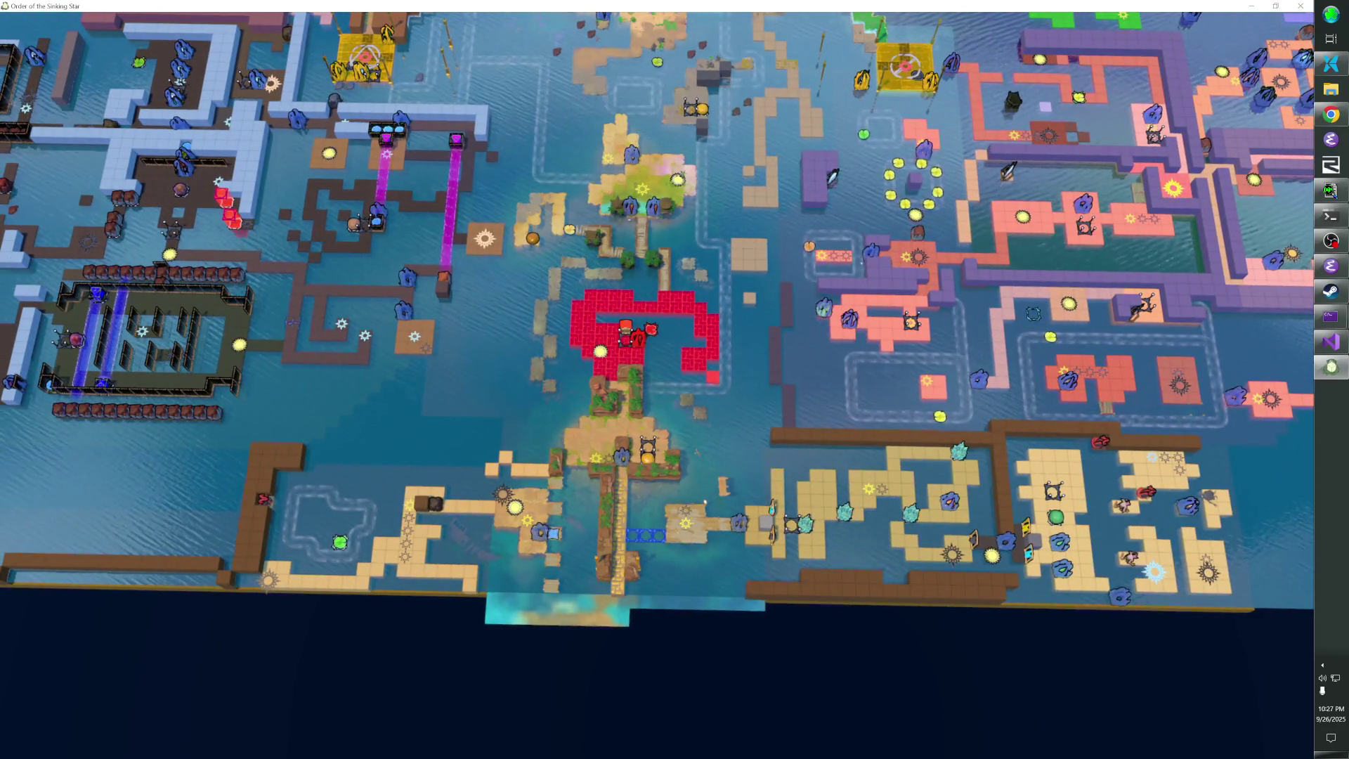
left_click_drag(705, 501, 631, 235)
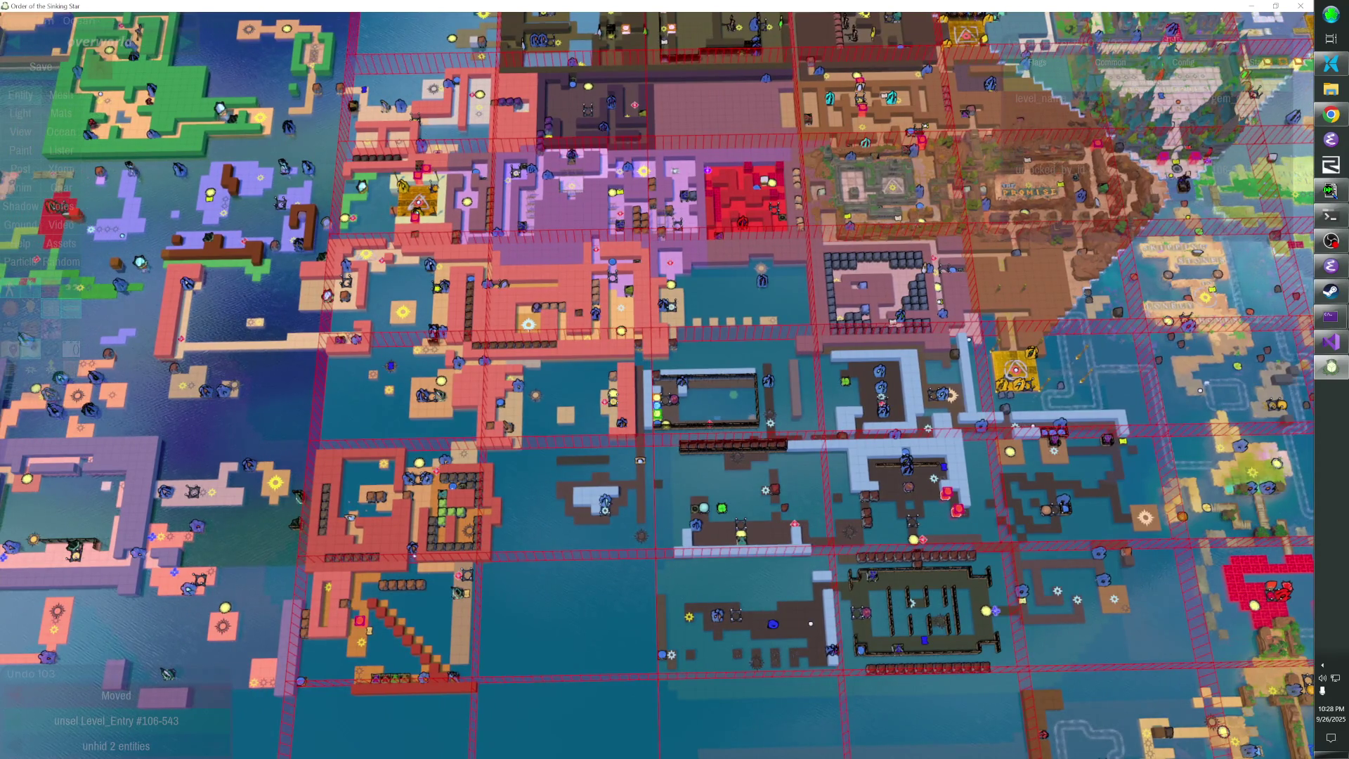
Snip a screenshot of the overworld map region, then open the Start menu to find Photos
key("shift")
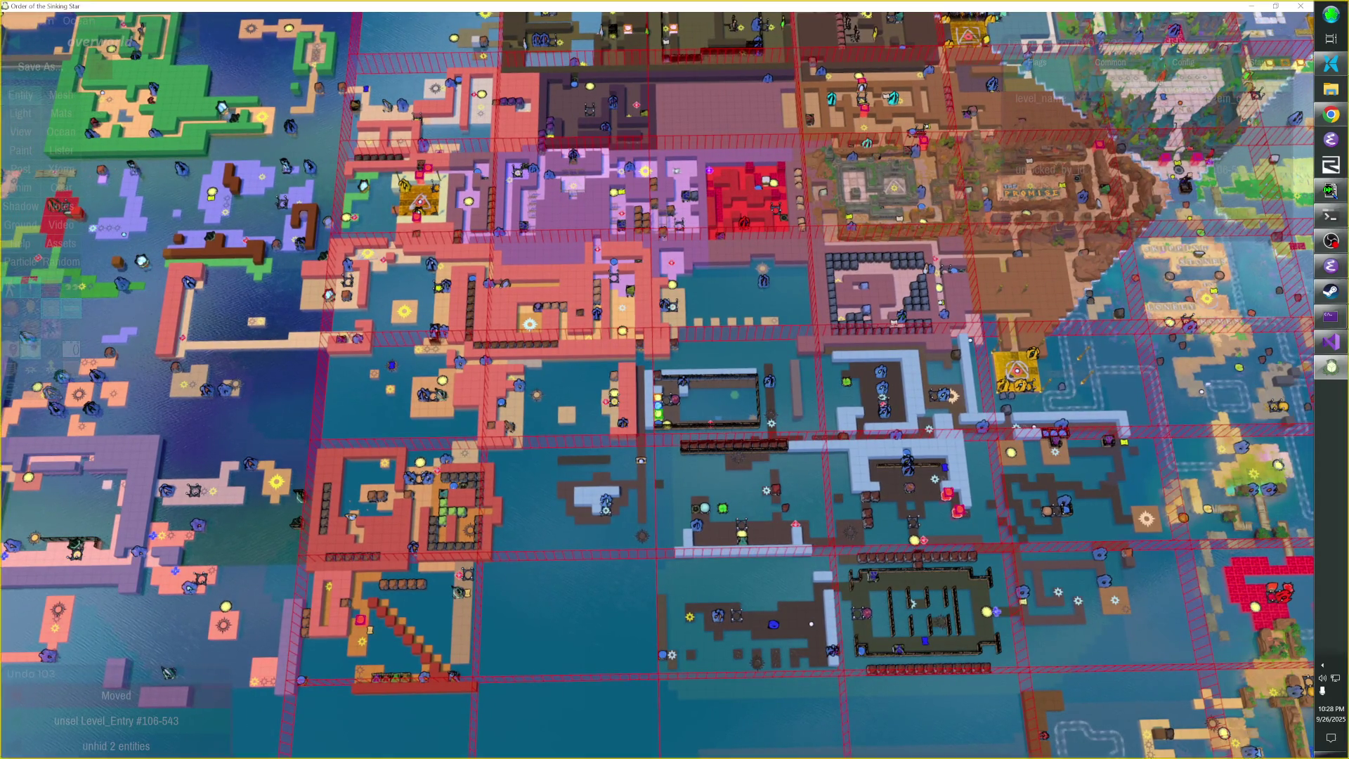
key("super+shift+s")
mouse_move(233, 53)
left_mouse_down()
mouse_move(650, 199)
mouse_move(917, 456)
mouse_move(865, 585)
mouse_move(884, 651)
mouse_move(879, 714)
left_mouse_up()
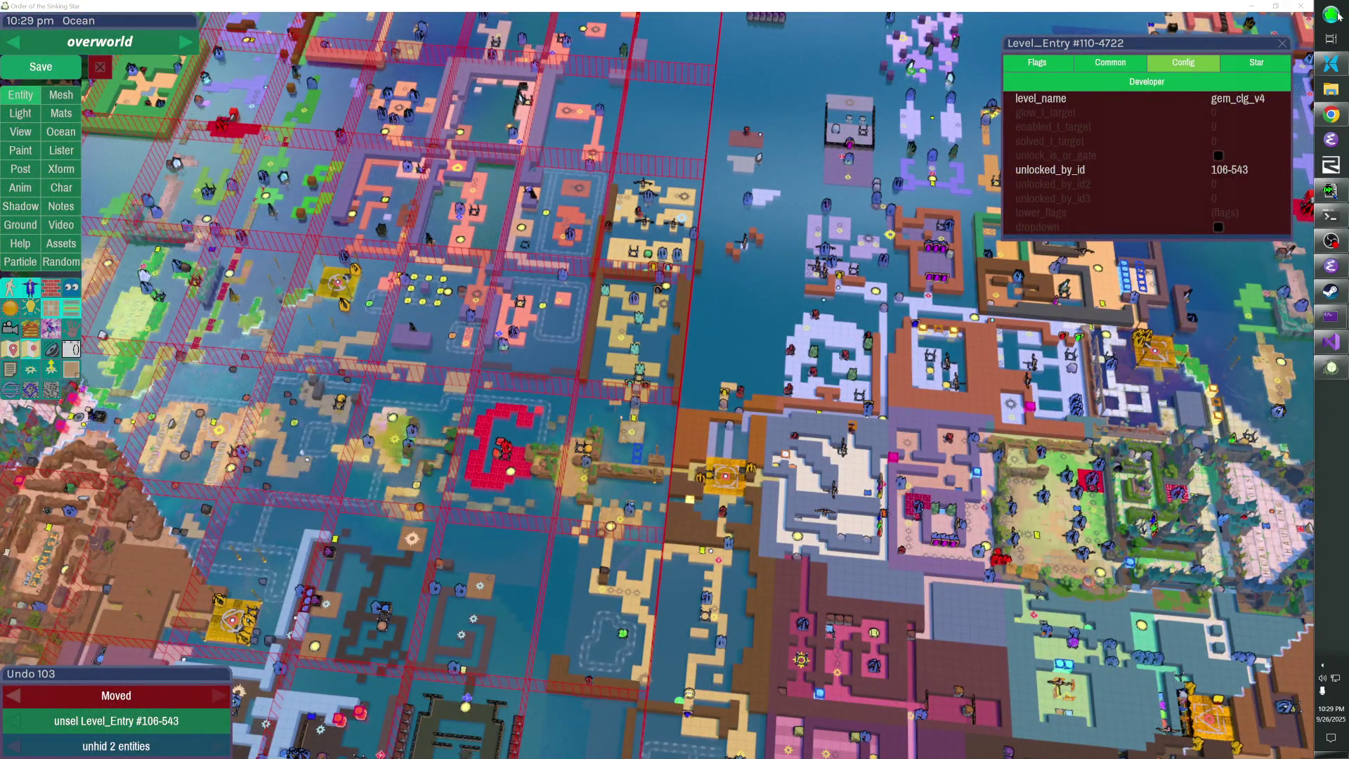
left_click(1339, 14)
Search Start for 'photo', then clear the search and close the Start menu
type("photo")
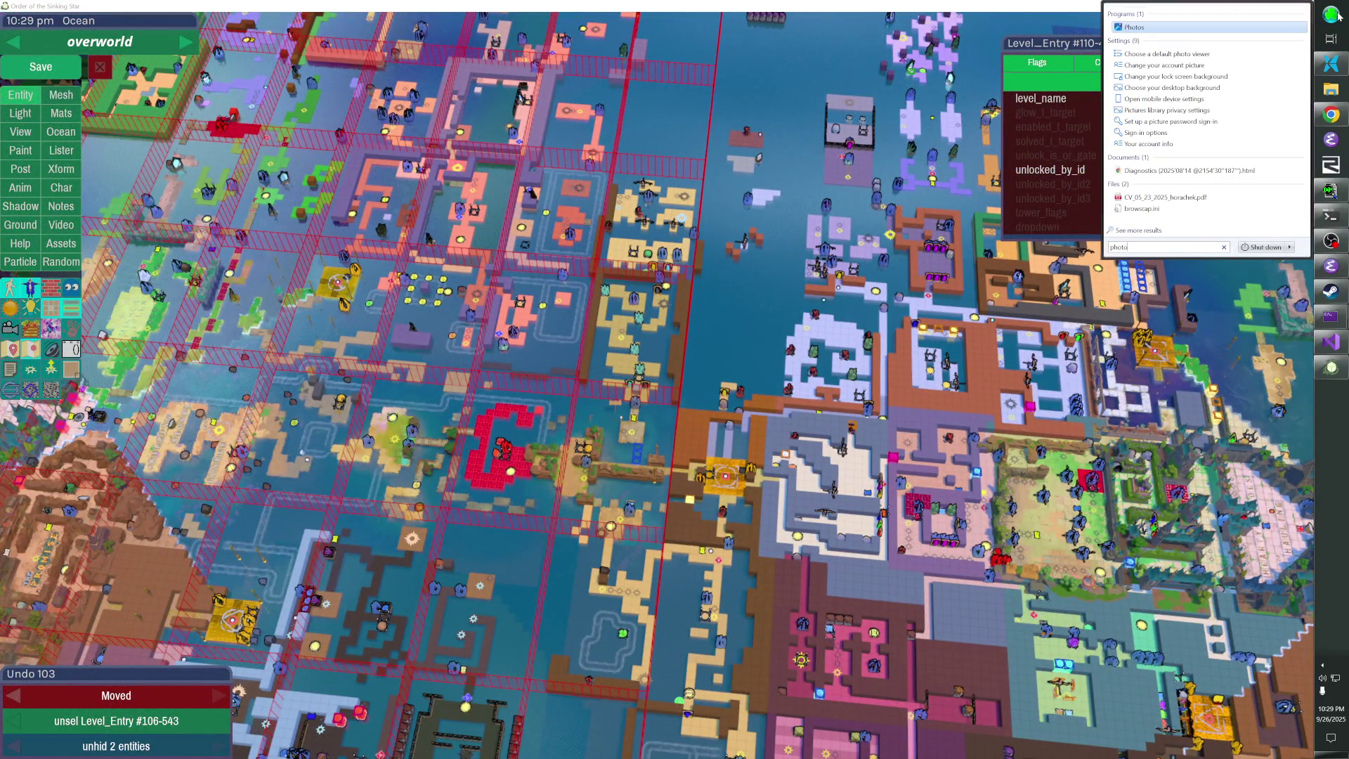
key("Escape")
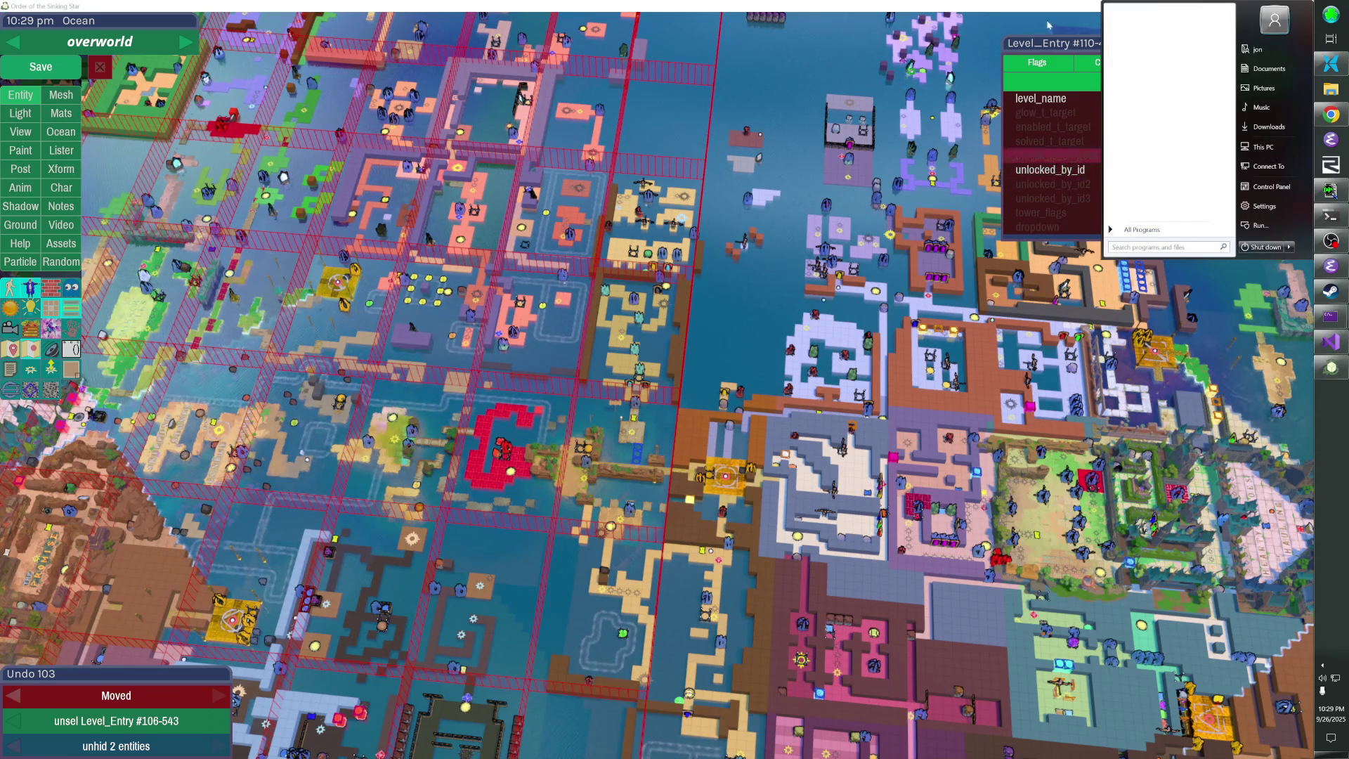
key("Escape")
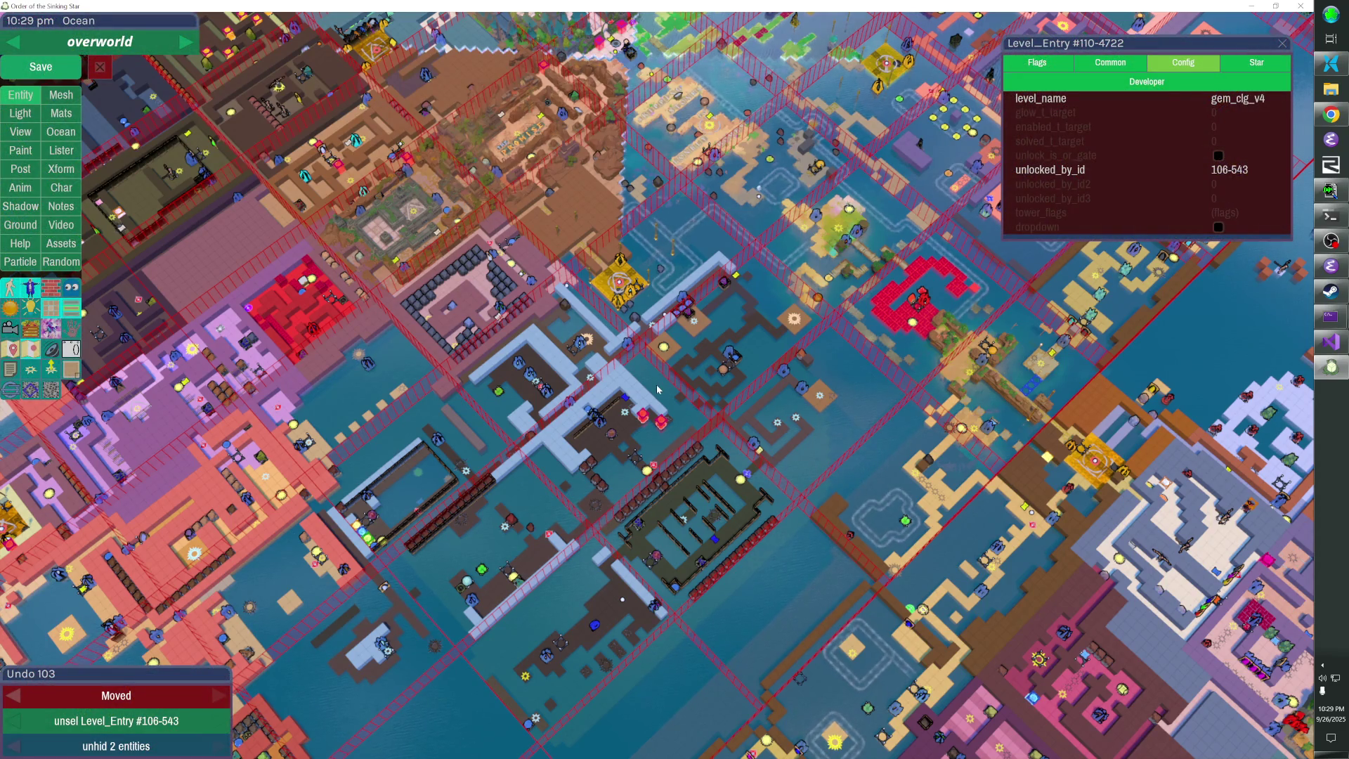
Save the overworld and start an SVN Commit of the sokoban folder from File Pilot
key("ctrl+s")
left_click(1331, 63)
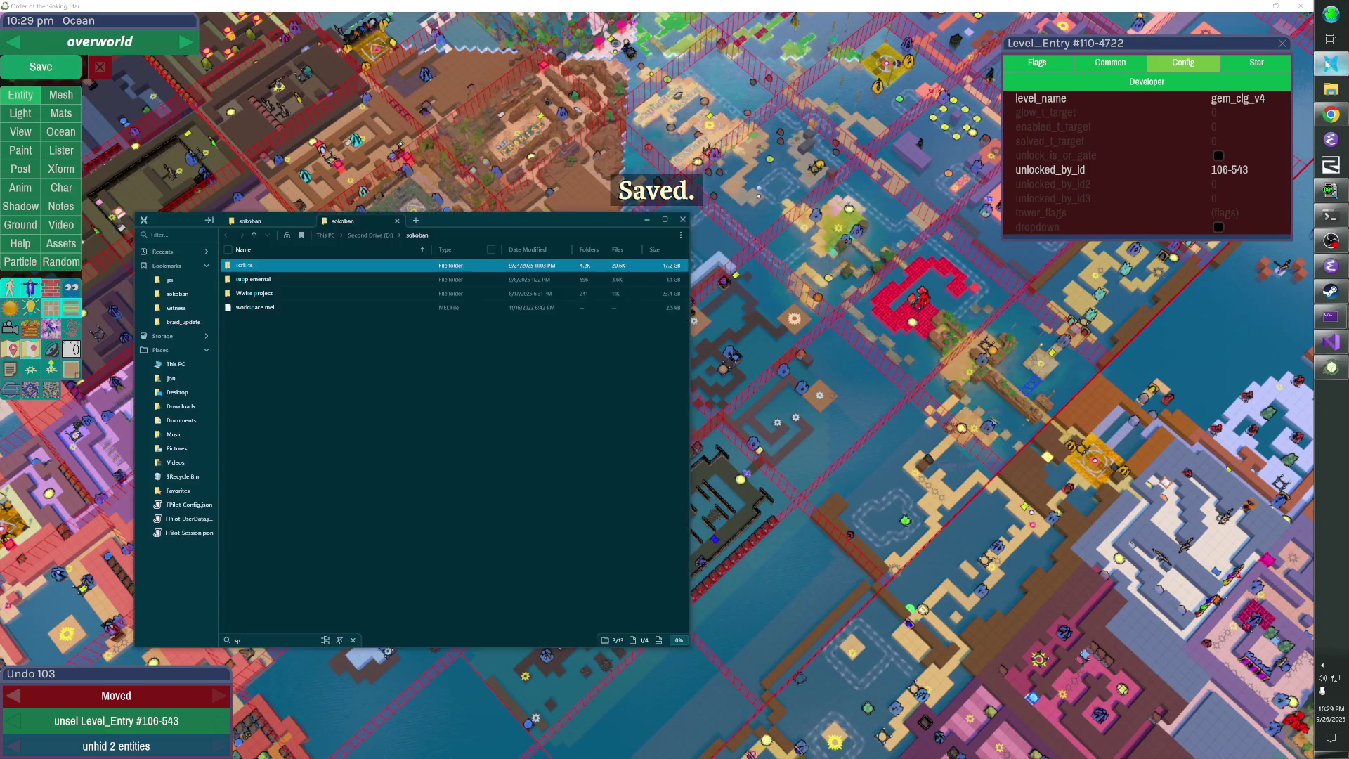
right_click(174, 299)
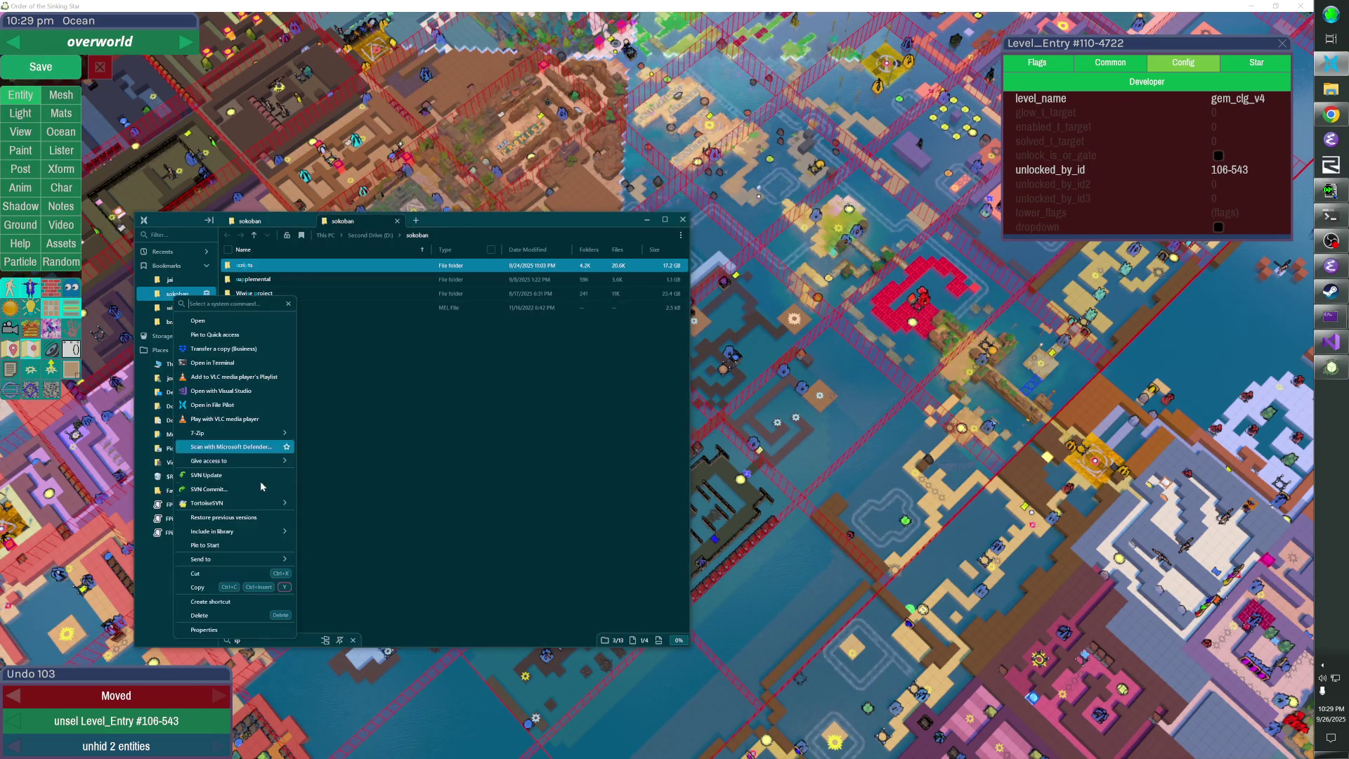
left_click(232, 478)
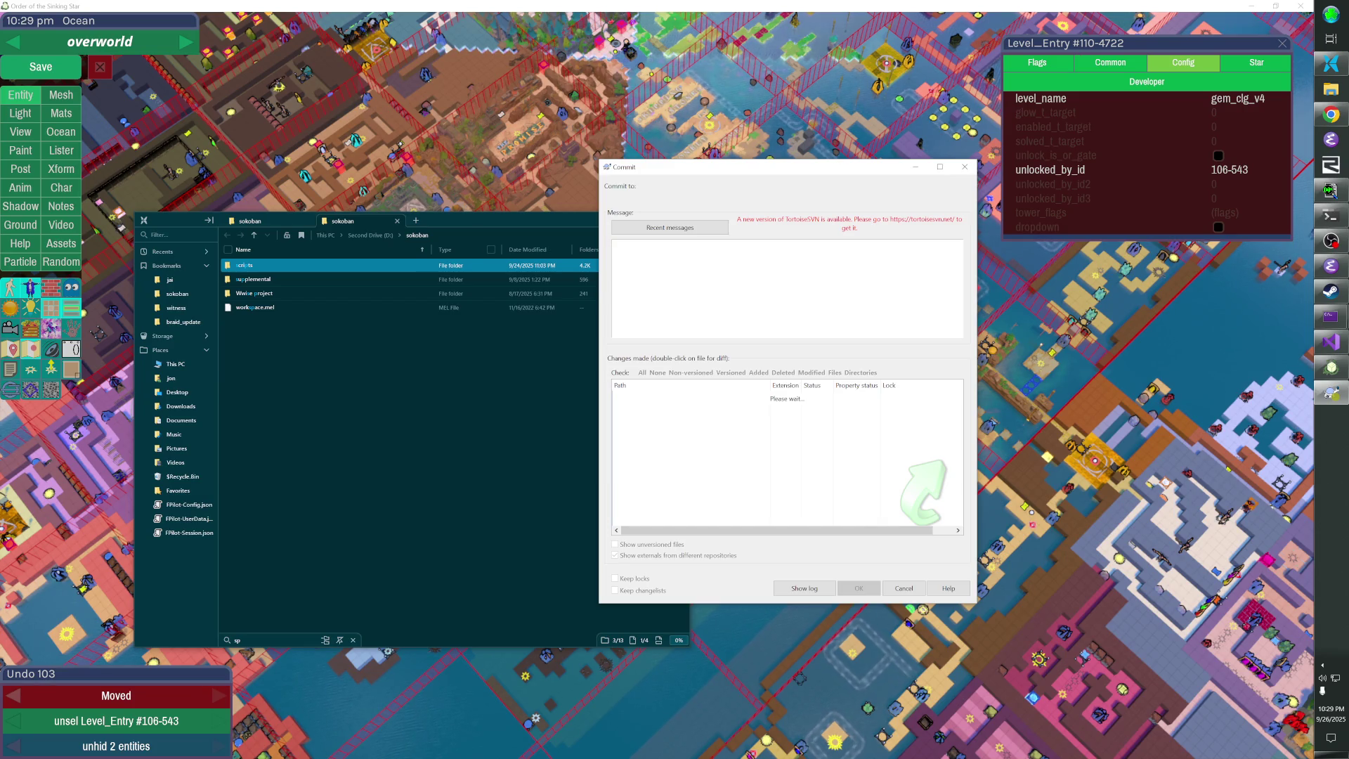
Write an 'Overworld updates' commit message, exclude steamcmd.exe, the public .bat and src/first.jai, and commit
type("Overworld ")
type("updates (P")
type("_M")
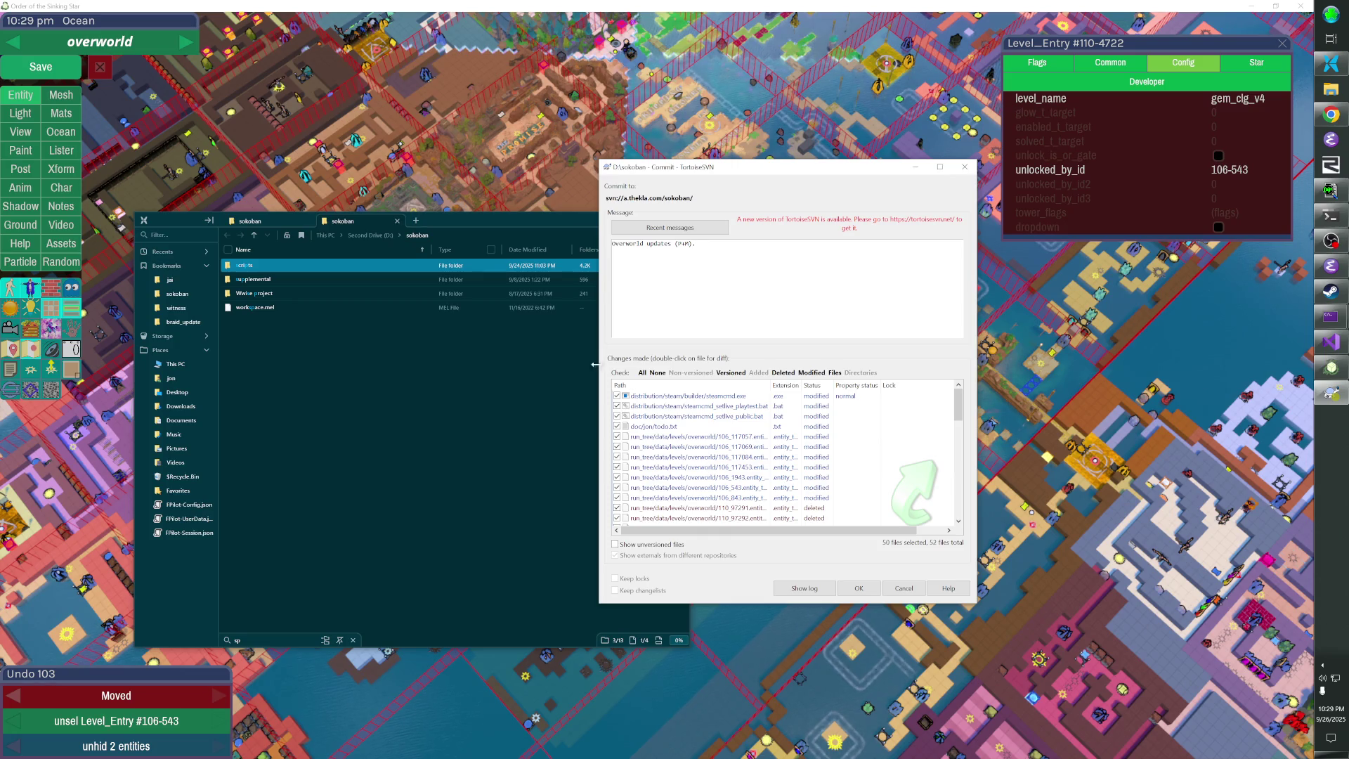
left_click(617, 395)
left_click(617, 416)
scroll(618, 464, "down", 10)
left_click(617, 517)
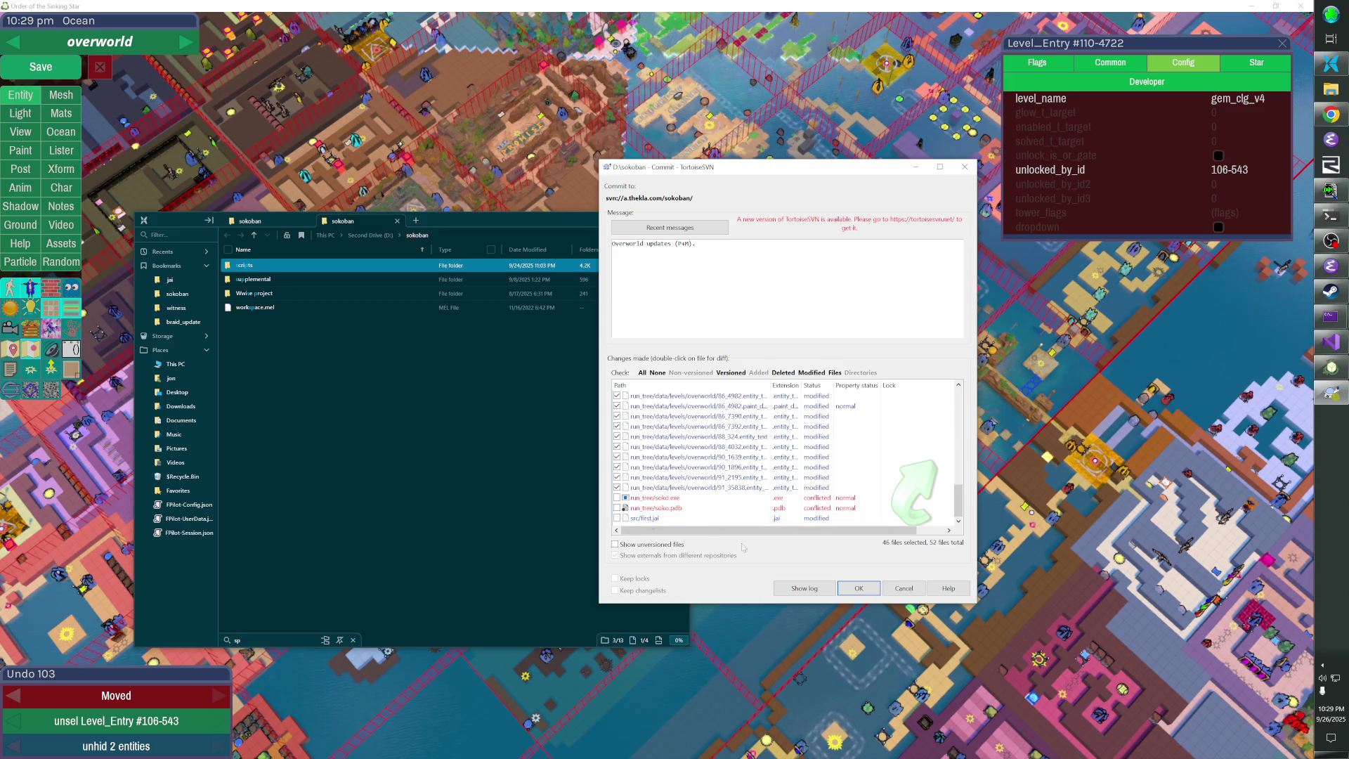
left_click(860, 590)
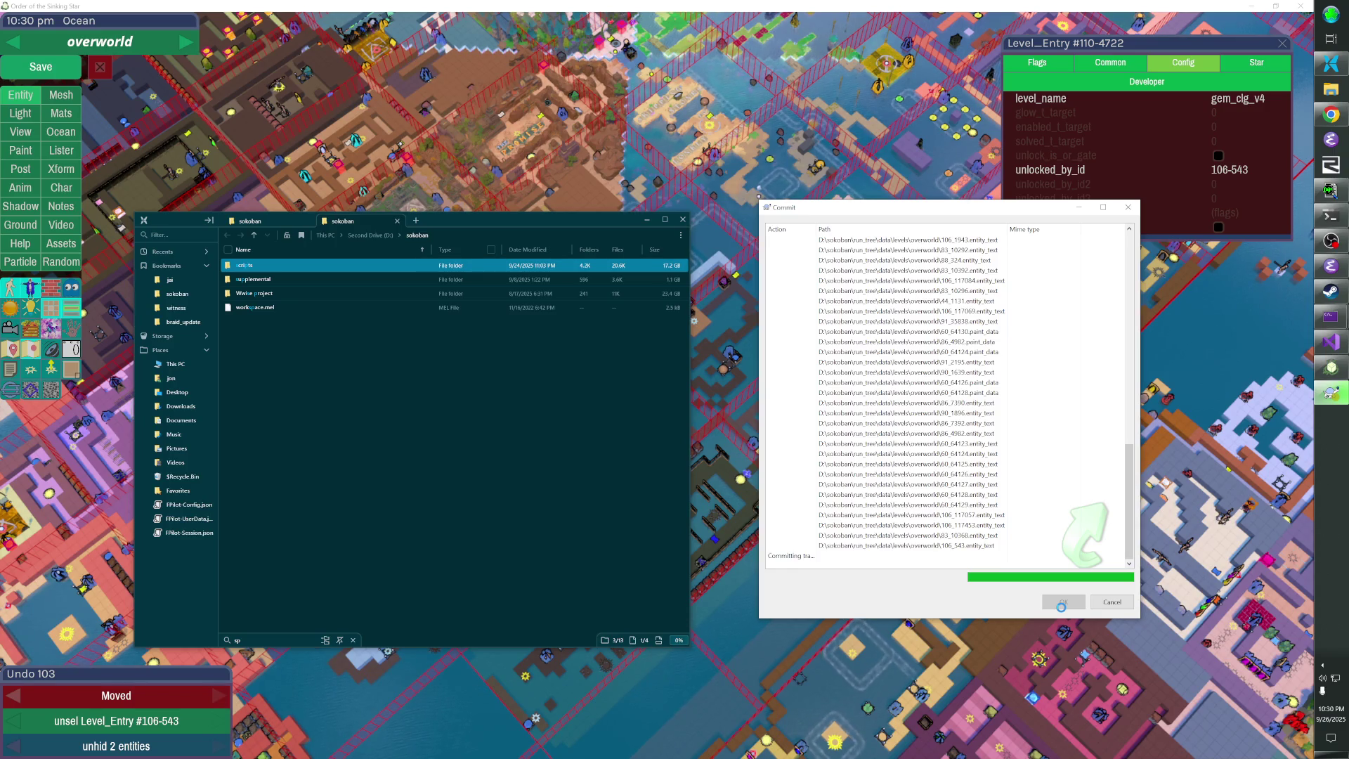
Close File Pilot, return to the game, and launch the level-solve test from the developer console
left_click(682, 219)
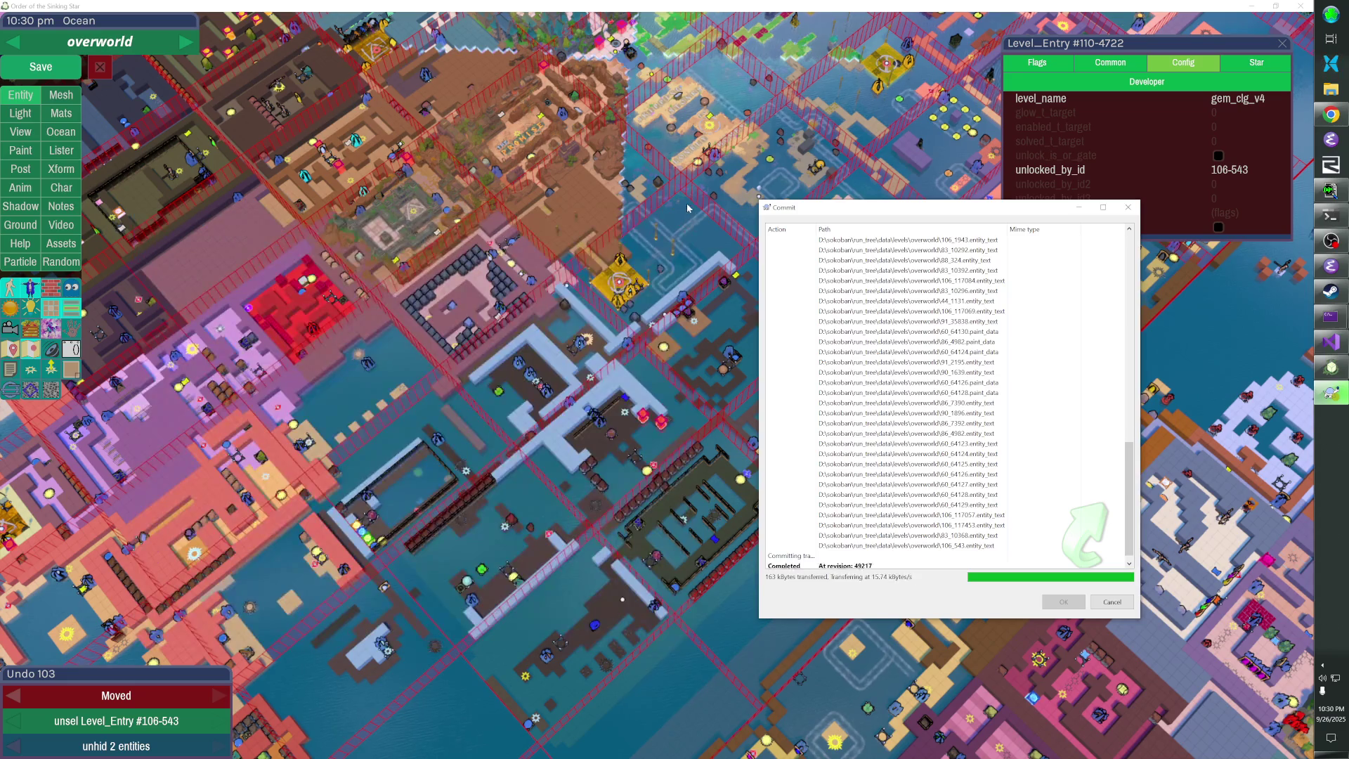
left_click(687, 210)
key("grave")
key("grave")
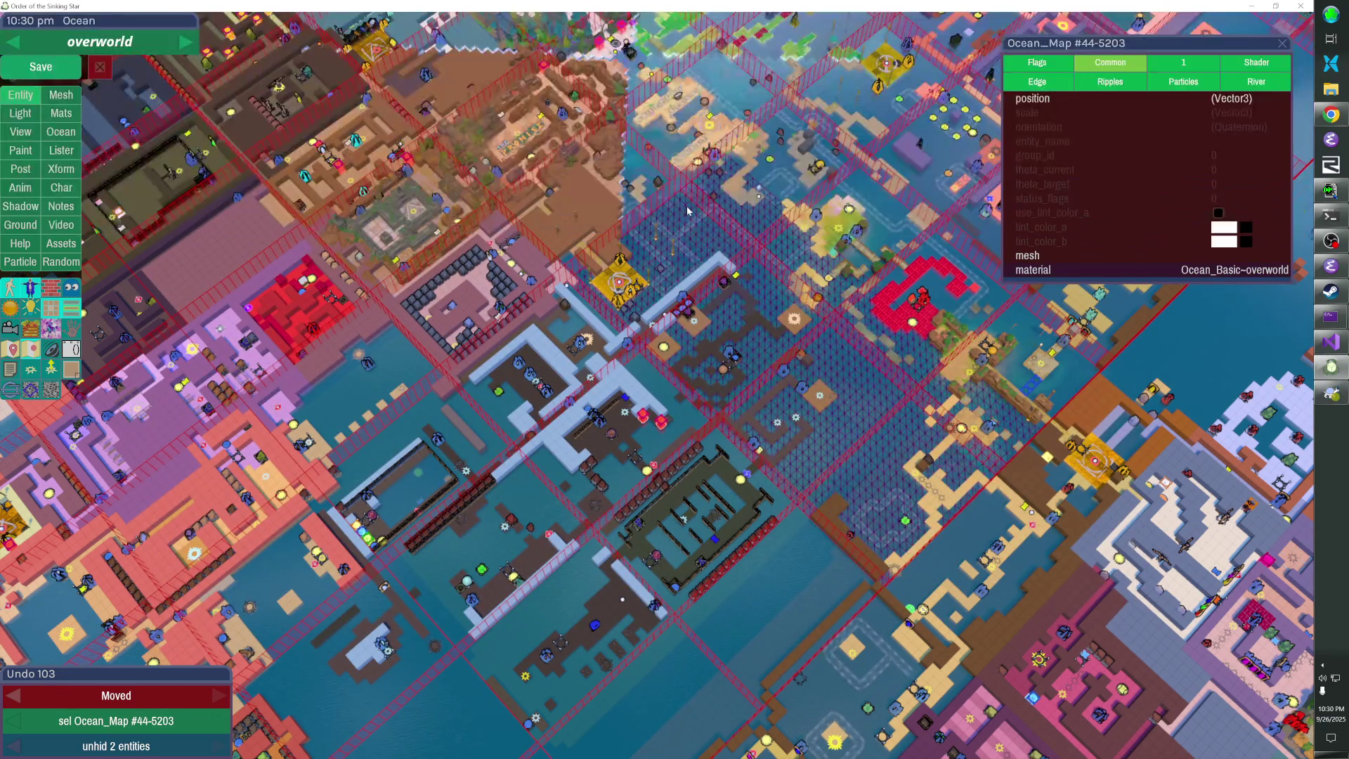
key("grave")
key("grave")
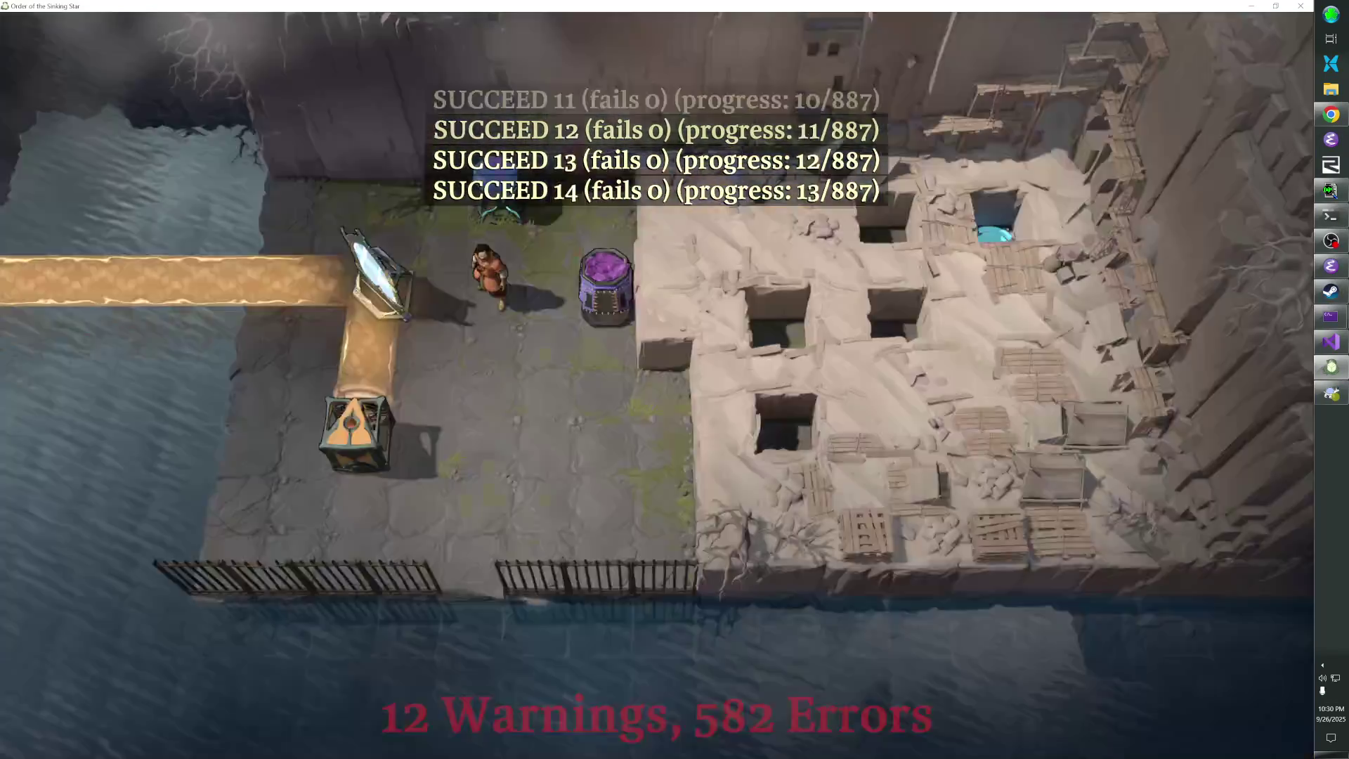
Switch to Emacs and open the Local.variables buffer with C-x b
key("alt+Tab")
key("ctrl+x")
type("blocal.variables")
key("Return")
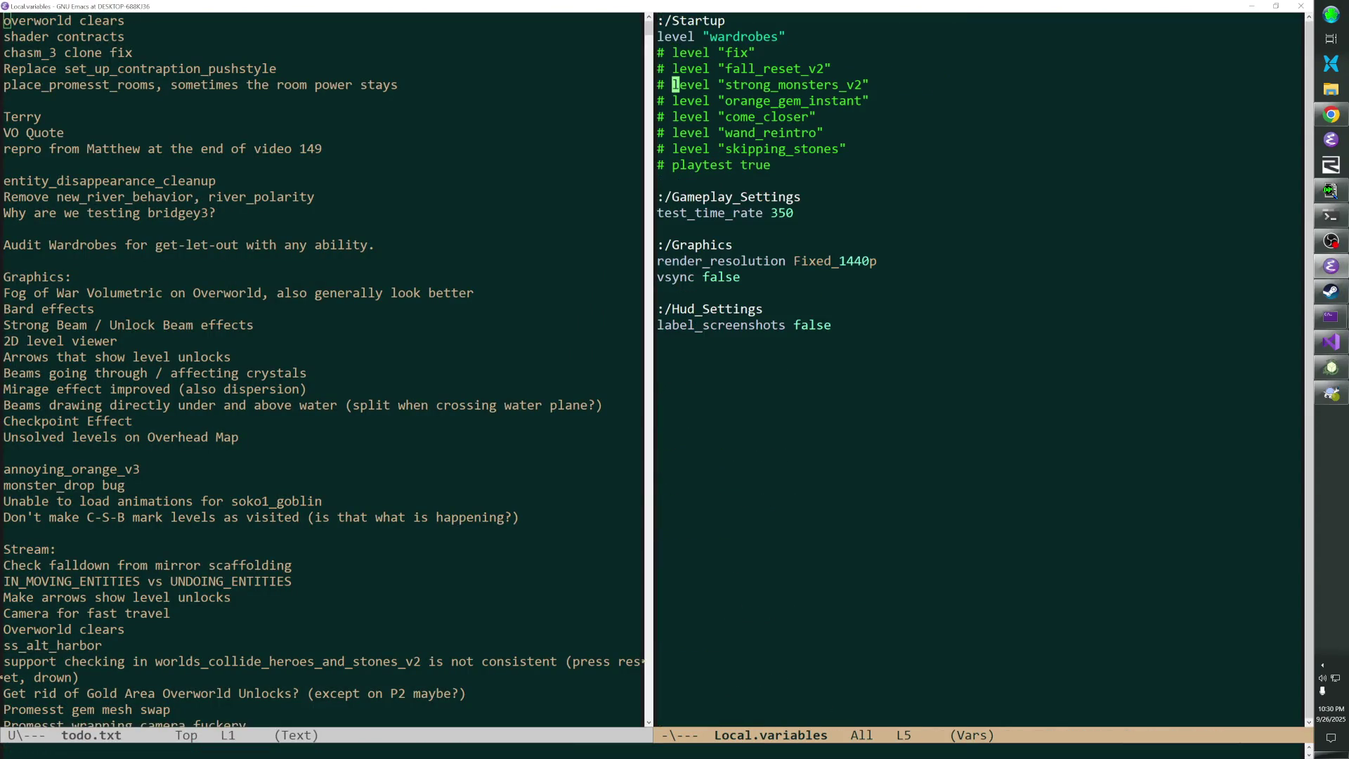
Alternate between the game and Emacs to monitor the solve test reaching 299 of 887
key("alt+Tab")
key("alt+Tab")
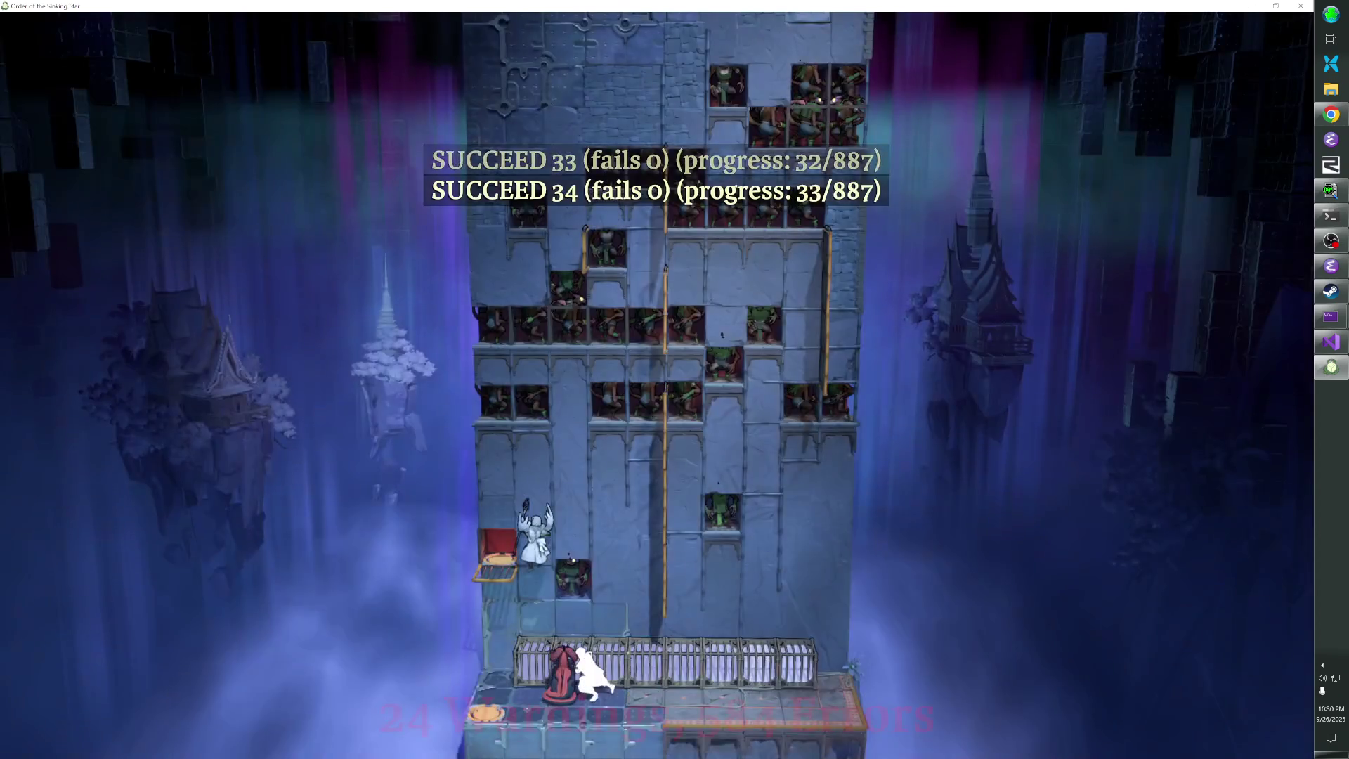
key("alt+Tab")
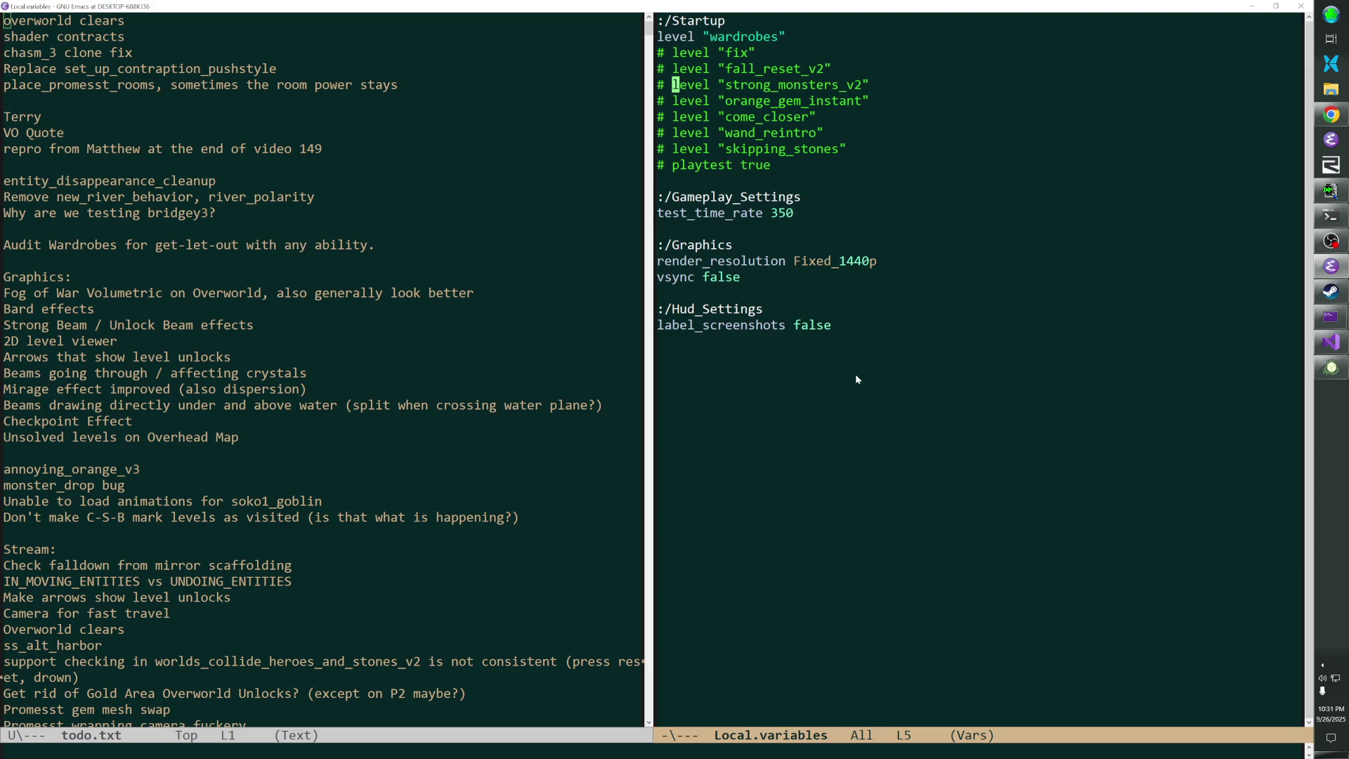
key("alt+Tab")
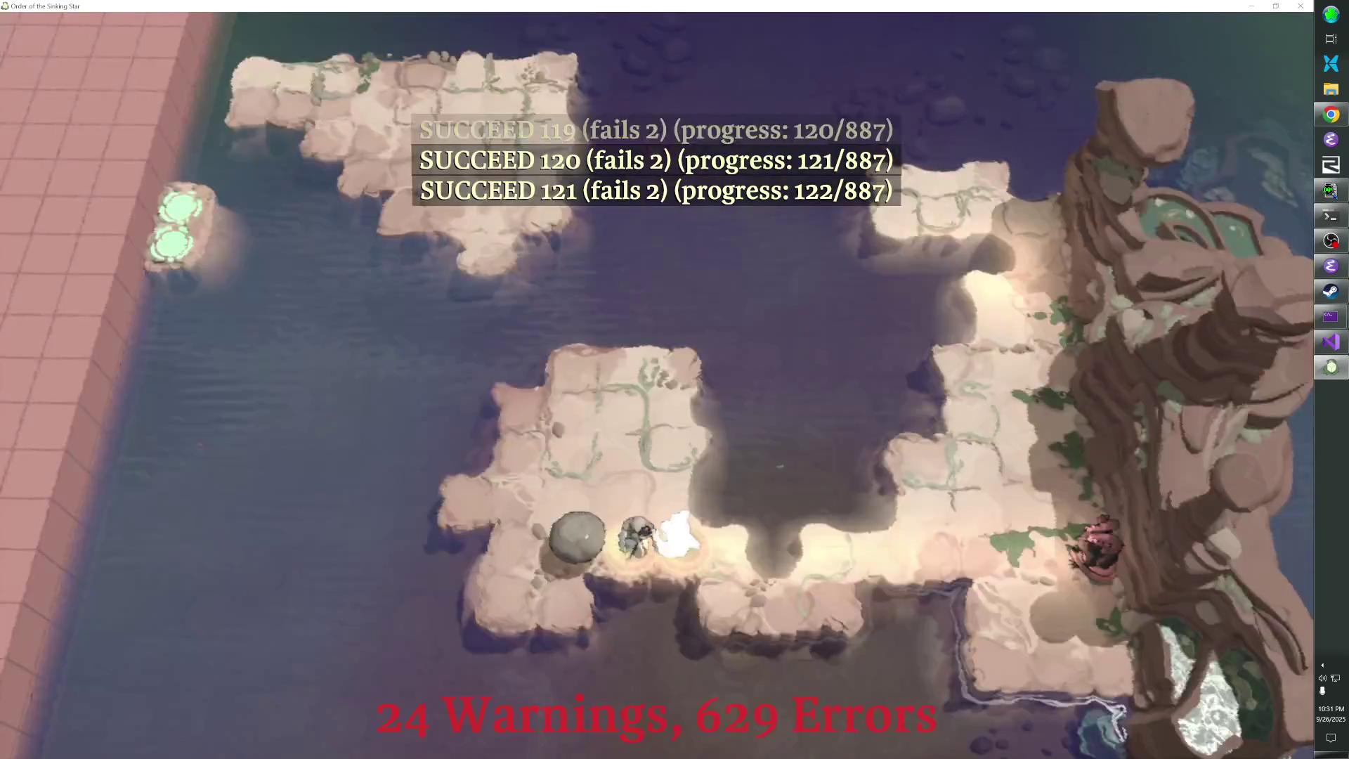
key("alt+Tab")
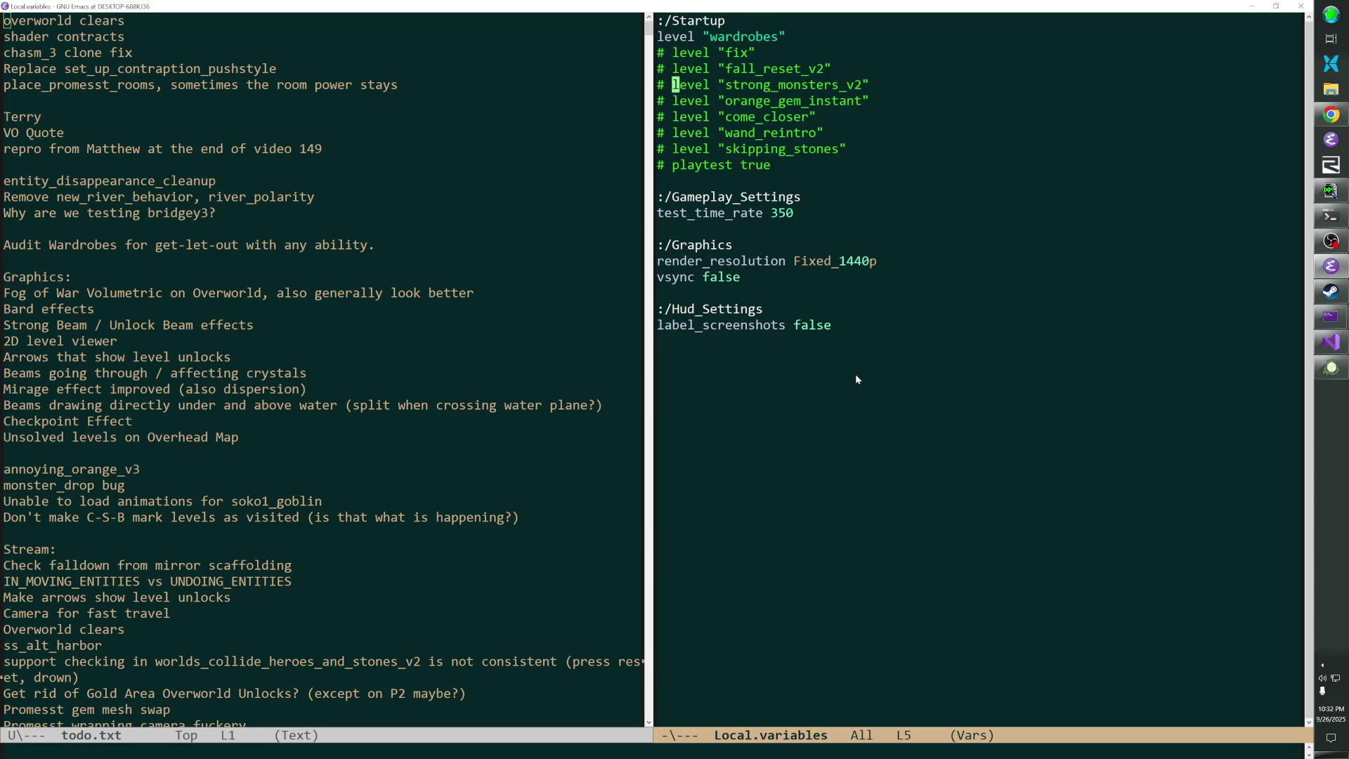
key("alt+Tab")
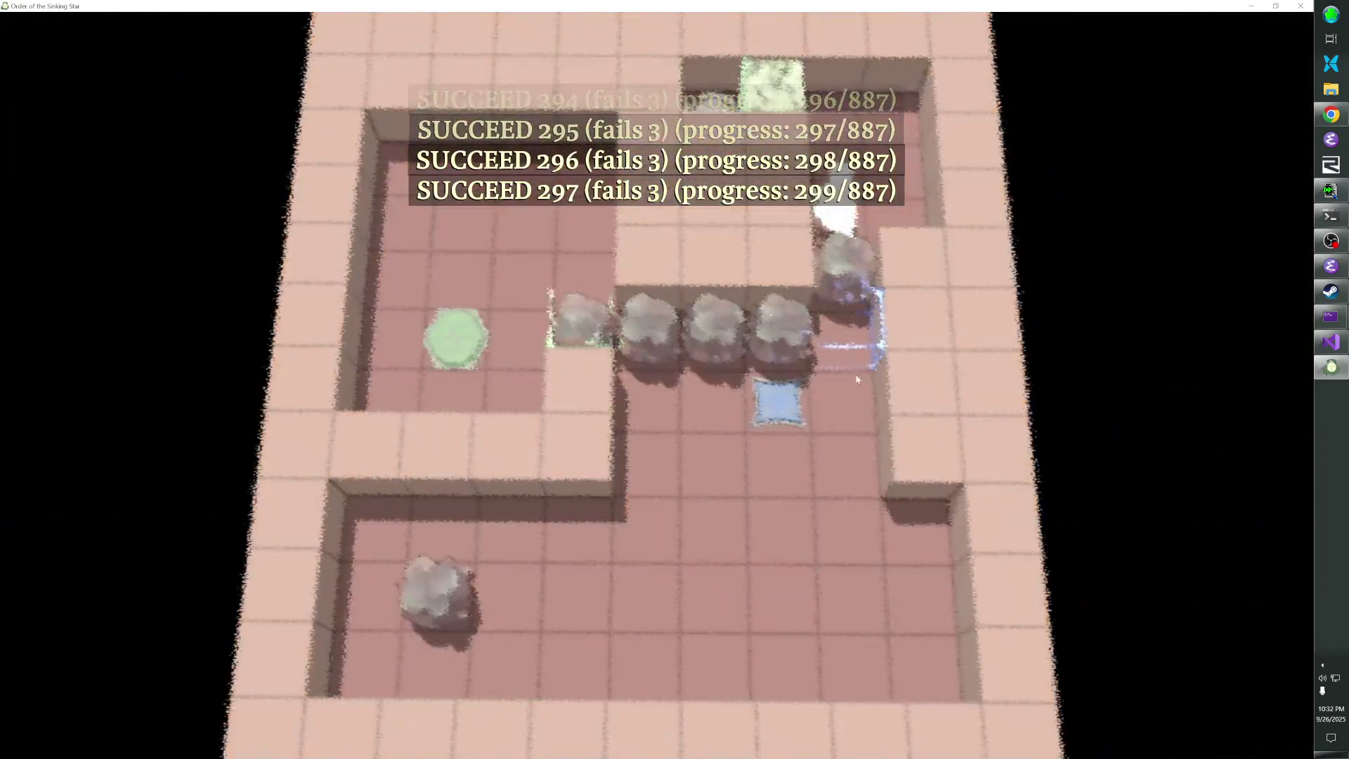
key("alt+Tab")
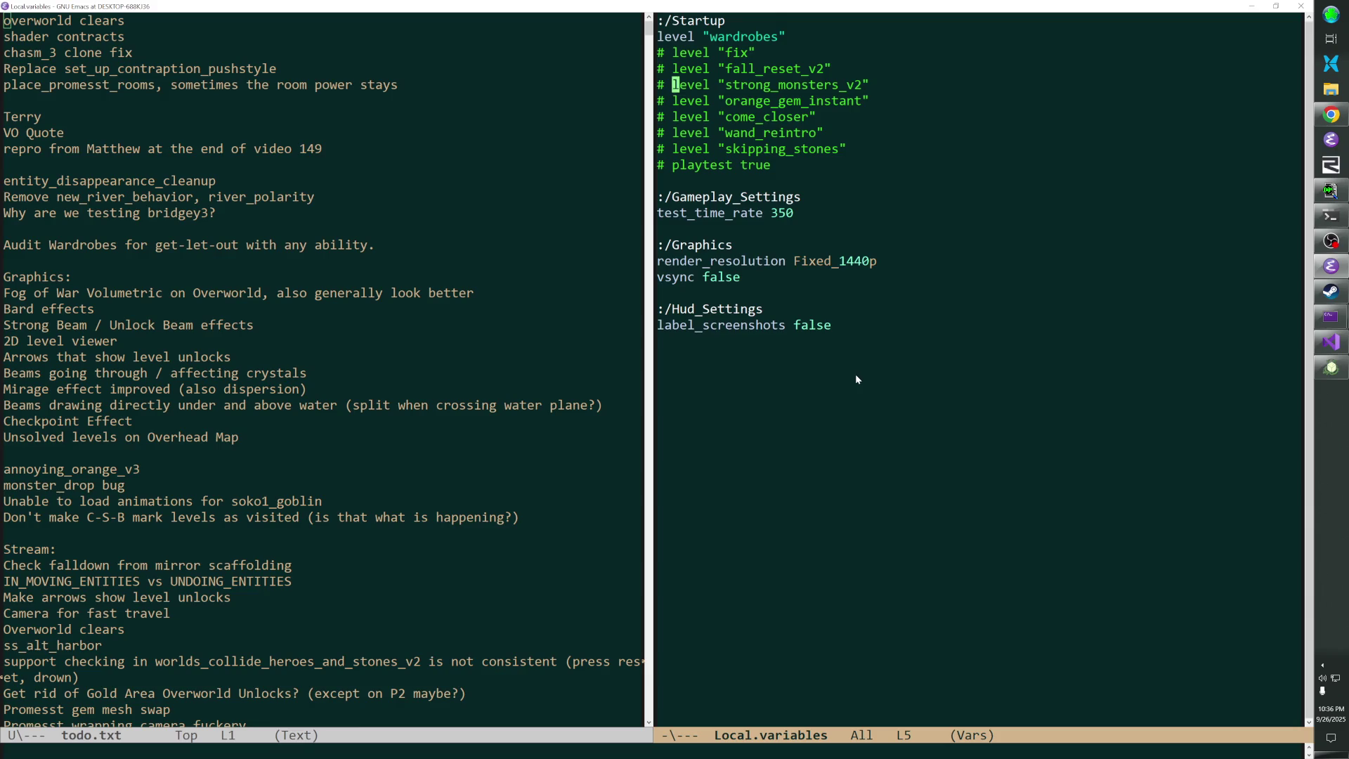
Switch to the Developer Command Prompt showing the finished test batch: 877 succeeded, 10 failed
key("alt+Tab")
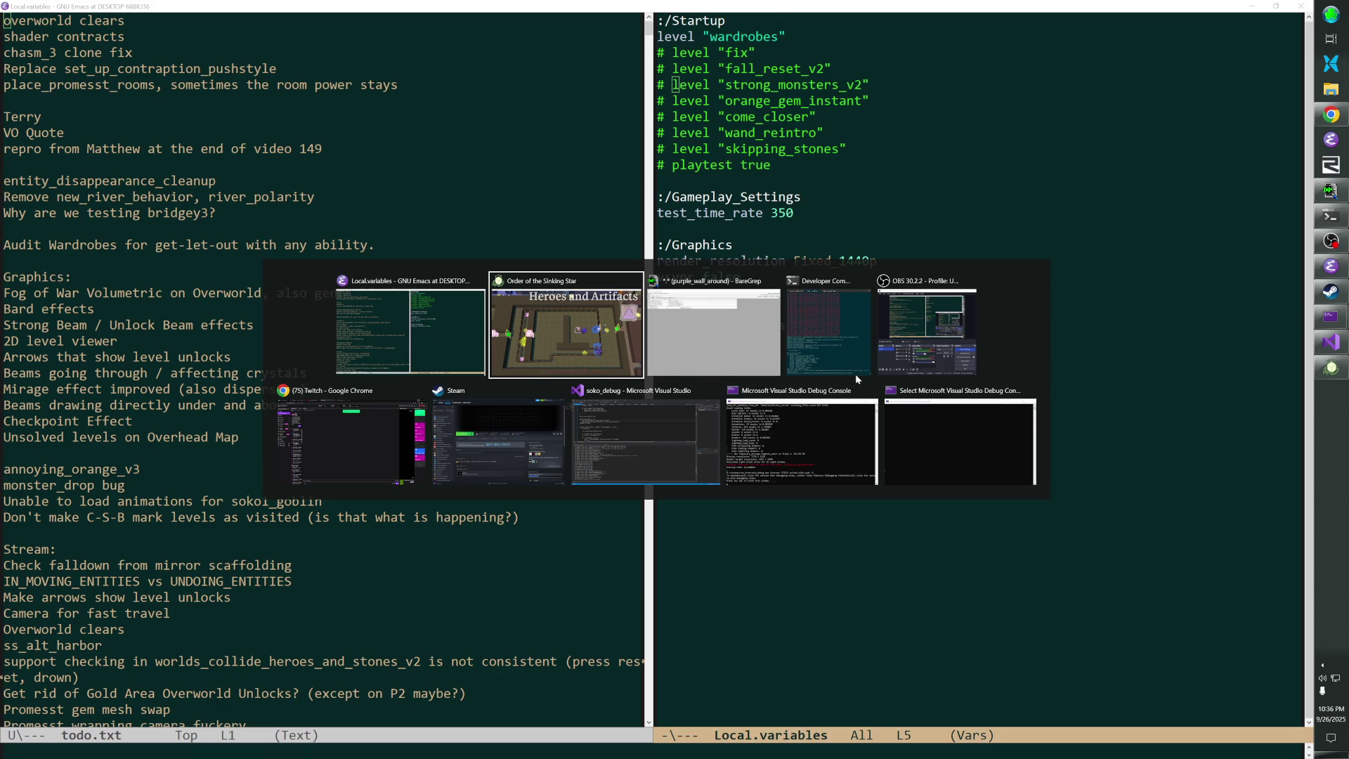
key("Tab")
key("Tab")
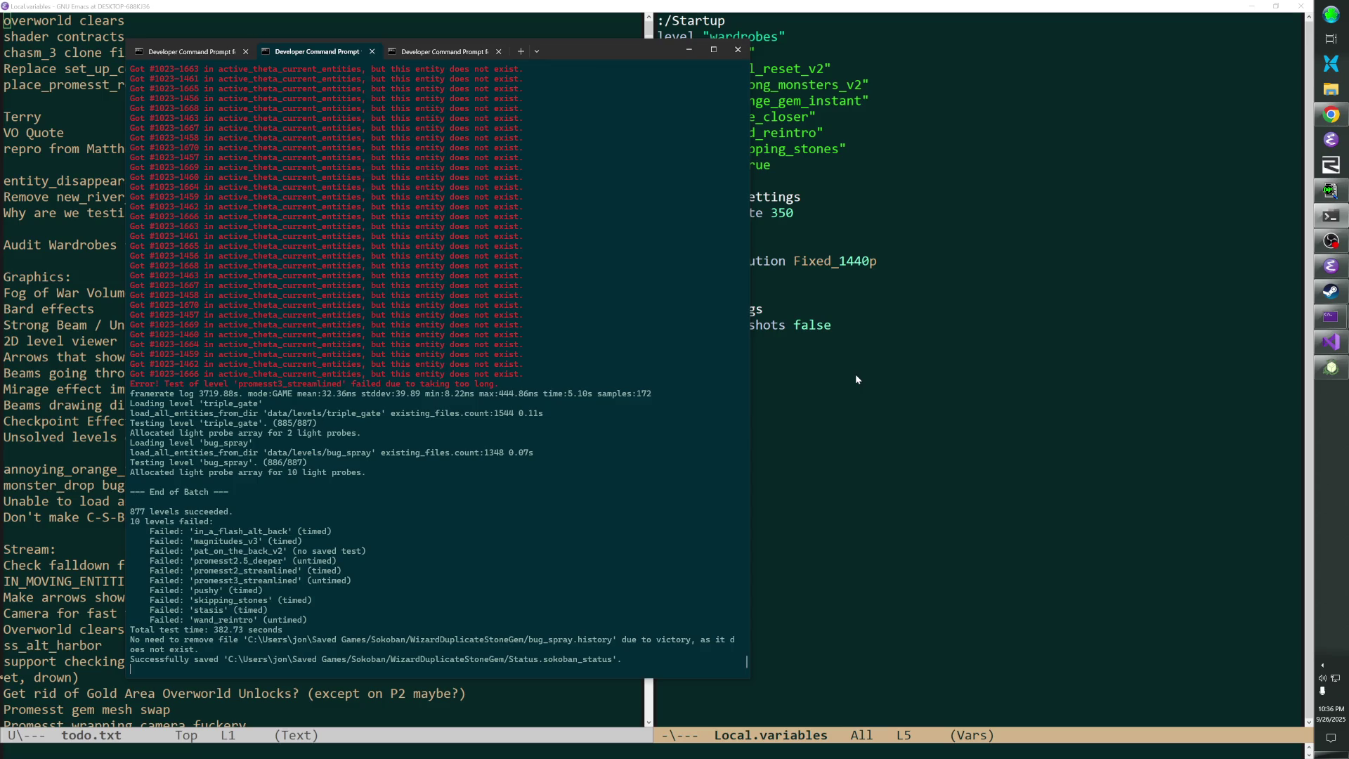
Bring the Order of the Sinking Star game forward on the 'Mirrors and Light, North' level
key("alt+Tab")
key("Tab")
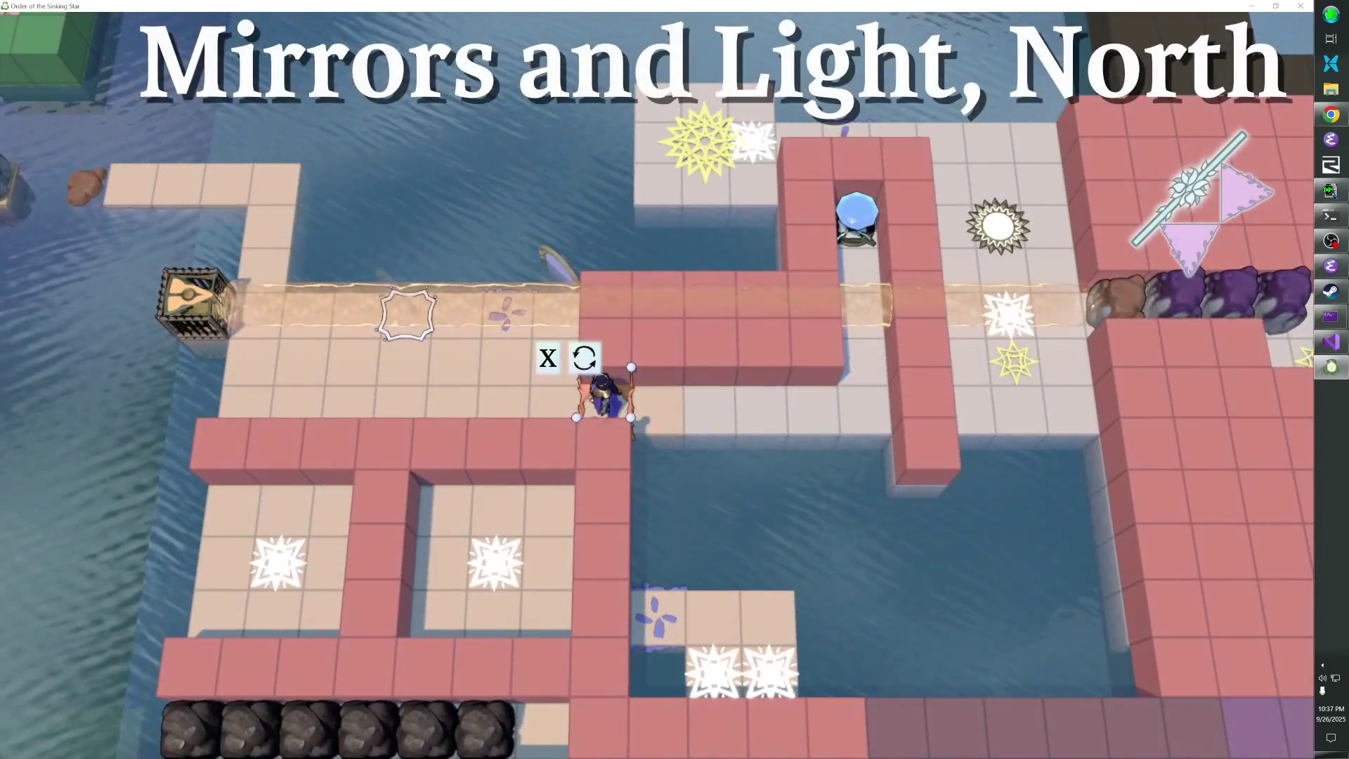
Walk the character from the orange gate and push the mirror to the right
key("Right")
key("Right")
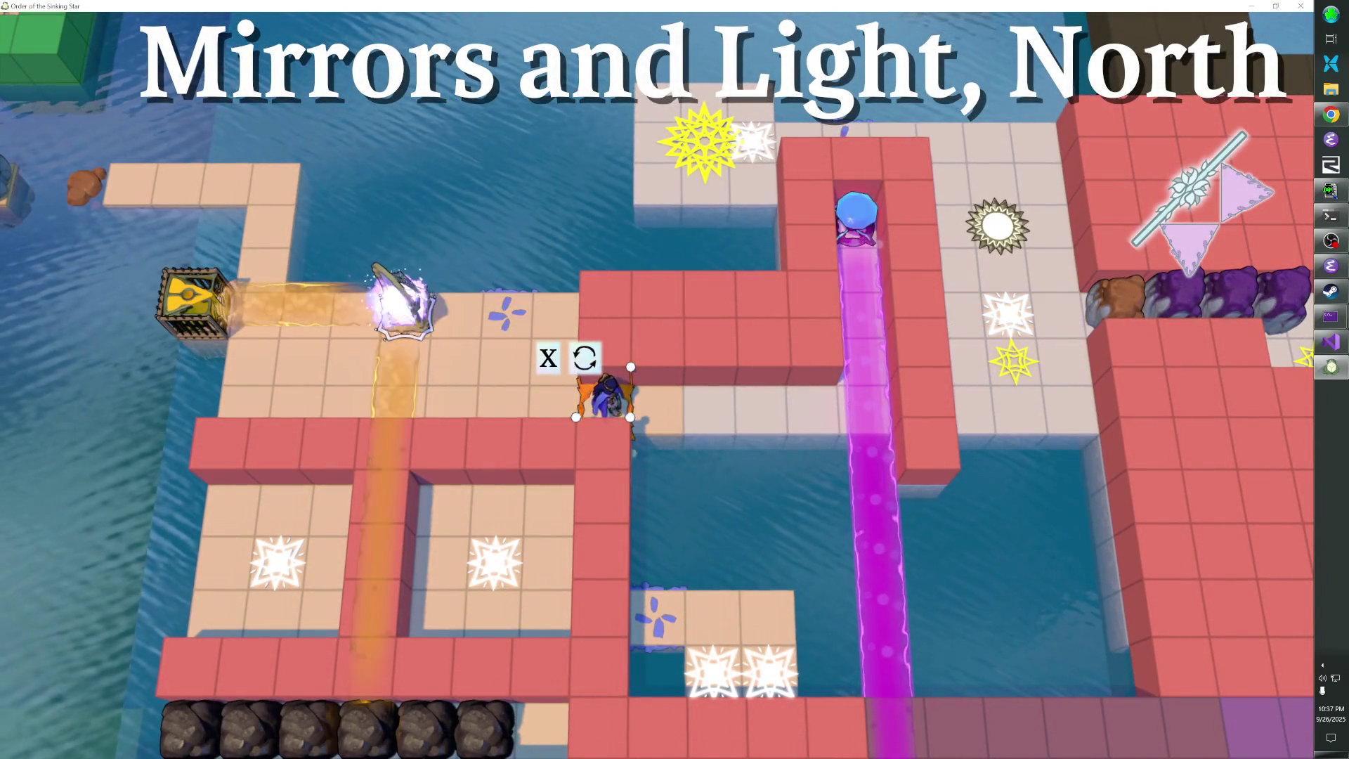
key("Left")
key("Left")
key("Left")
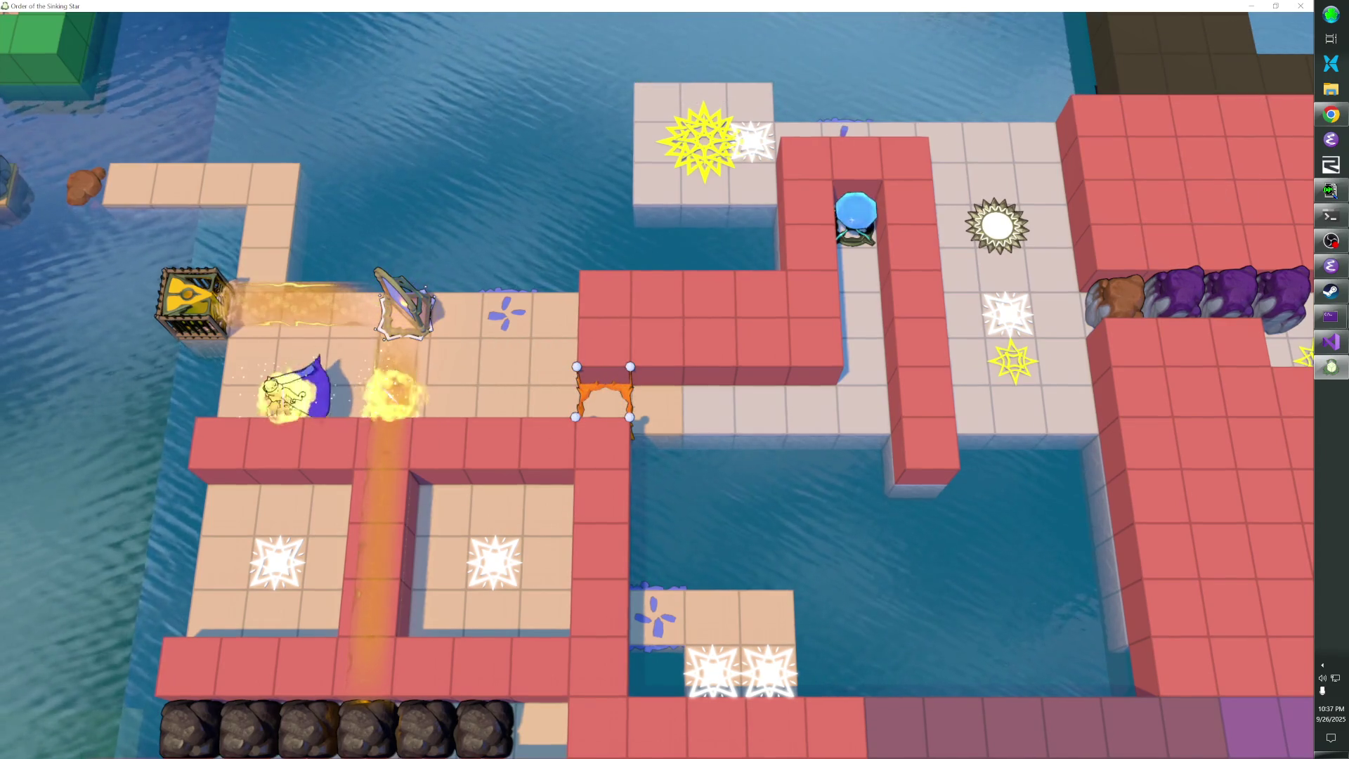
key("Up")
key("Right")
key("Right")
key("Down")
key("Left")
key("Up")
key("Right")
key("Right")
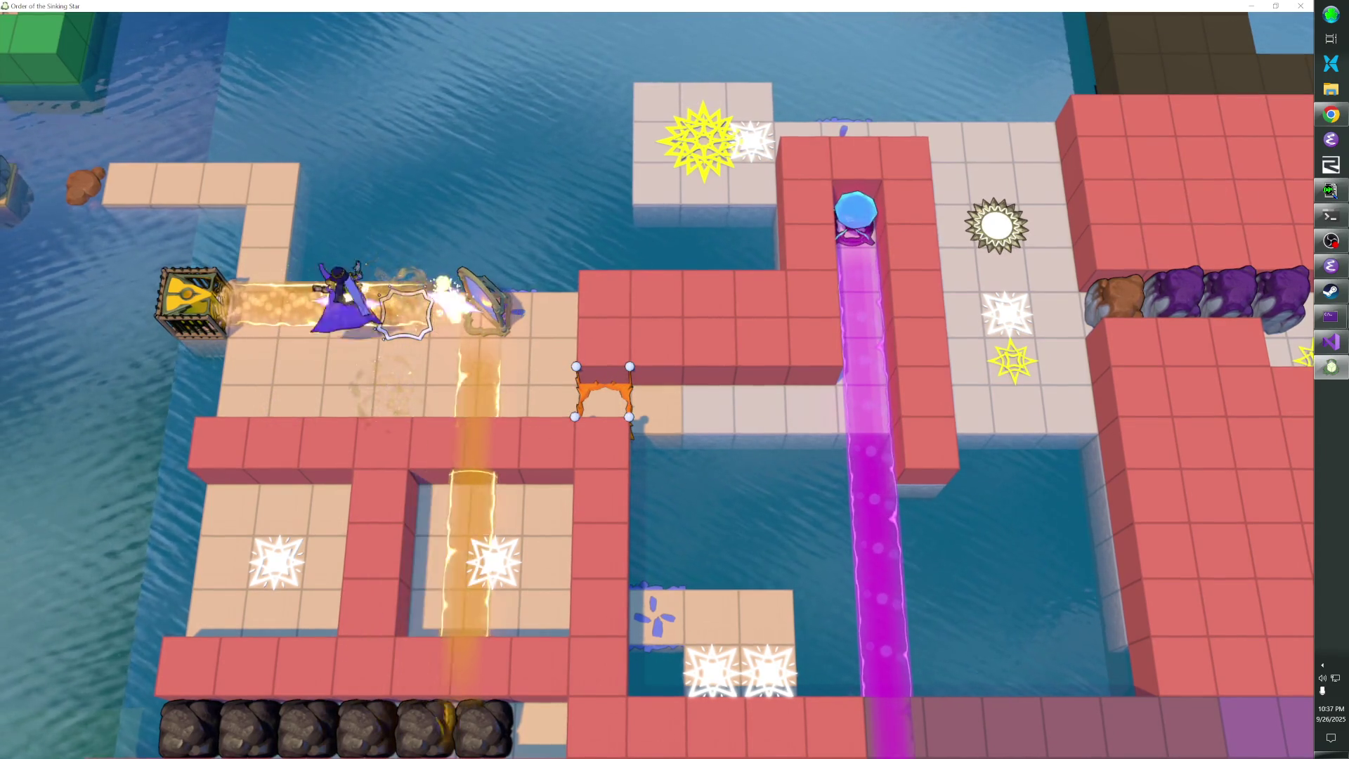
key("Down")
Push the mirror further right into the water and return the character to the orange gate
key("Left")
key("Up")
key("Right")
key("Right")
key("Down")
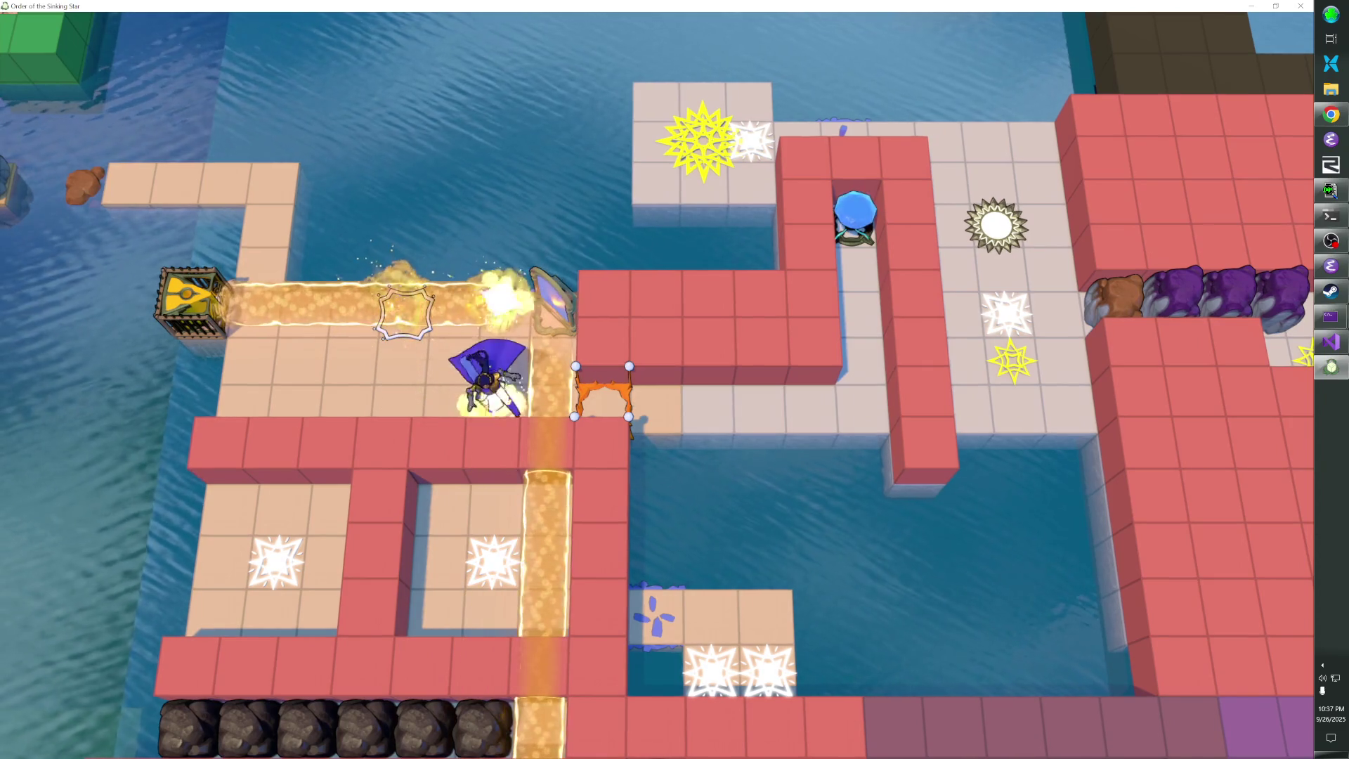
key("Right")
key("Up")
key("Left")
key("Left")
key("Left")
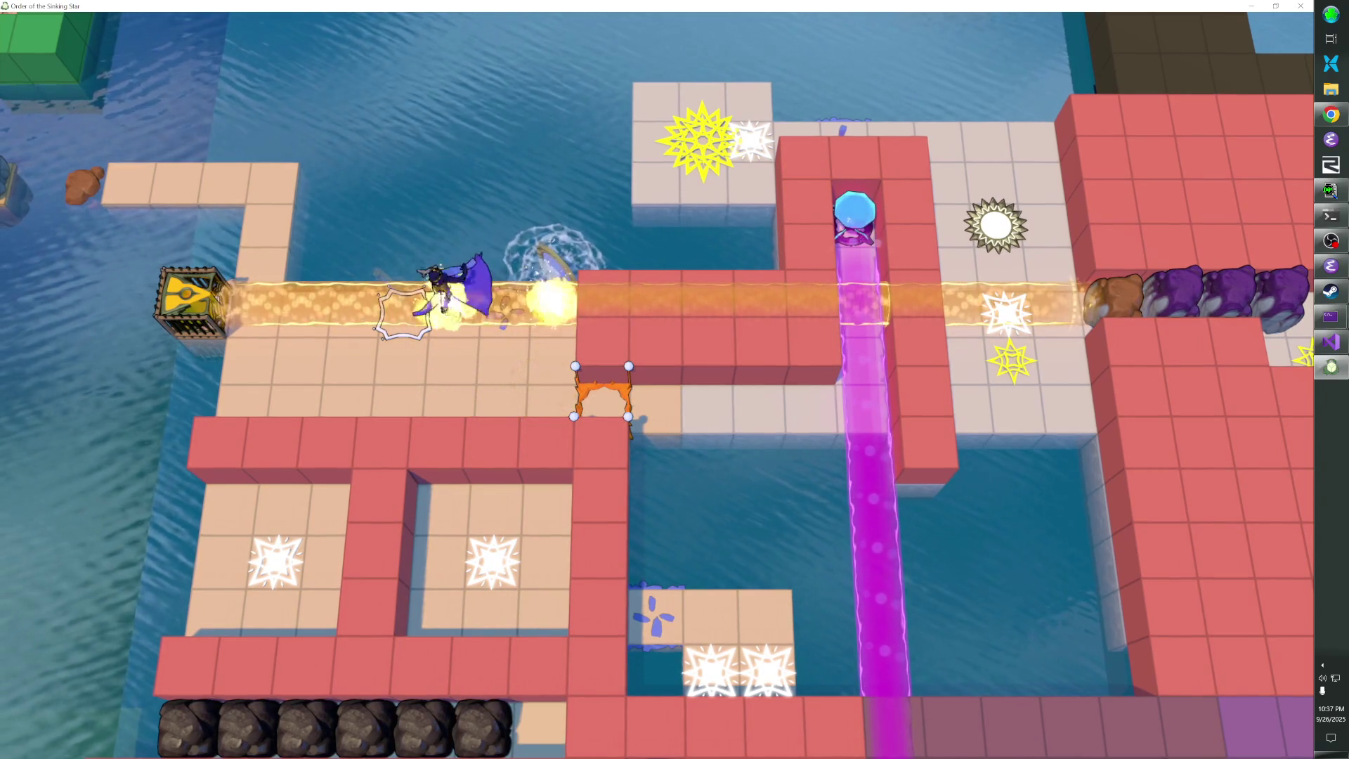
key("Down")
key("Down")
key("Right")
key("Right")
key("Right")
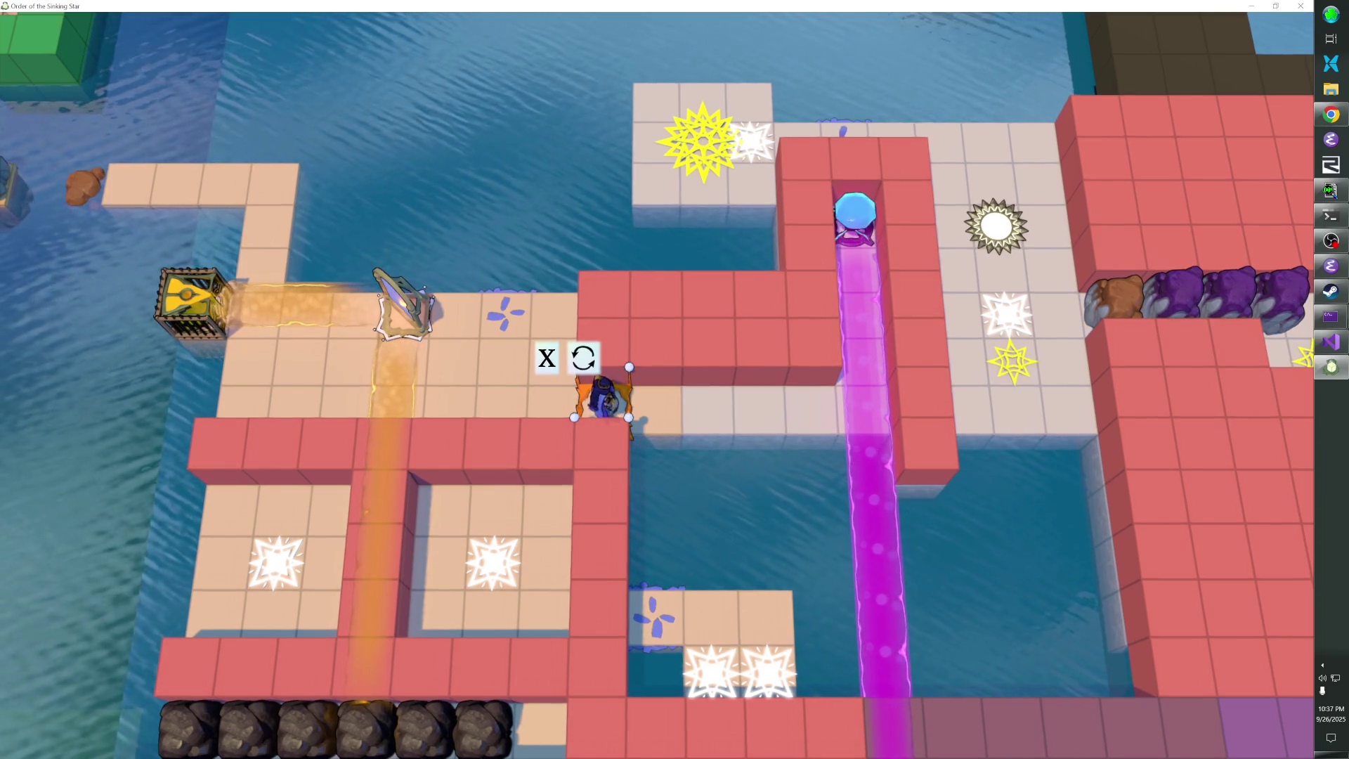
Push the mirror into the water again, step back through the gate, and open the debug console
key("Right")
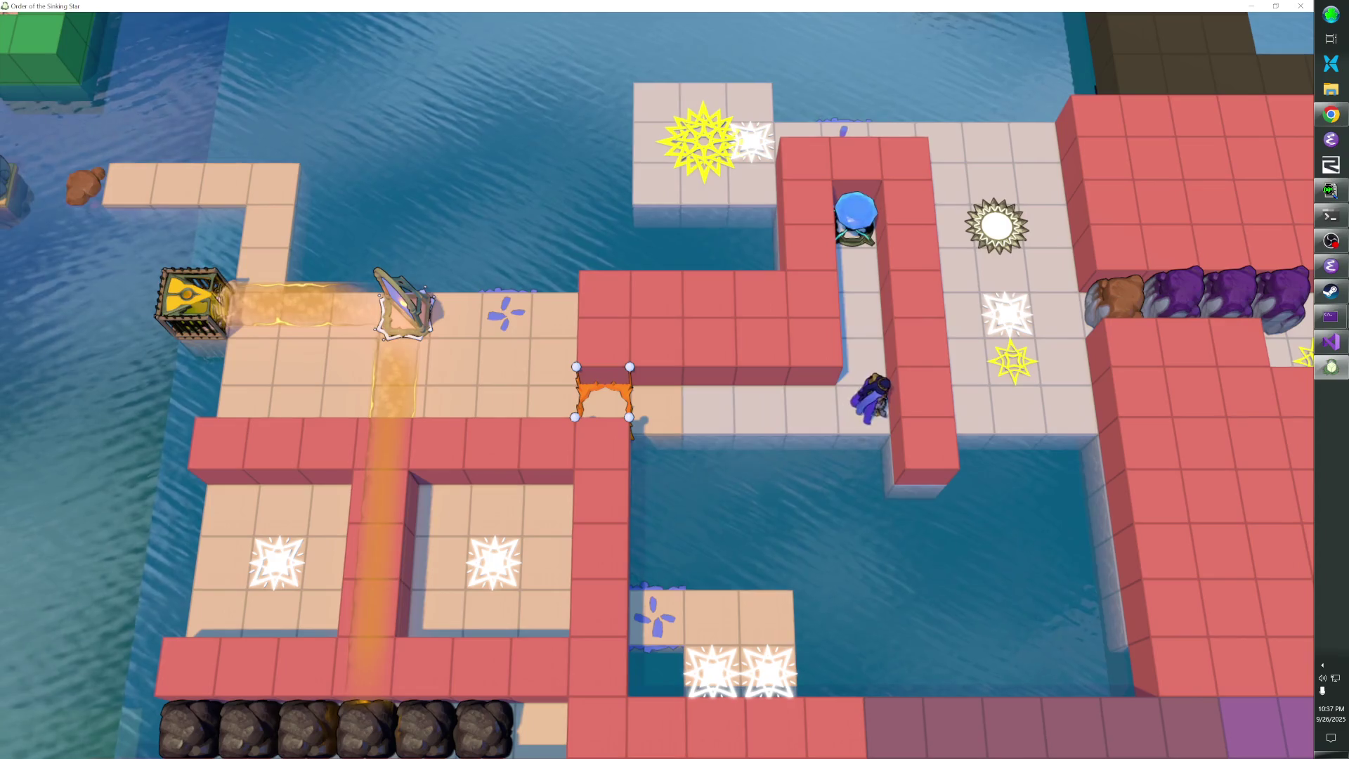
key("Left")
key("Left")
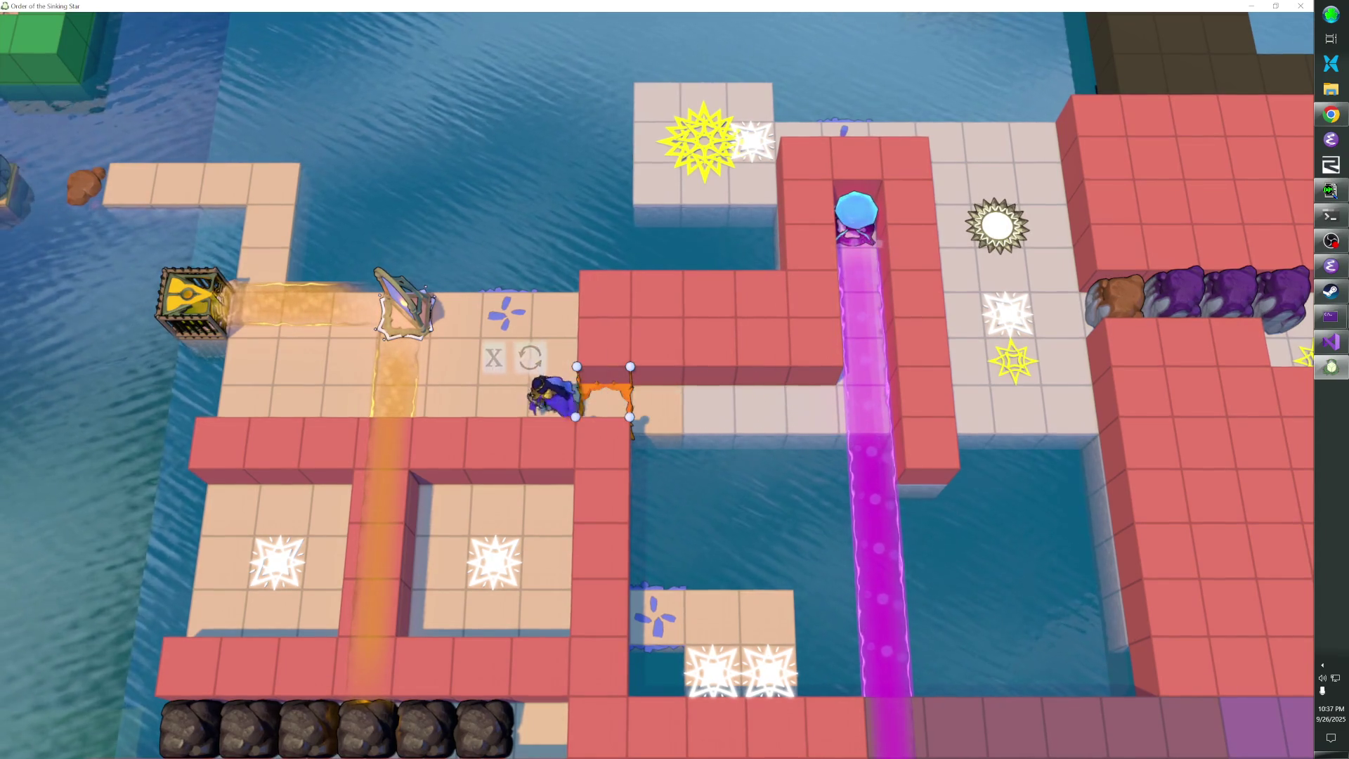
key("Up")
key("Down")
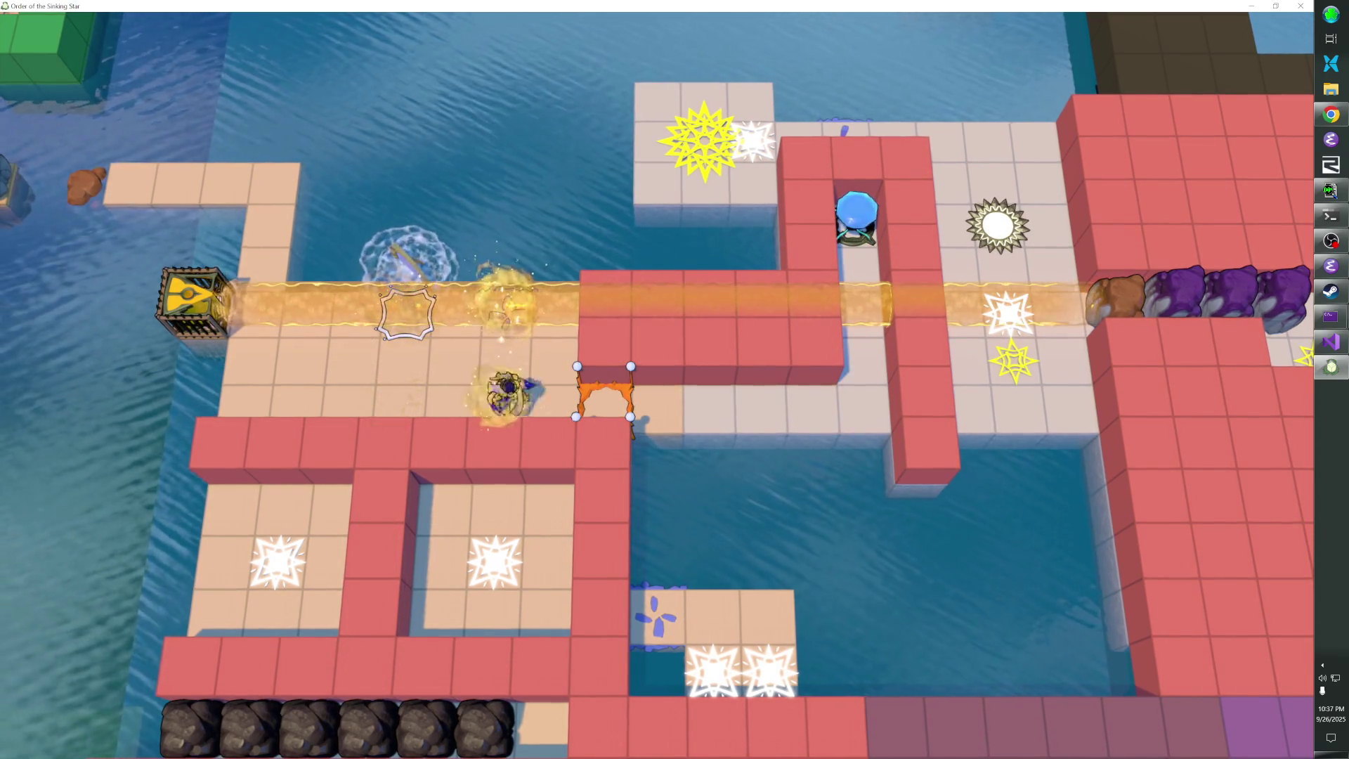
key("Right")
key("grave")
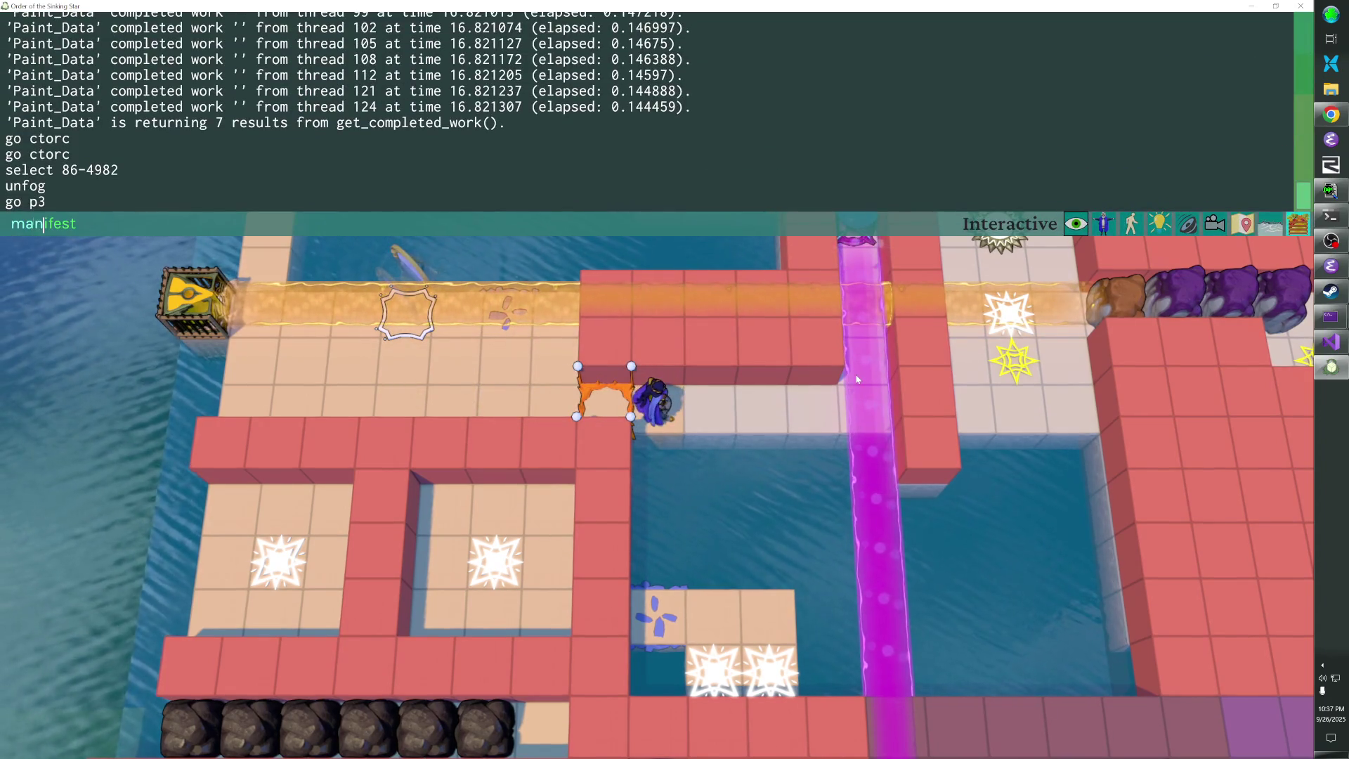
Run the 'manifest' console command to write the asset manifest to all.manifest
type("manifest")
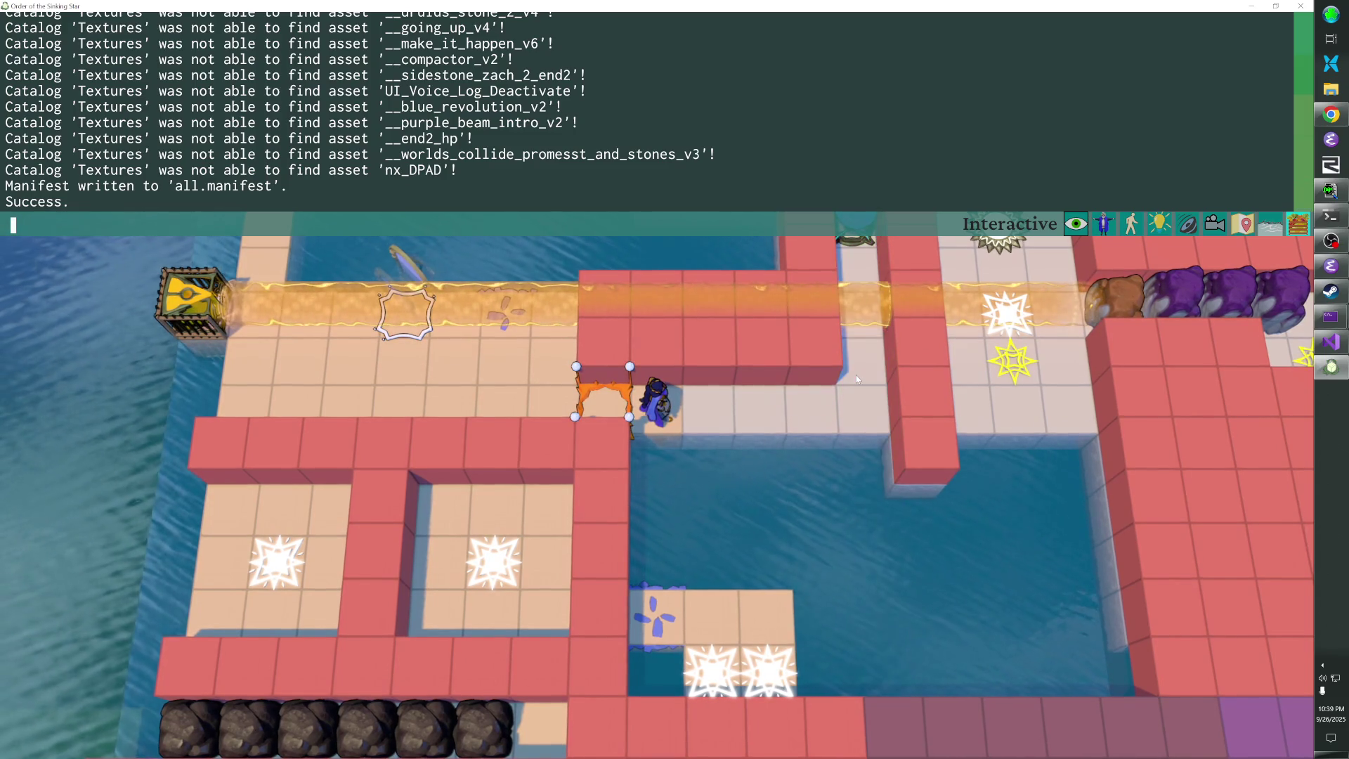
Quit the game and open the sokoban run_tree folder in a file explorer
type("quit")
key("Return")
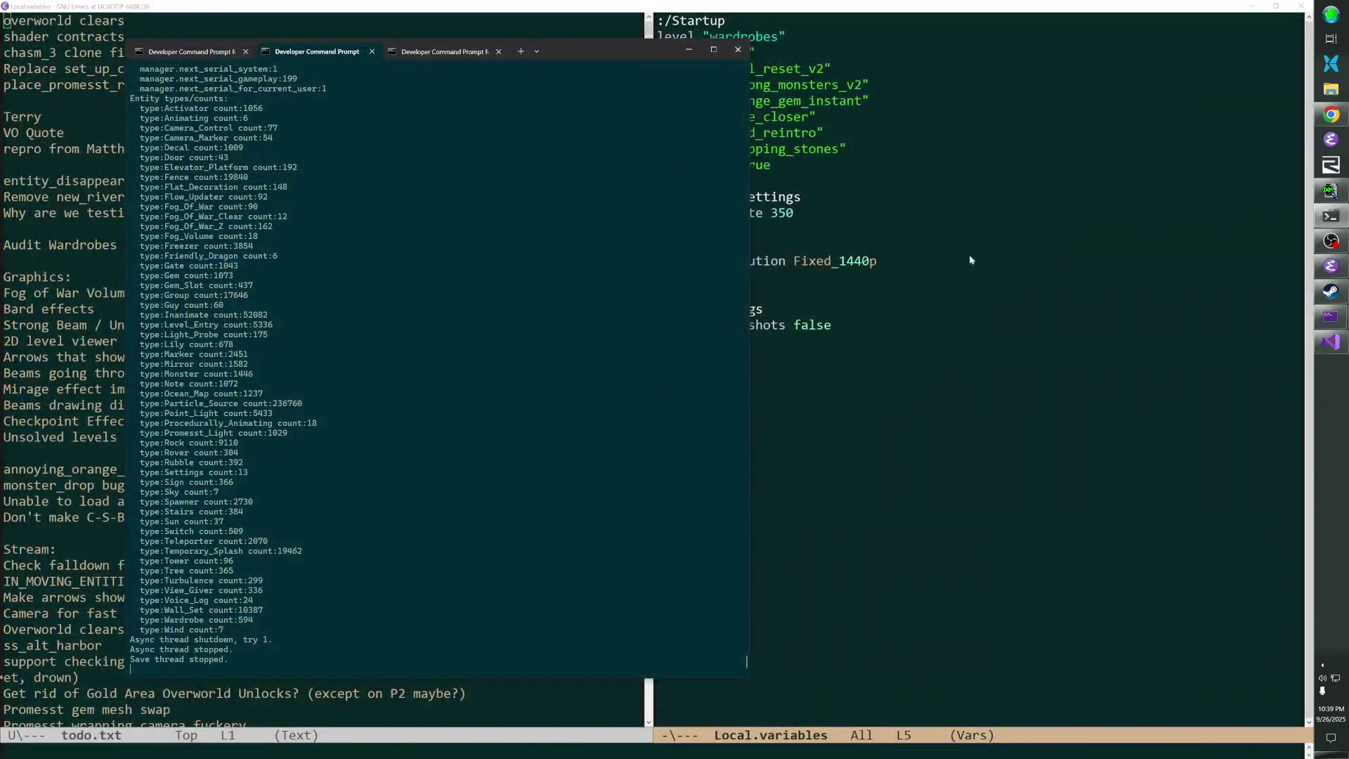
left_click(1331, 63)
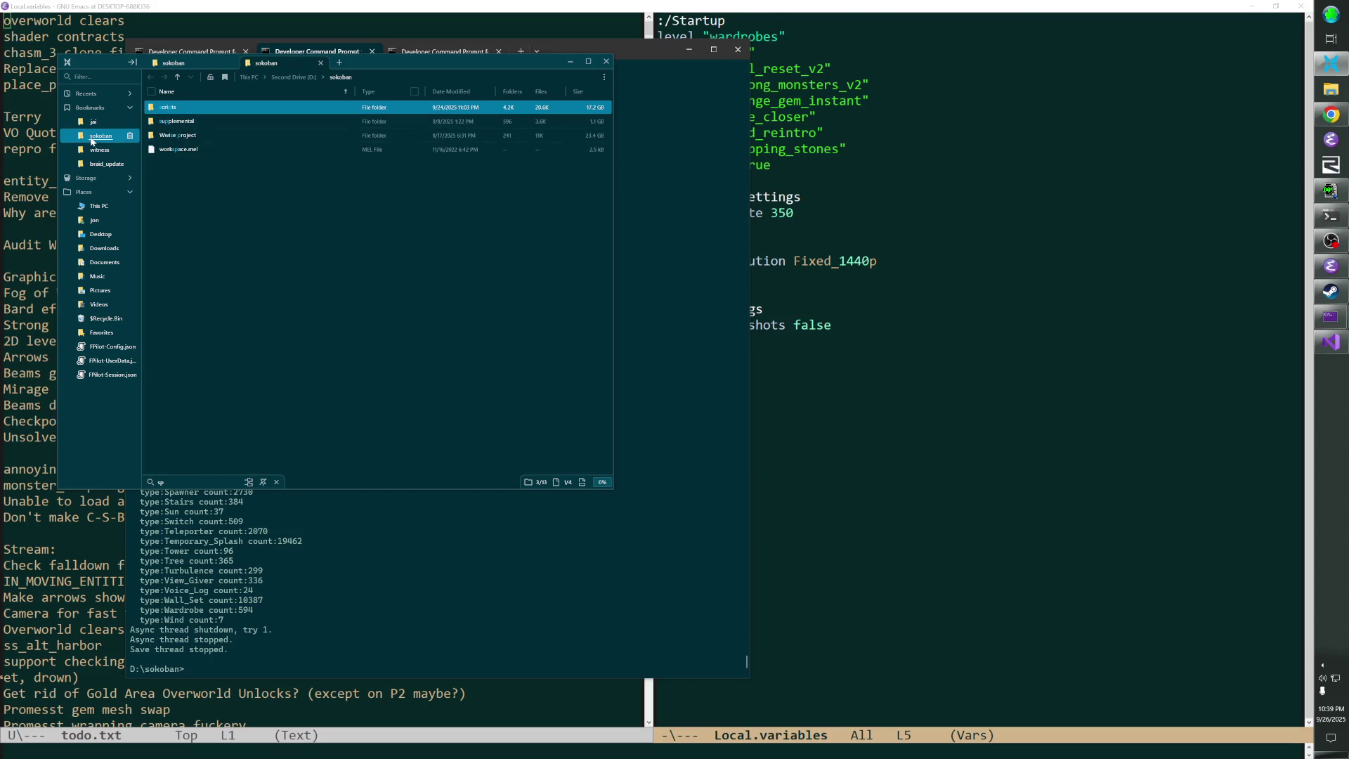
left_click(260, 218)
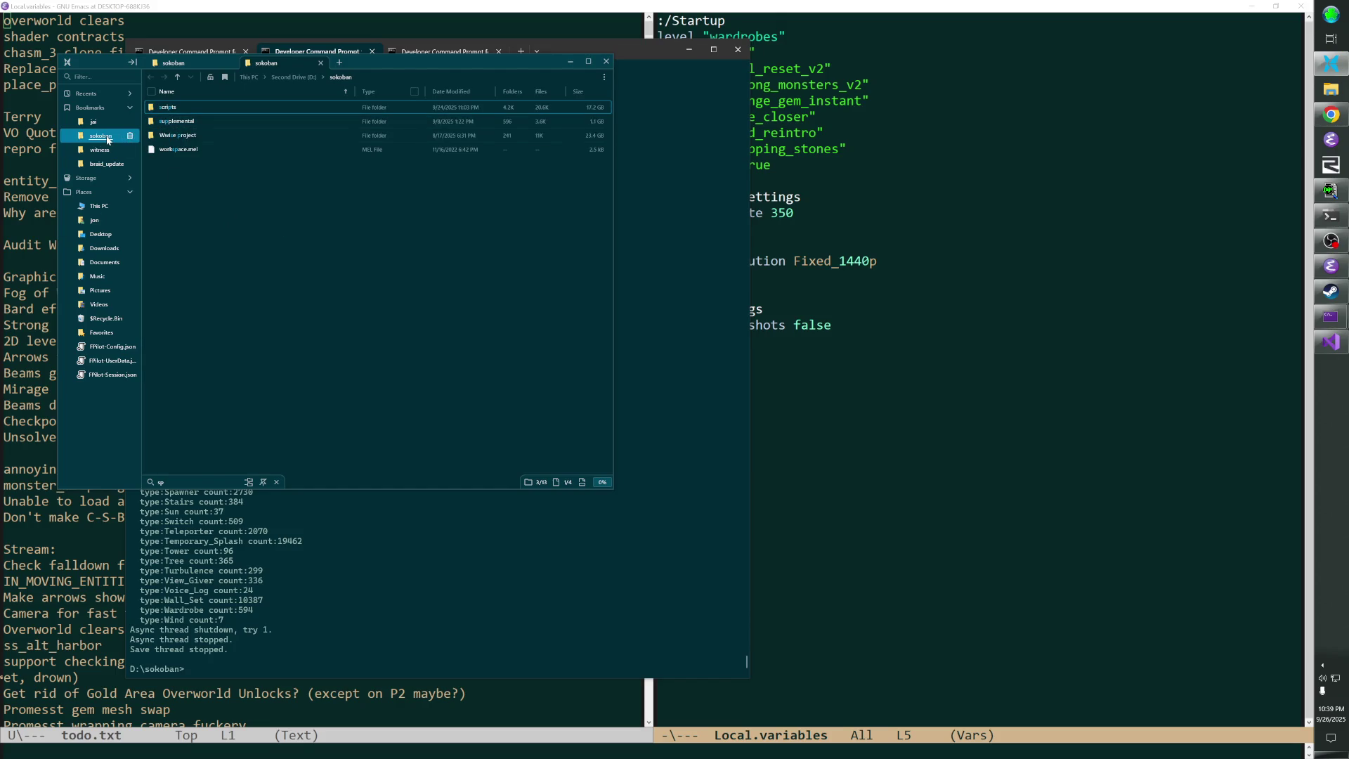
left_click(341, 76)
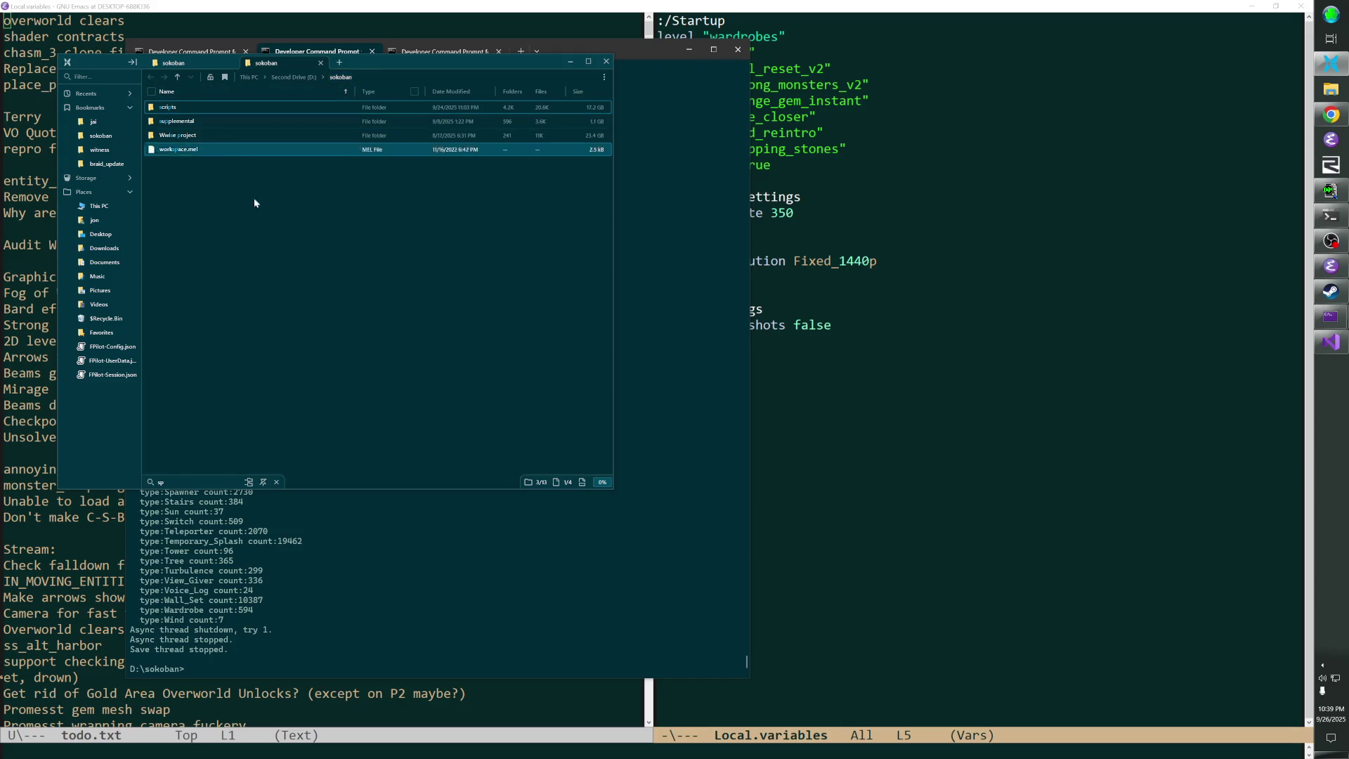
double_click(196, 192)
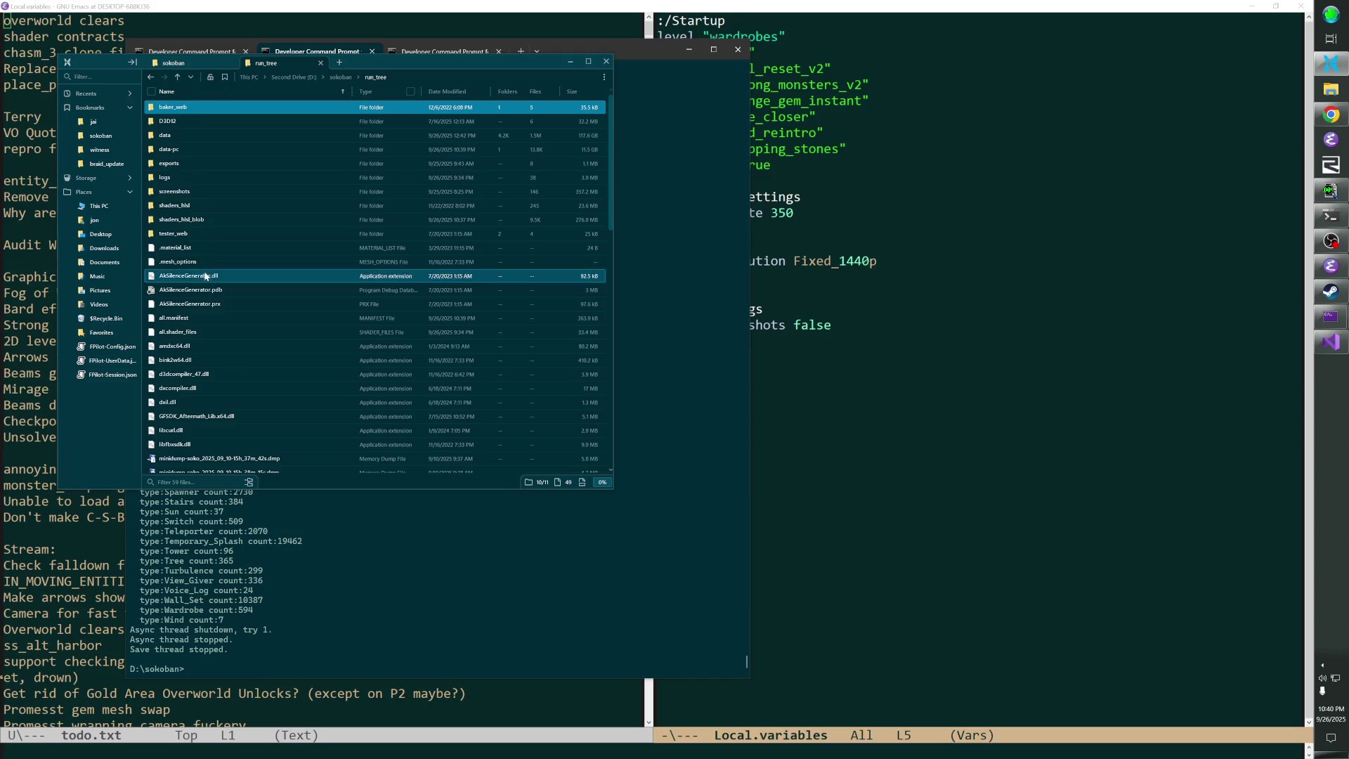
Copy all.manifest from run_tree into sokoban\scripts, replacing the existing copy
left_click(193, 319)
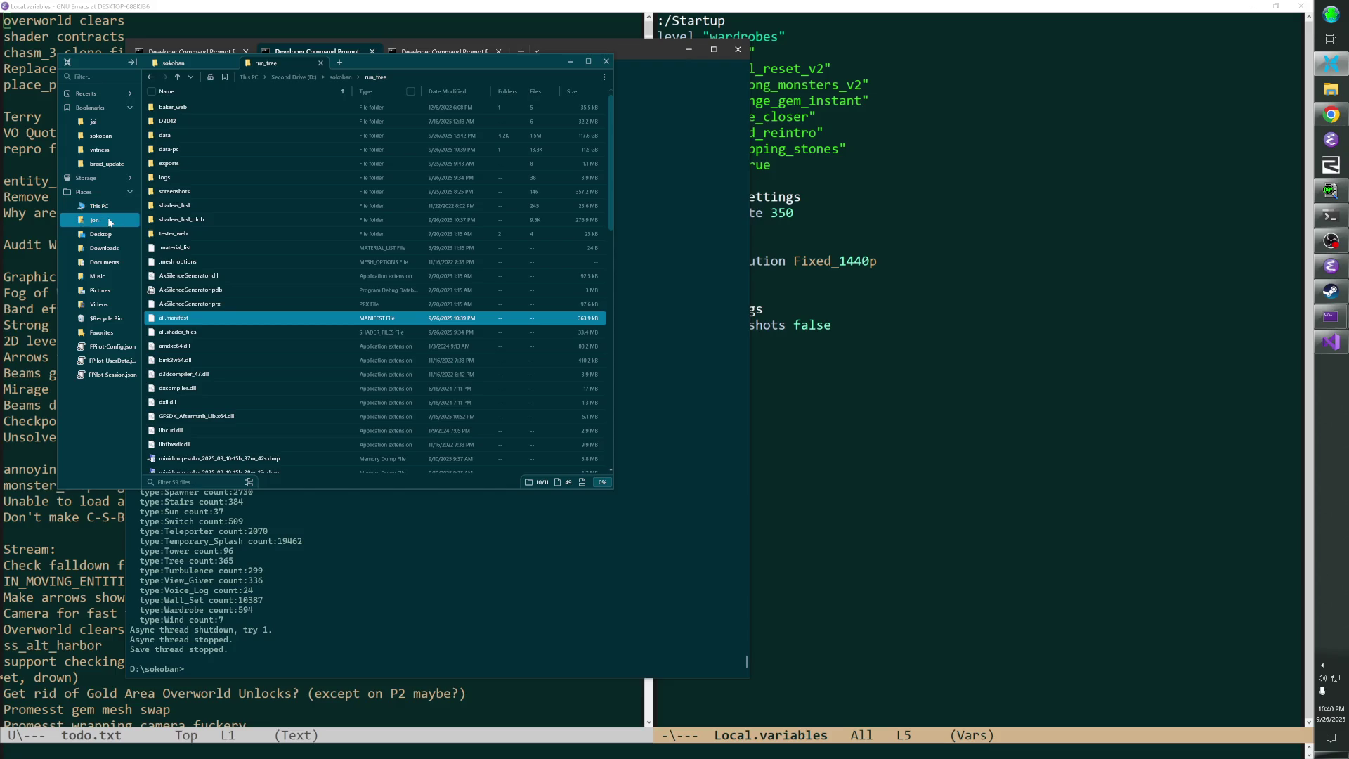
left_click(100, 135)
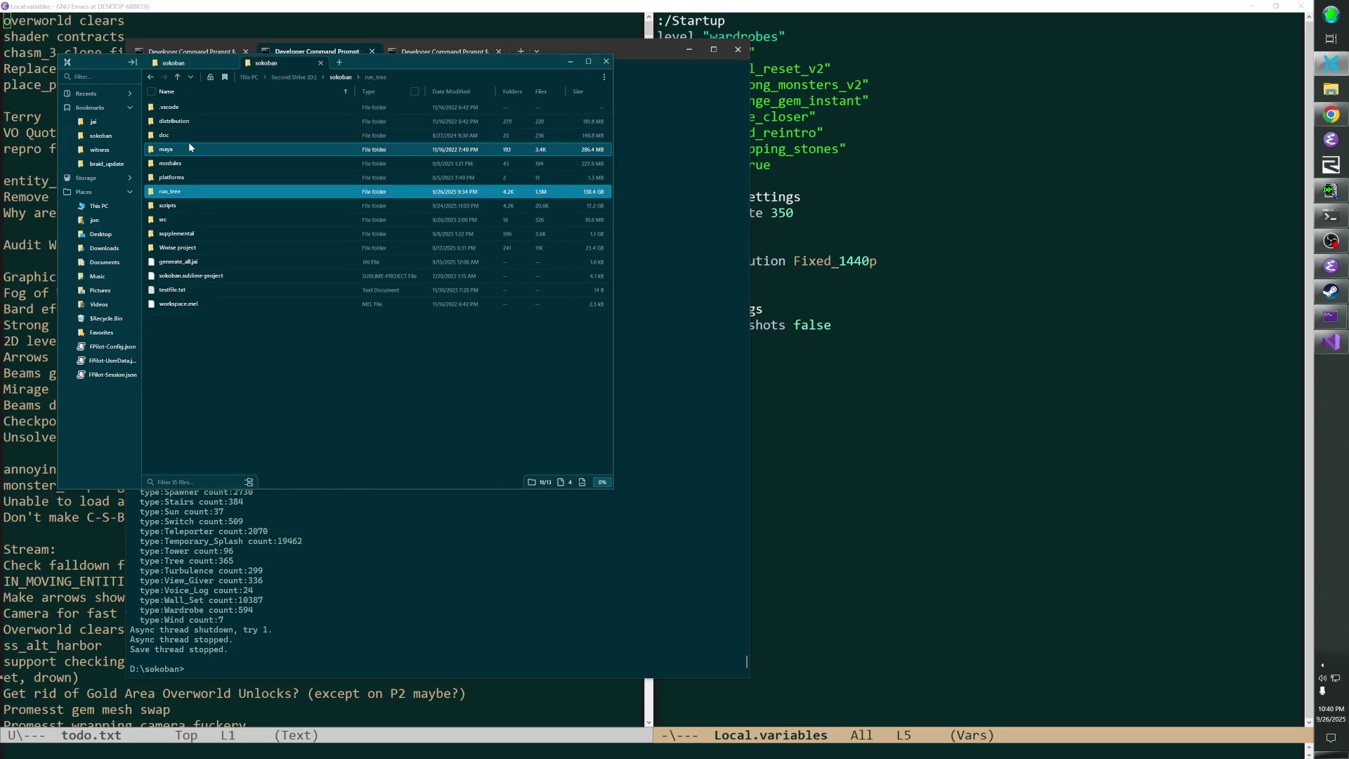
double_click(182, 207)
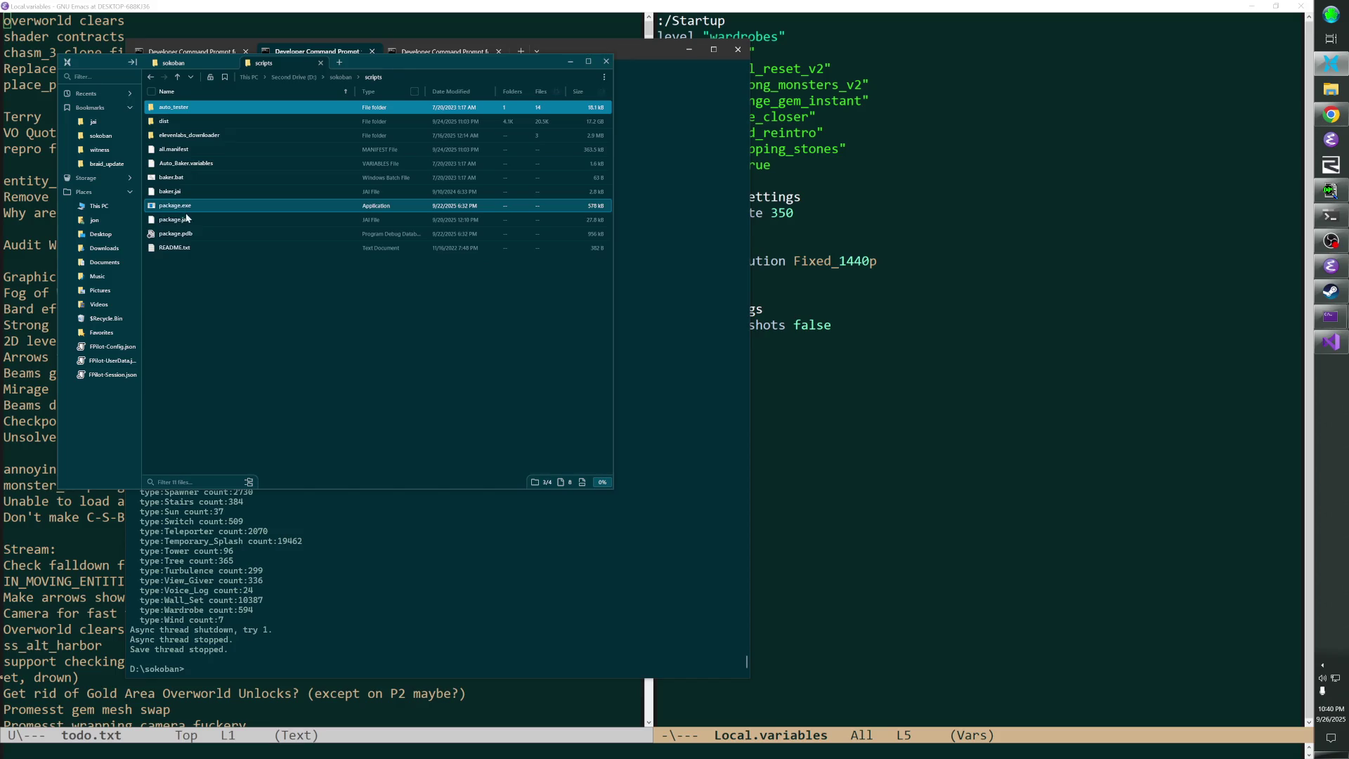
key("ctrl+v")
left_click(592, 307)
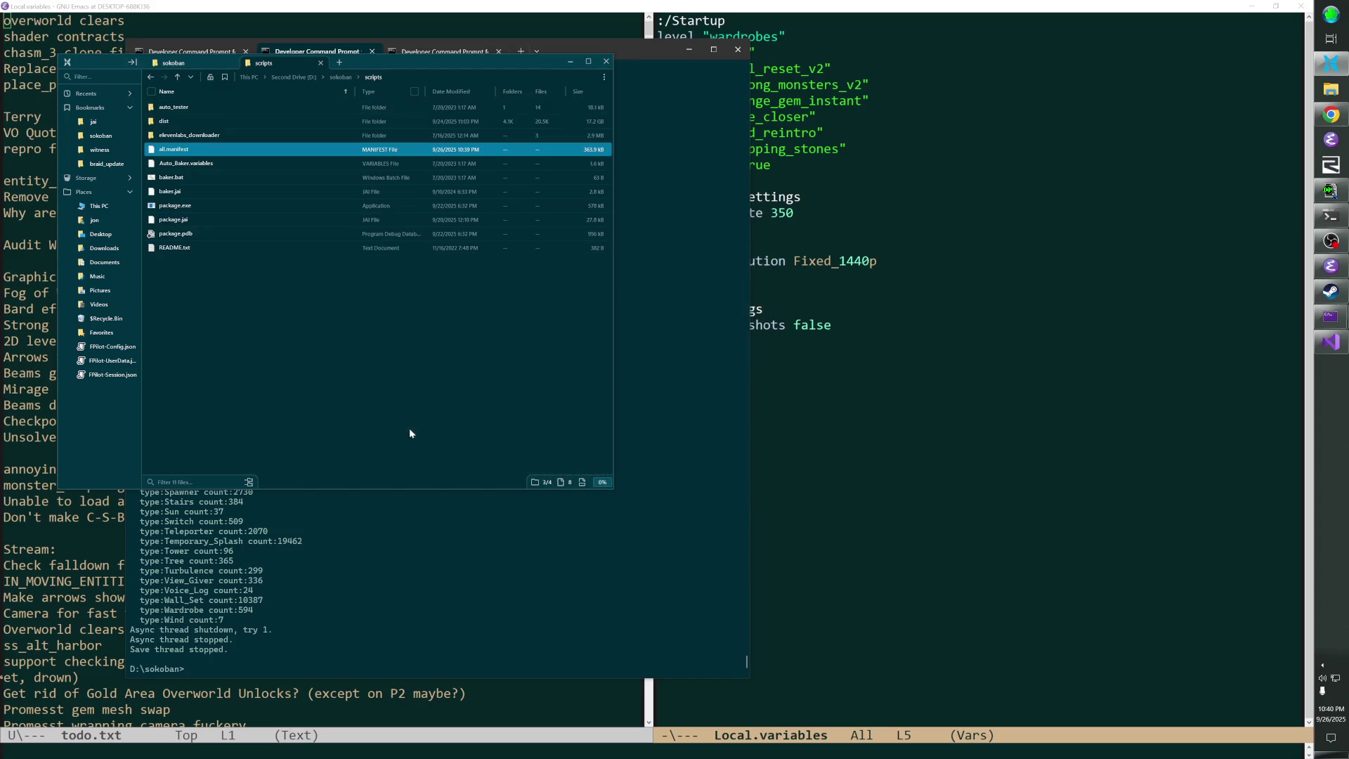
left_click(371, 556)
Run 'package' from the scripts folder until Success (20512 files), then toggle OBS's Video Capture source
type("cd scripts")
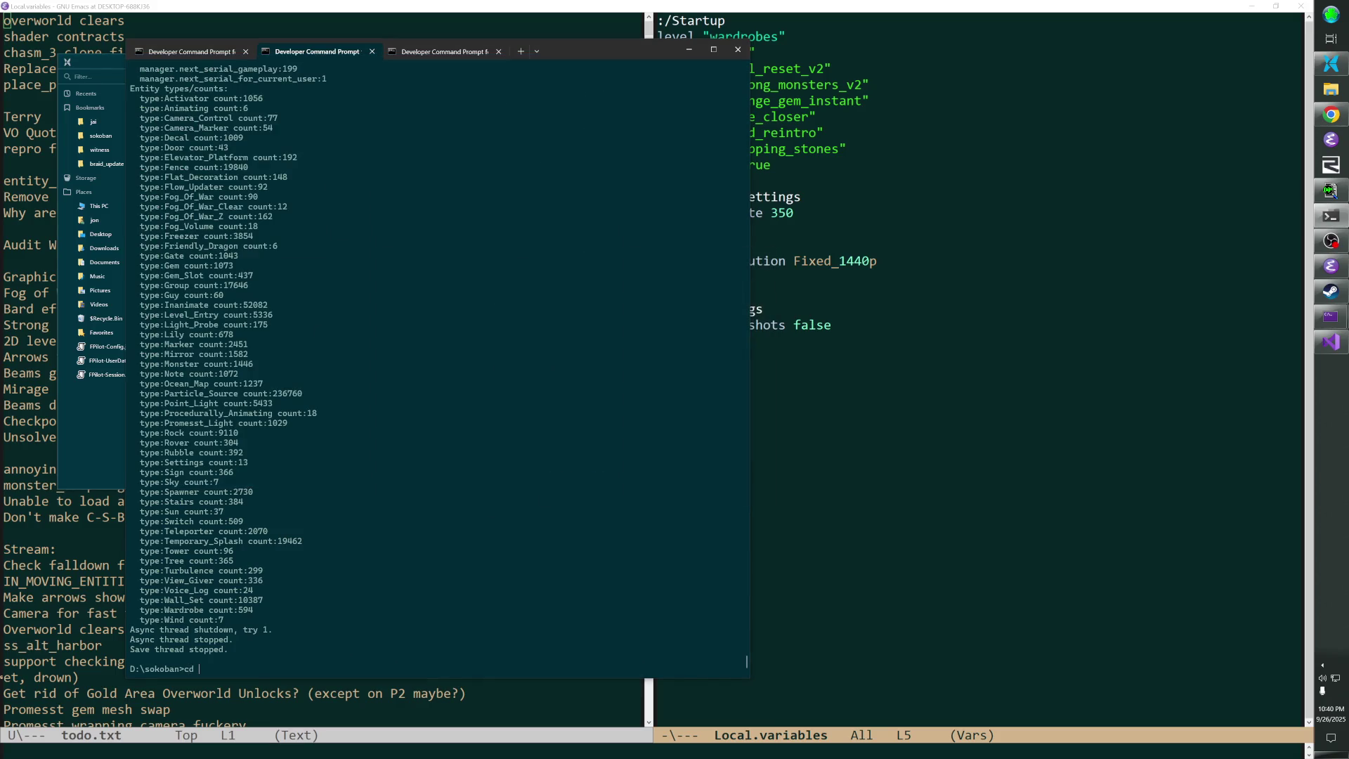
key("Return")
type("package")
key("Return")
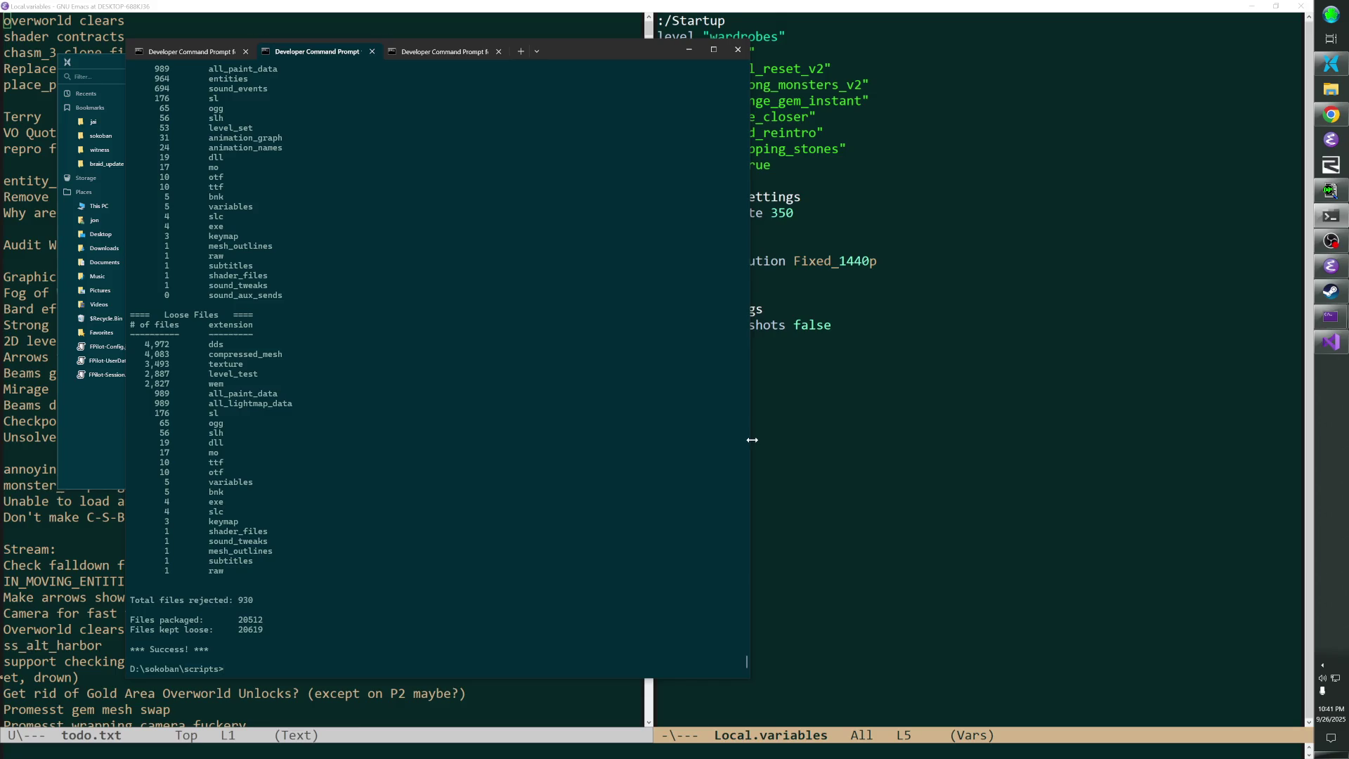
left_click(1330, 241)
left_click(968, 602)
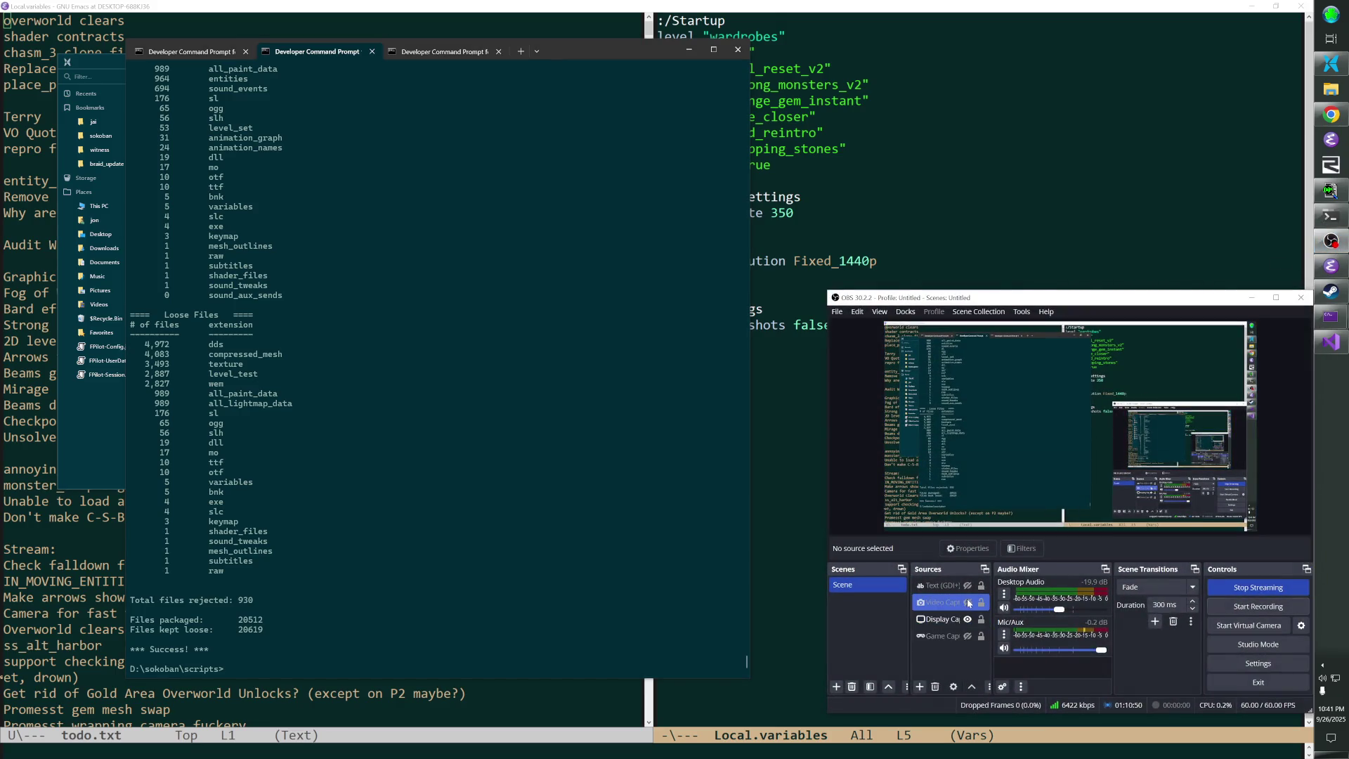
Show the High Security Mode text overlay and hide the Video Capture and desktop capture sources
left_click(968, 585)
left_click(968, 602)
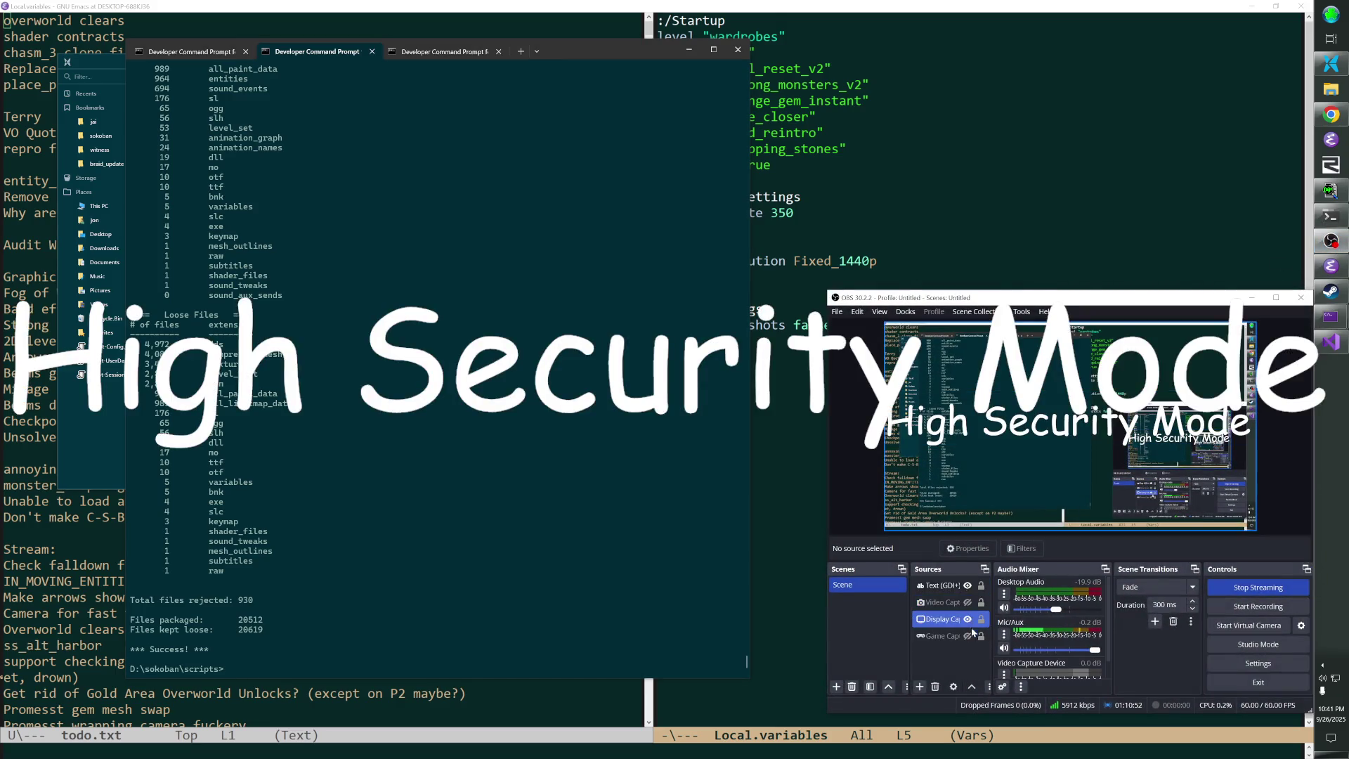
left_click(968, 619)
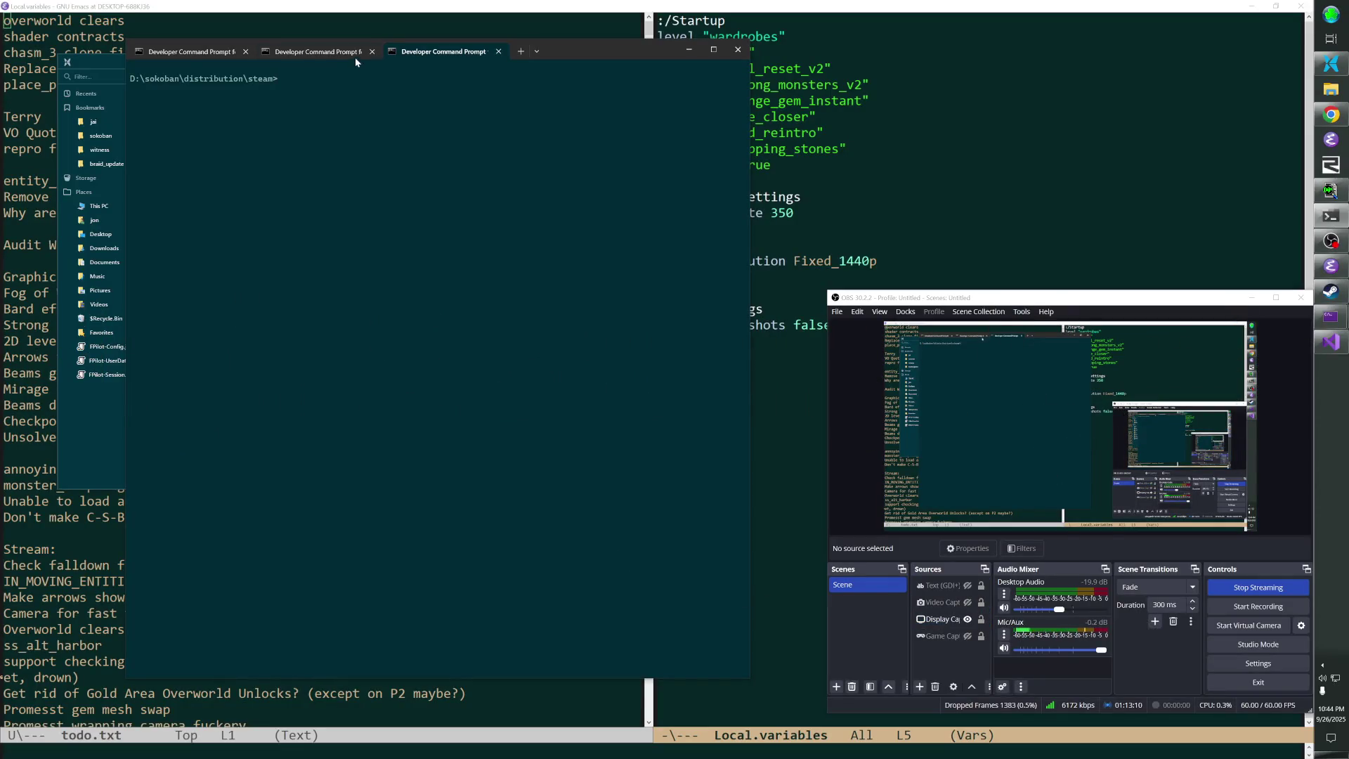
Launch the packaged game from dist\sokoban\run_tree in the console, then quit it with Alt+F4
left_click(337, 51)
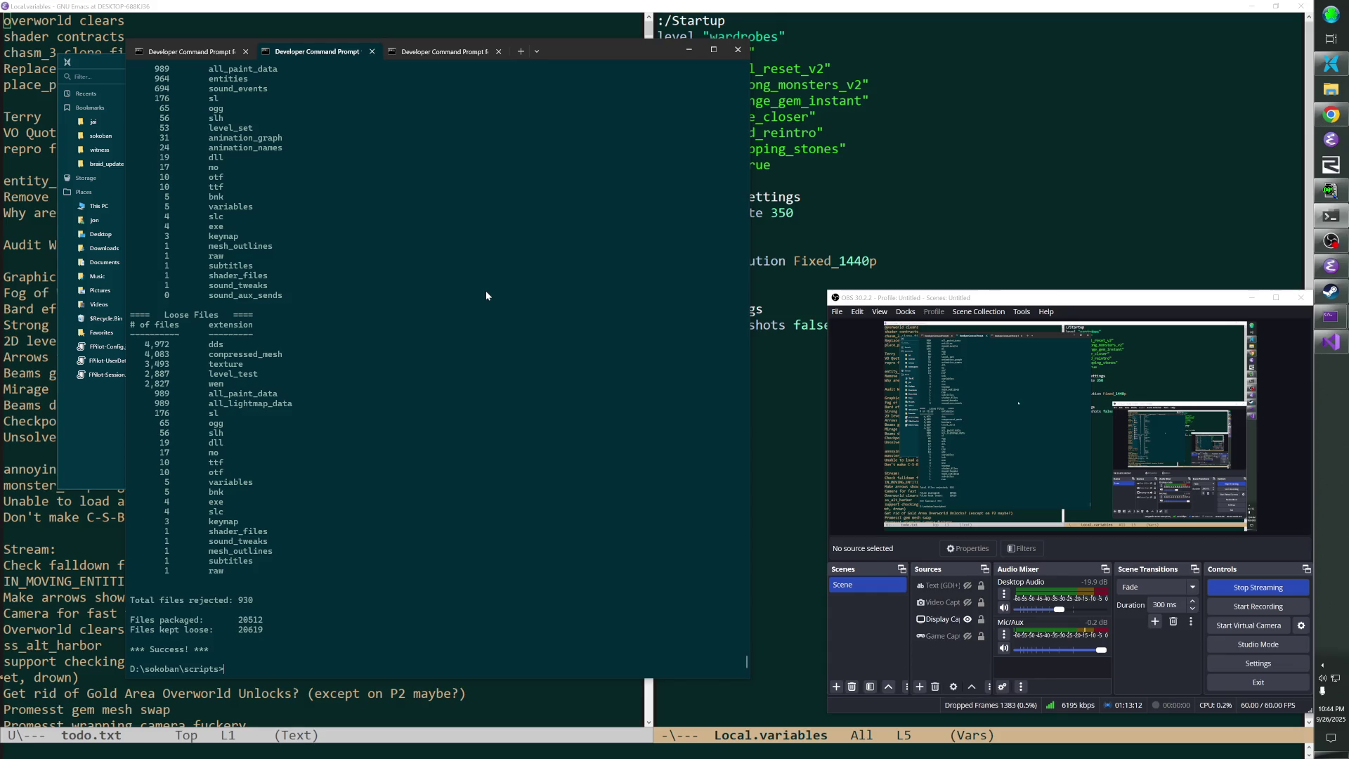
type("sk")
key("BackSpace")
type("dist\\soko")
type("ban\ru")
type("_tree\\soko")
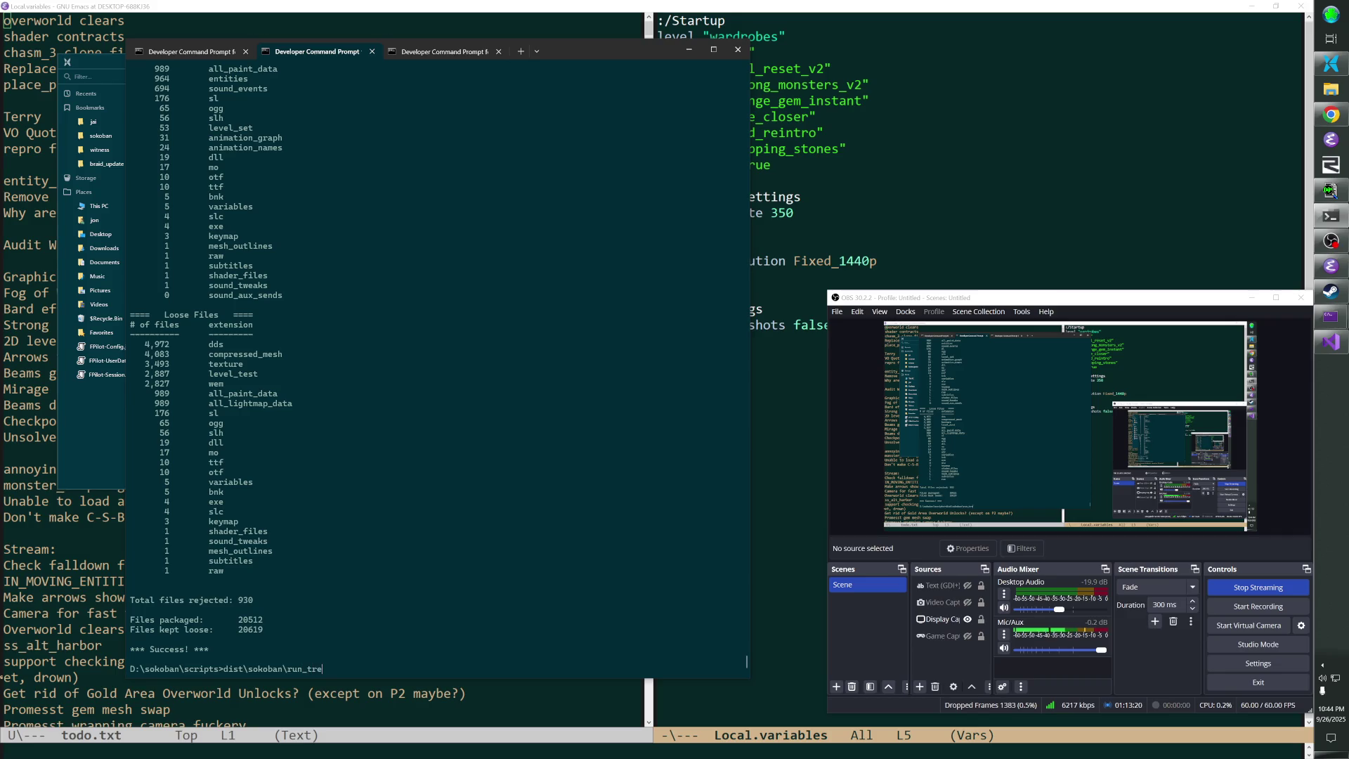
key("Tab")
key("Return")
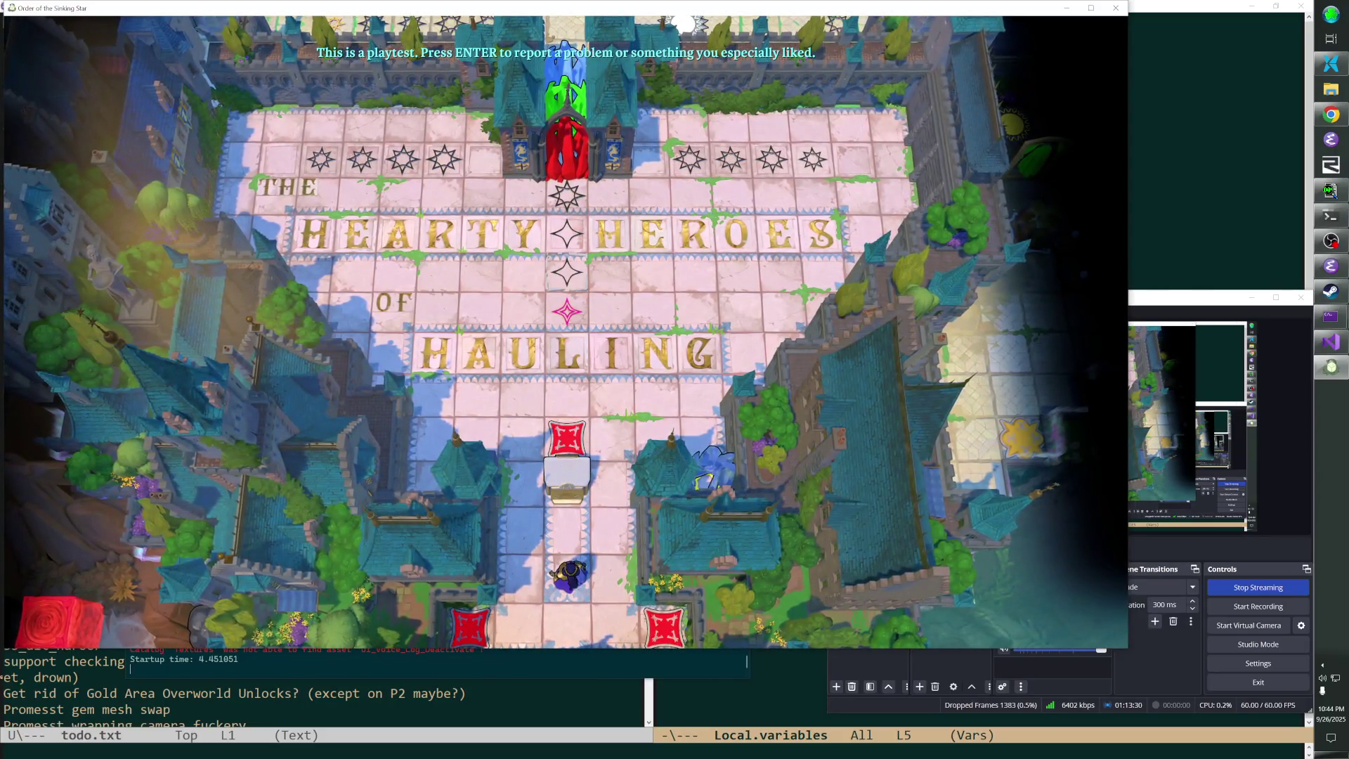
key("alt+F4")
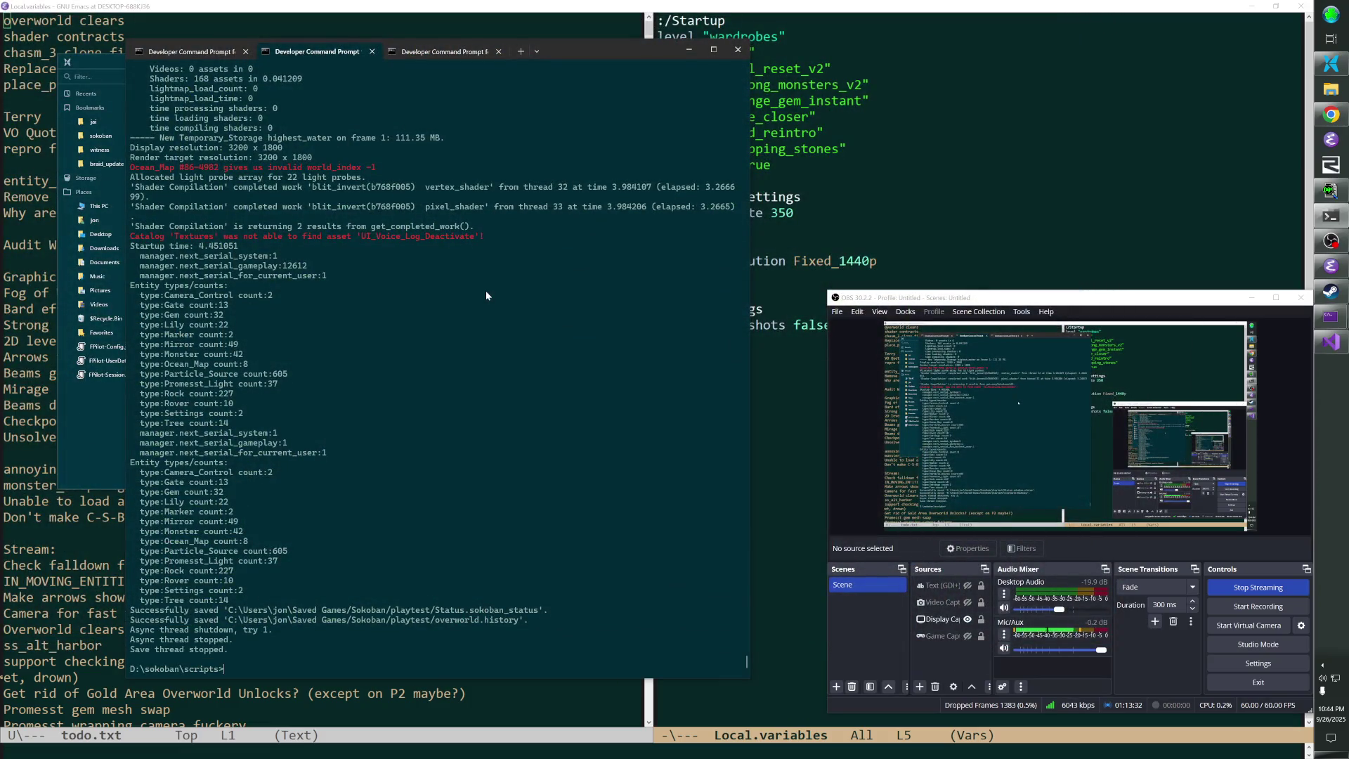